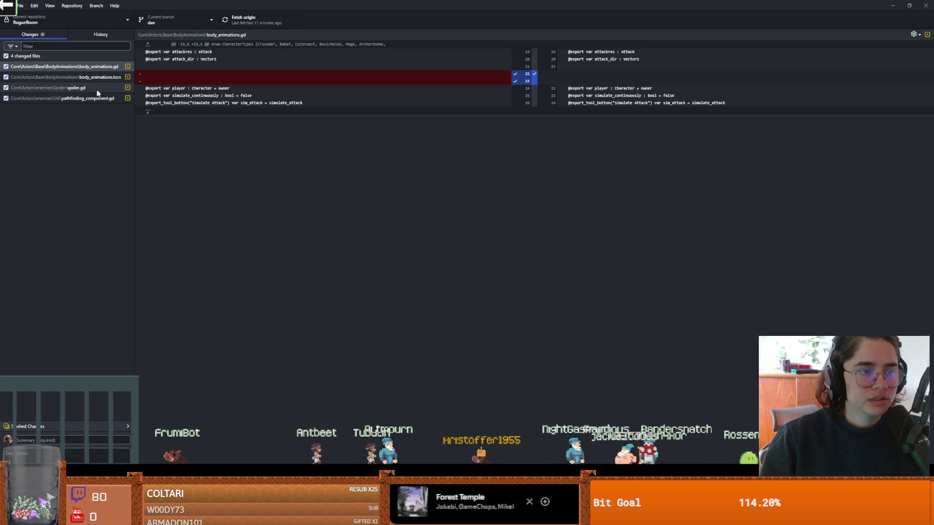
Check the pathfinding_component.gd diff in GitHub Desktop, then return to that script in Godot.
click(62, 98)
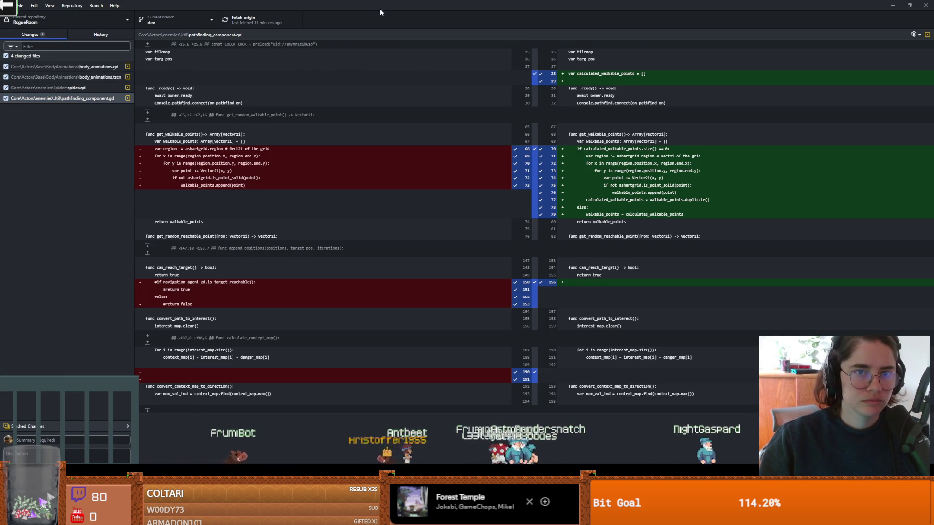
key(alt+Tab)
drag(778, 258, 782, 161)
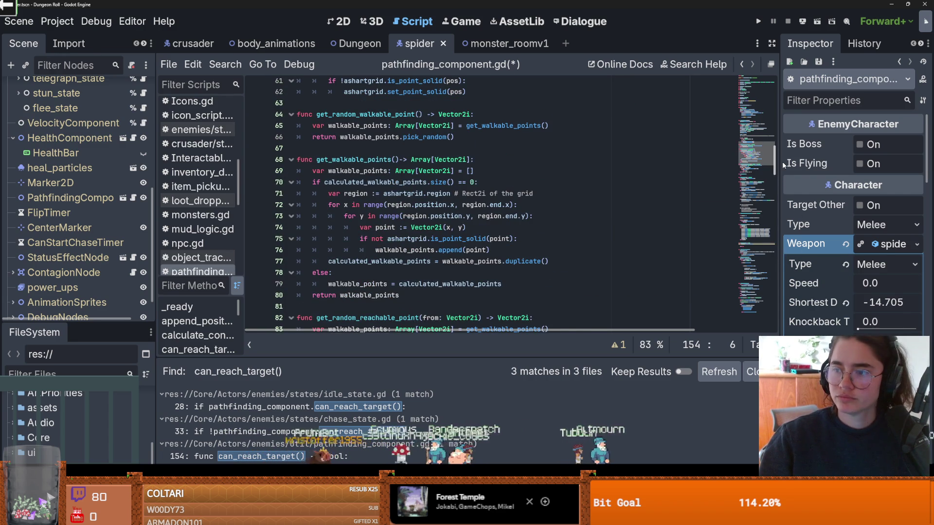
Add an 'if targ_pos: pass' check with an else branch inside can_reach_target.
mouse_move(784, 166)
mouse_down()
mouse_move(776, 114)
mouse_move(774, 123)
mouse_up()
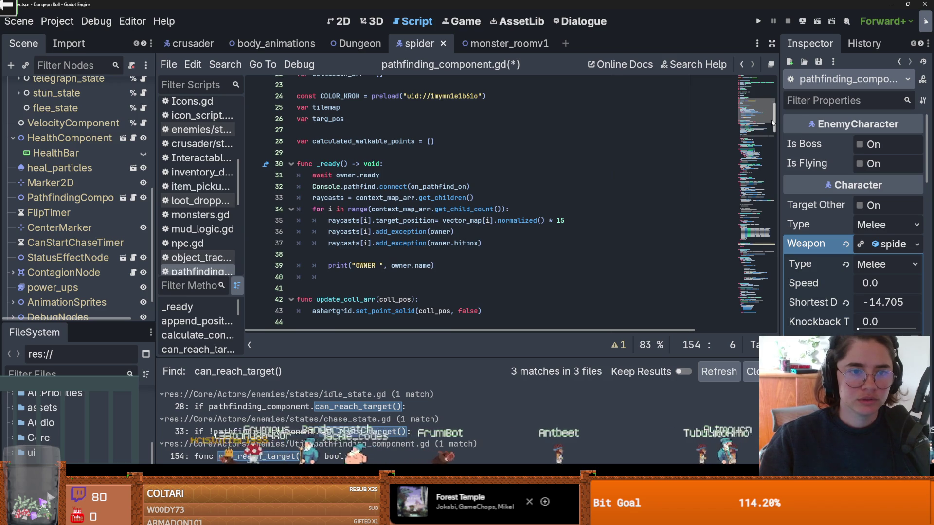
drag(773, 122, 765, 255)
click(370, 208)
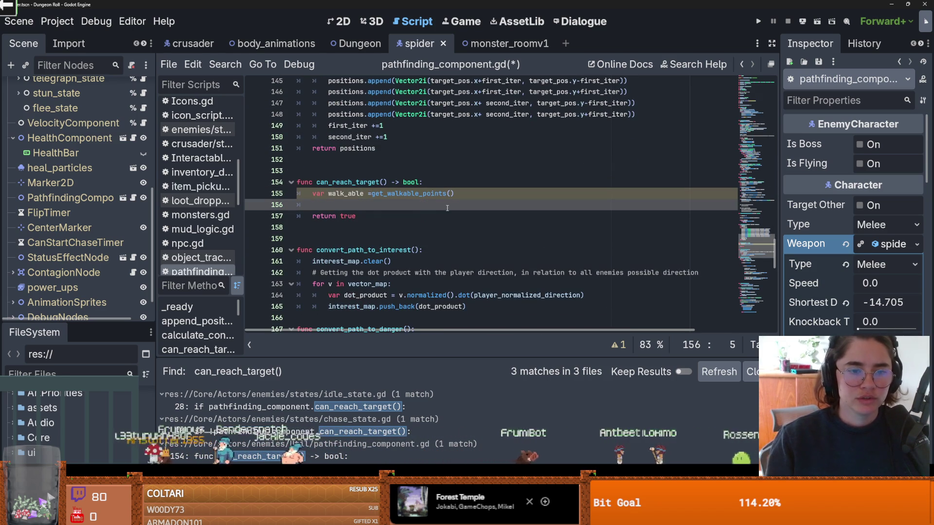
text(if targ_pos:)
key(Return)
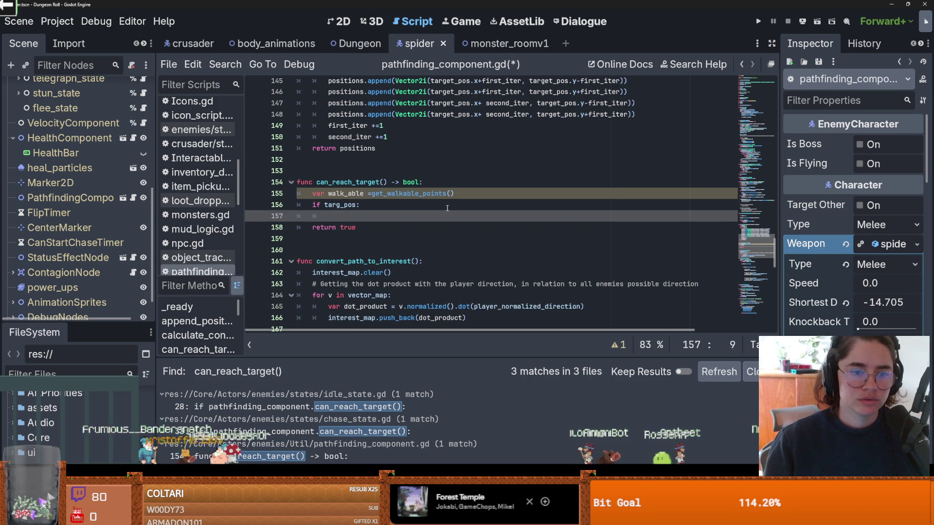
text(pass)
key(Return)
text(else:)
key(Return)
Make the else branch printerr "You're seeing if target is reachable, but have no target assigned".
text(print_)
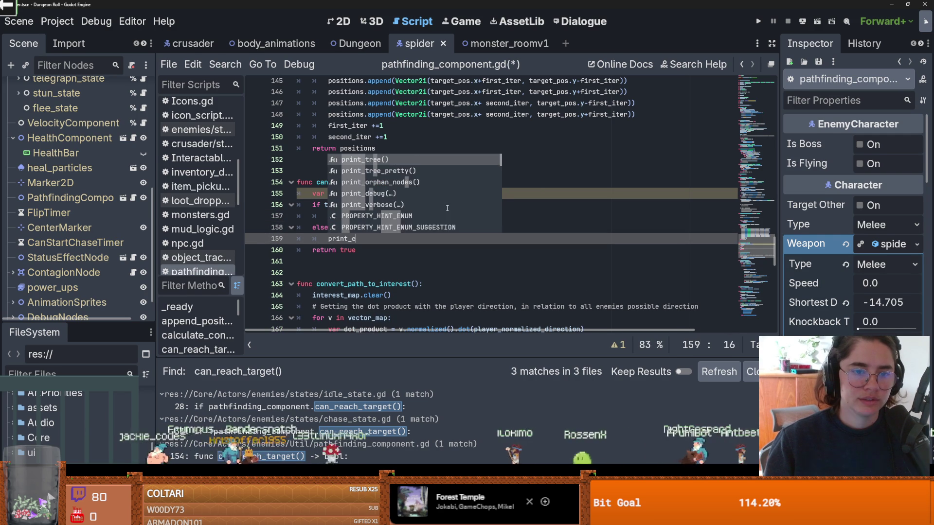
text(err)
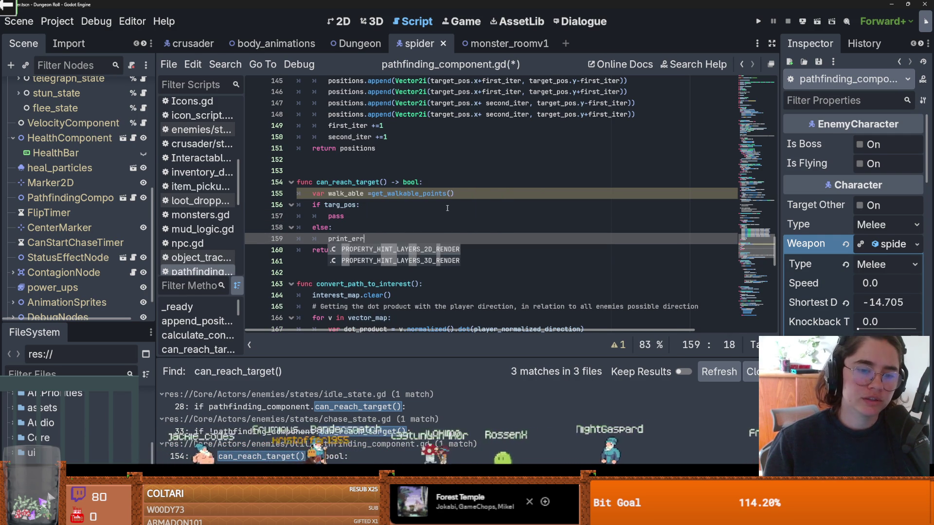
key(BackSpace)
key(BackSpace)
key(BackSpace)
text(e)
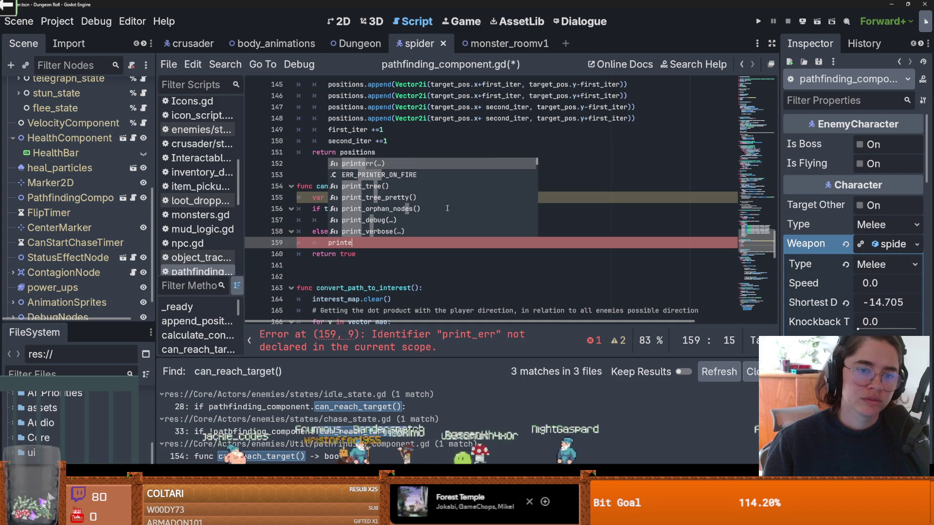
key(Return)
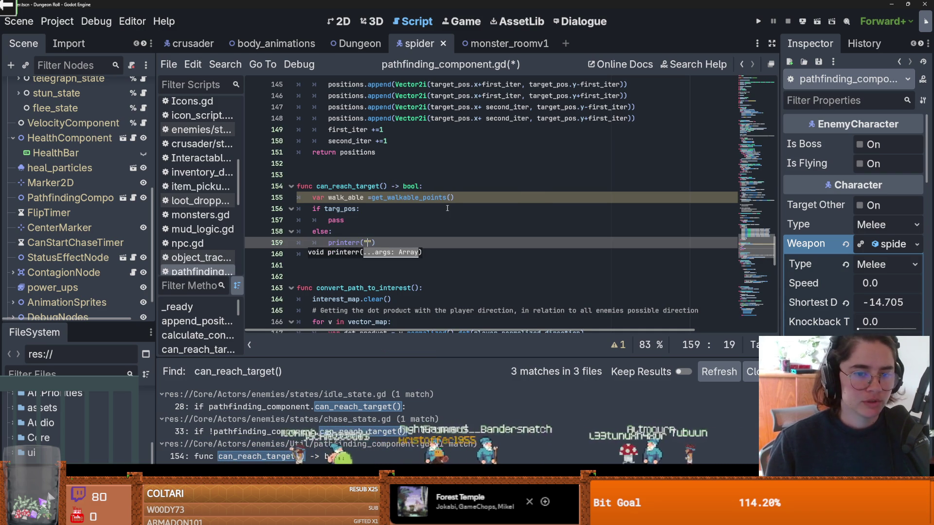
text(You're )
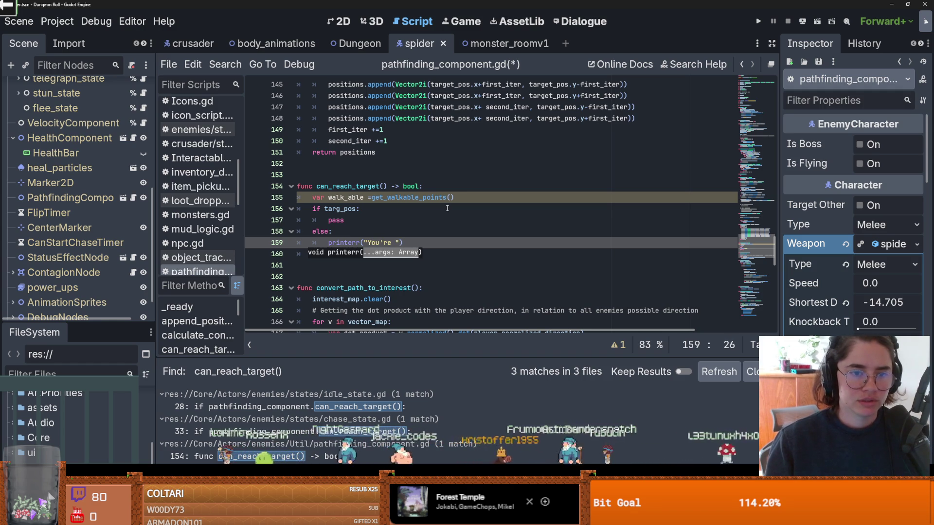
text(ing i)
text(get is )
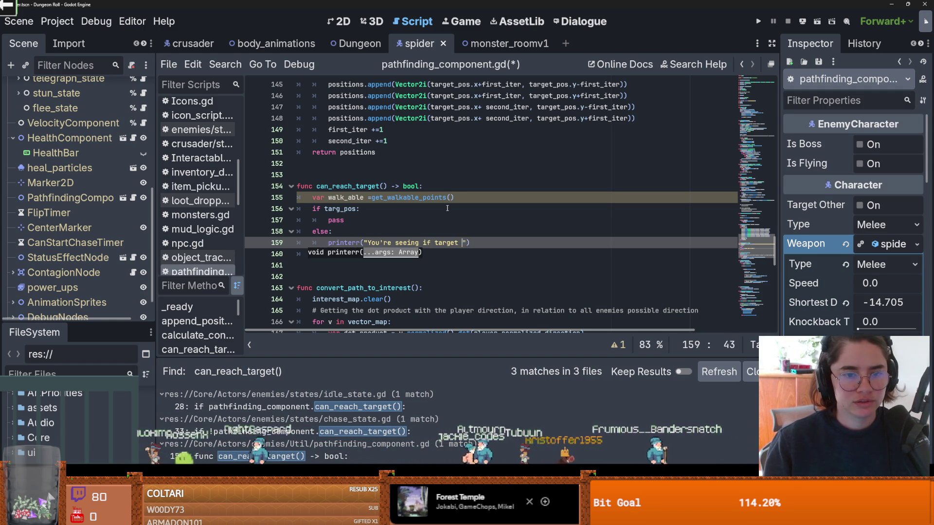
text(reach)
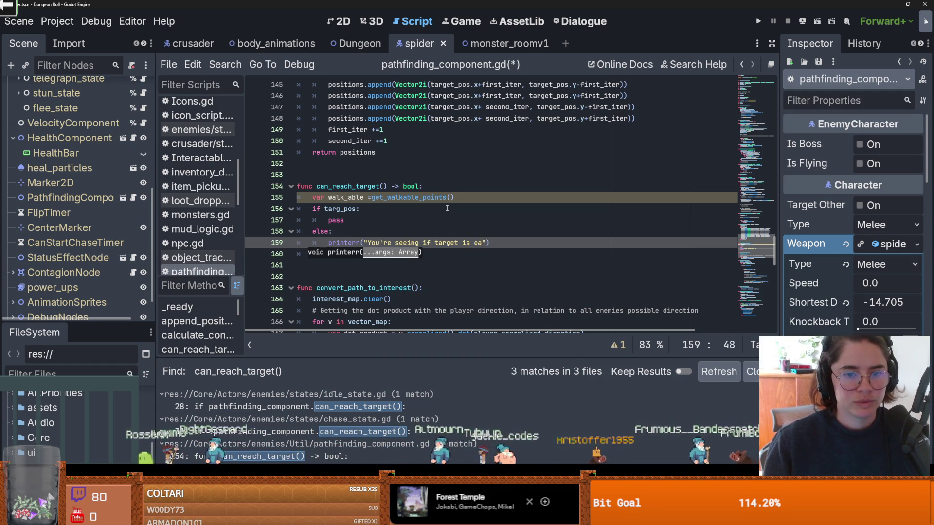
key(BackSpace)
key(BackSpace)
key(BackSpace)
text(reachable, but )
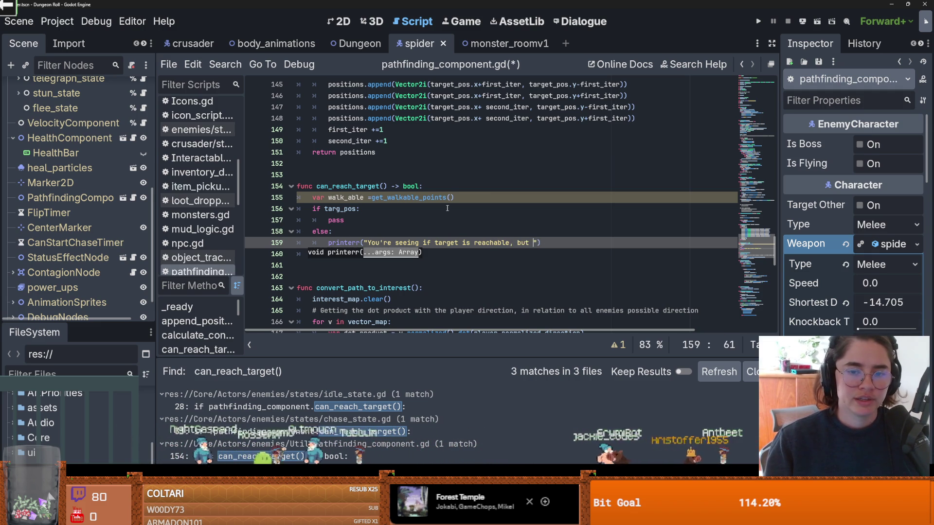
text(have no target a)
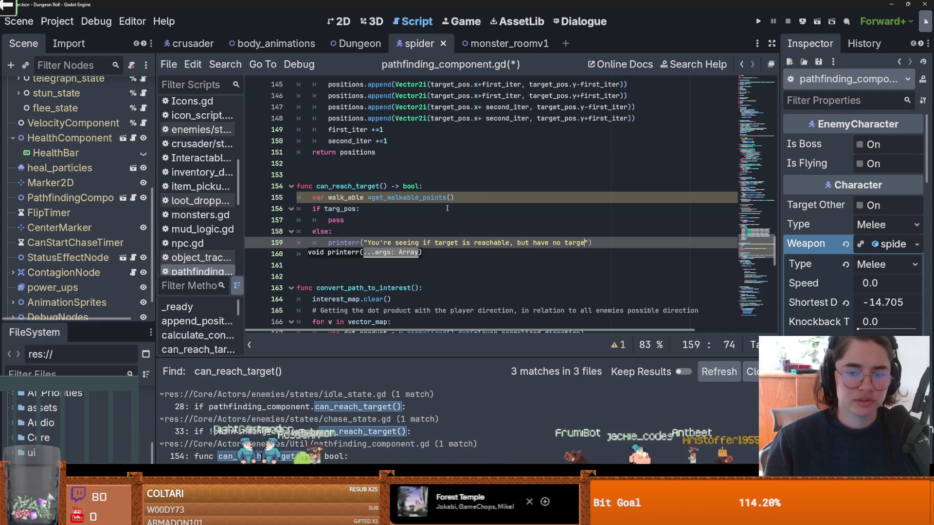
text(ssigned)
double_click(345, 209)
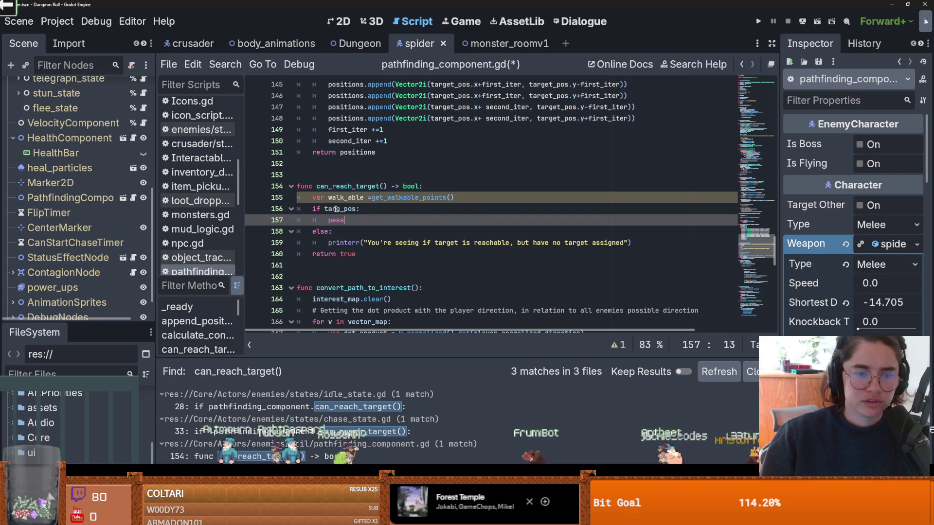
Replace pass with 'if walk_able.has(targ_pos): return true'.
double_click(337, 220)
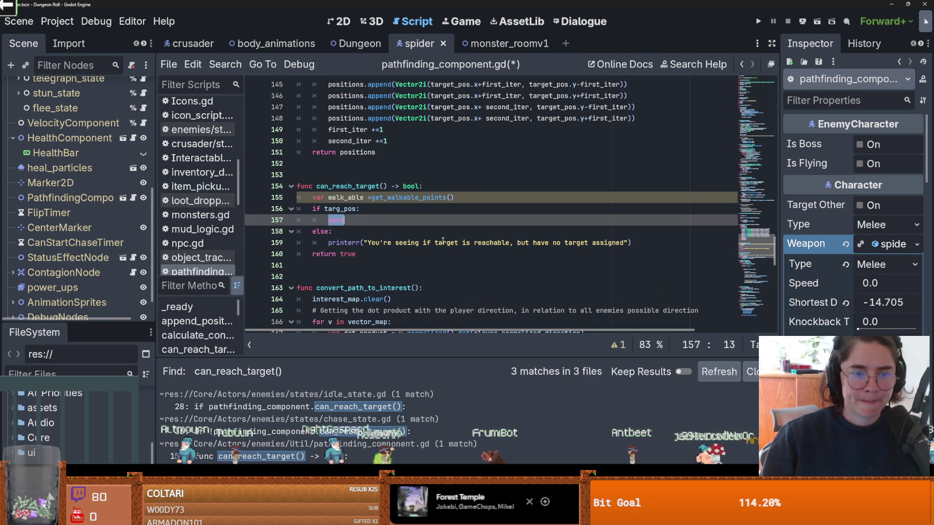
click(445, 199)
double_click(343, 220)
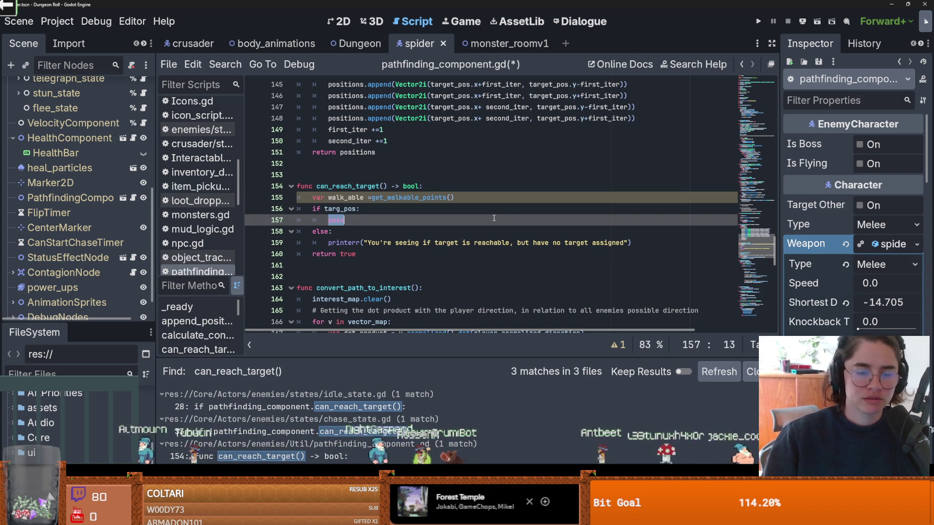
text(if wal)
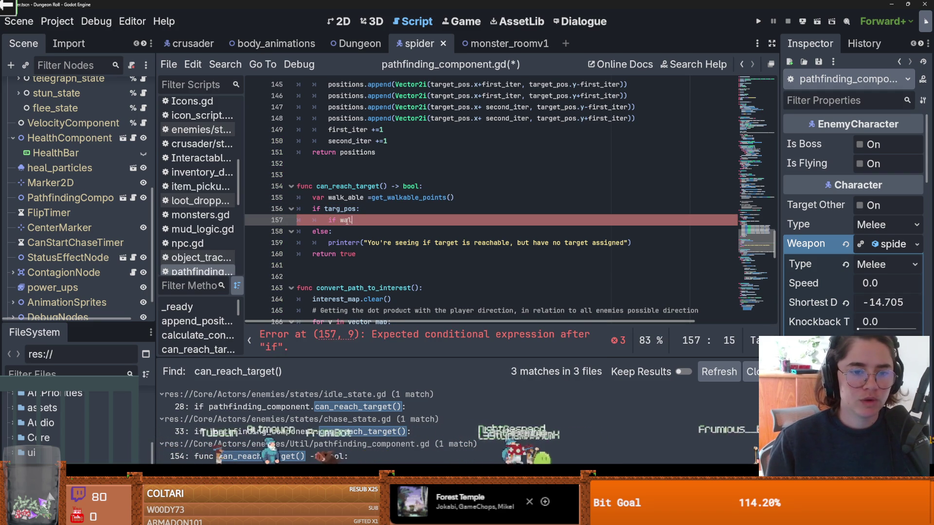
text(k)
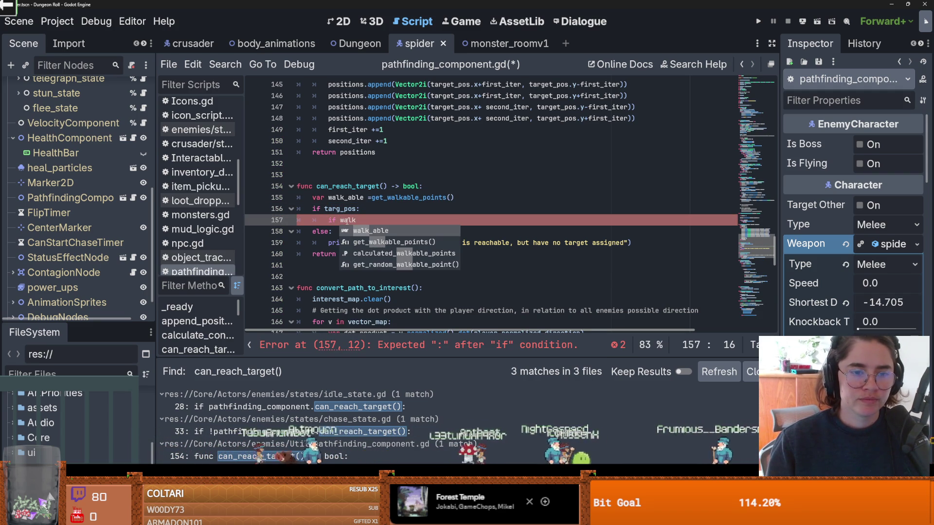
key(Return)
text(.h)
key(Return)
text(t)
text(arg)
key(Return)
text(:)
key(Return)
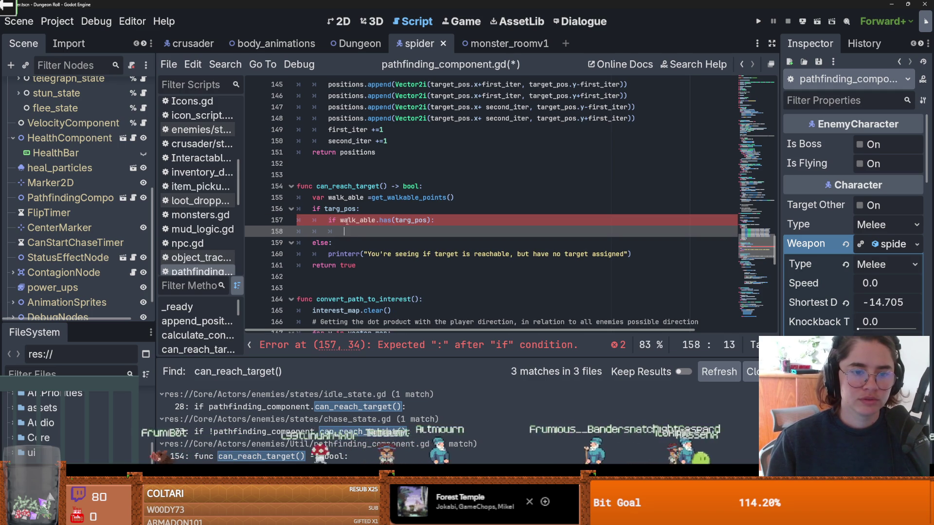
text(urn true)
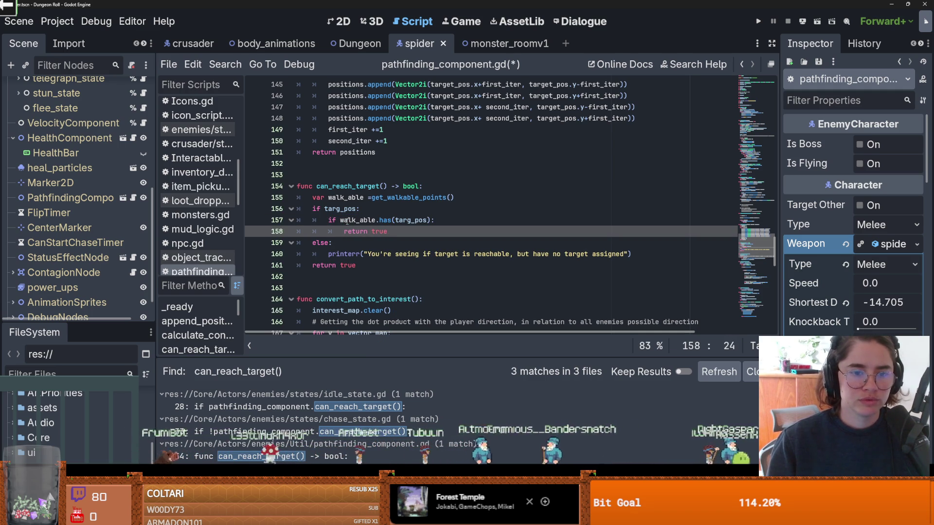
Change the final return to false and add an inner else with a printerr() stub.
double_click(348, 265)
text(false)
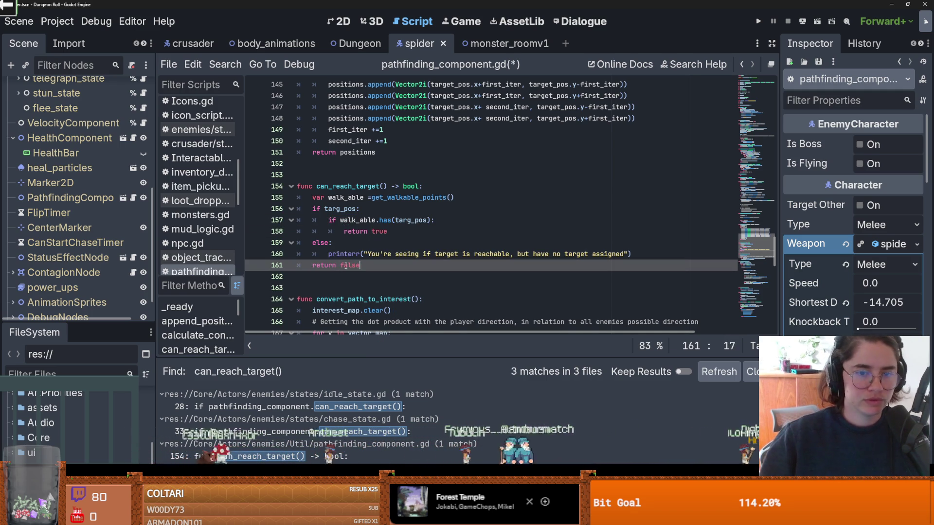
click(401, 231)
key(Return)
key(BackSpace)
text(else:)
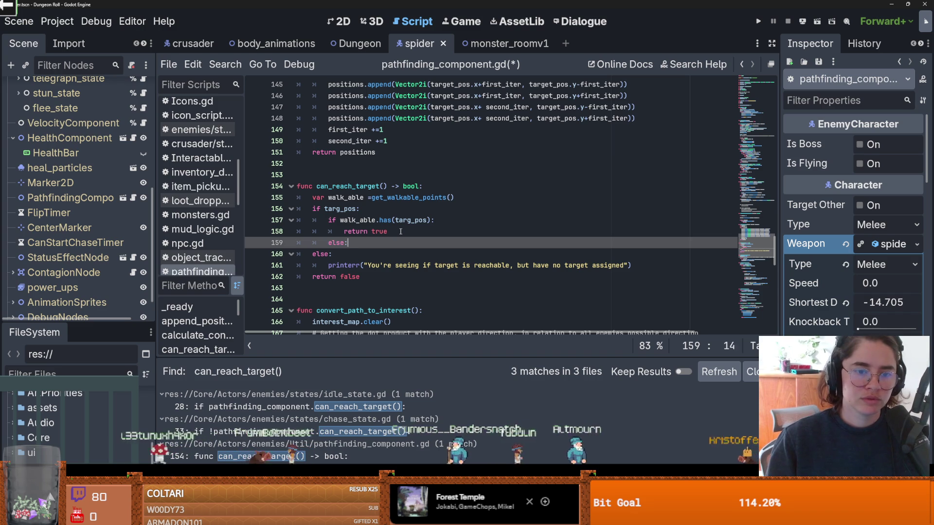
key(Return)
text(printerr)
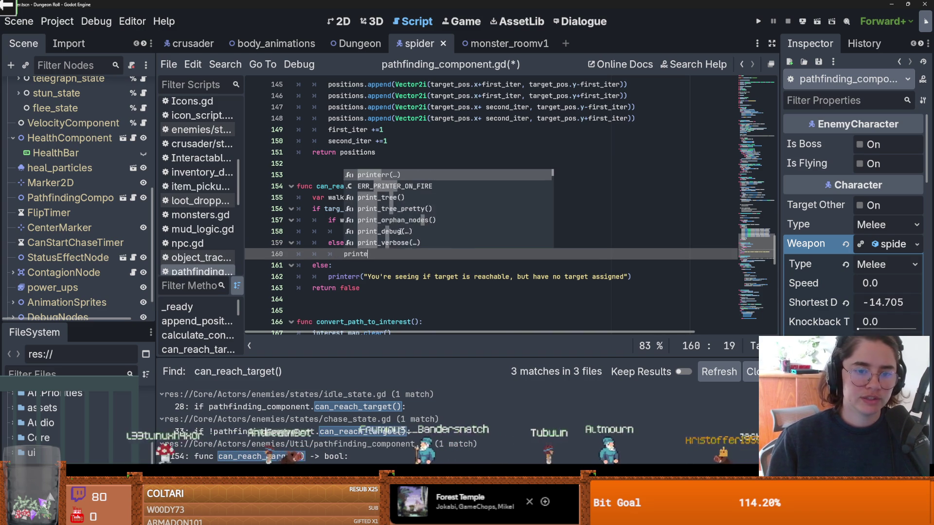
text((")
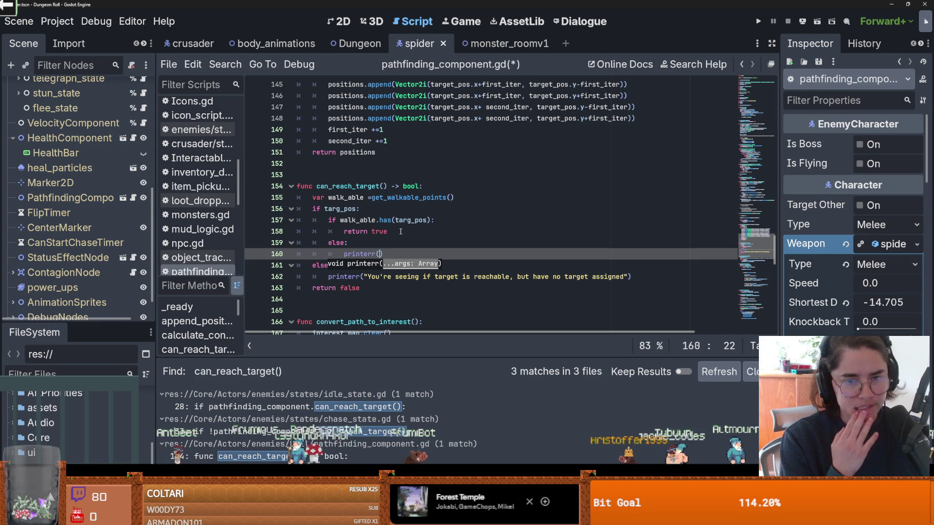
click(349, 200)
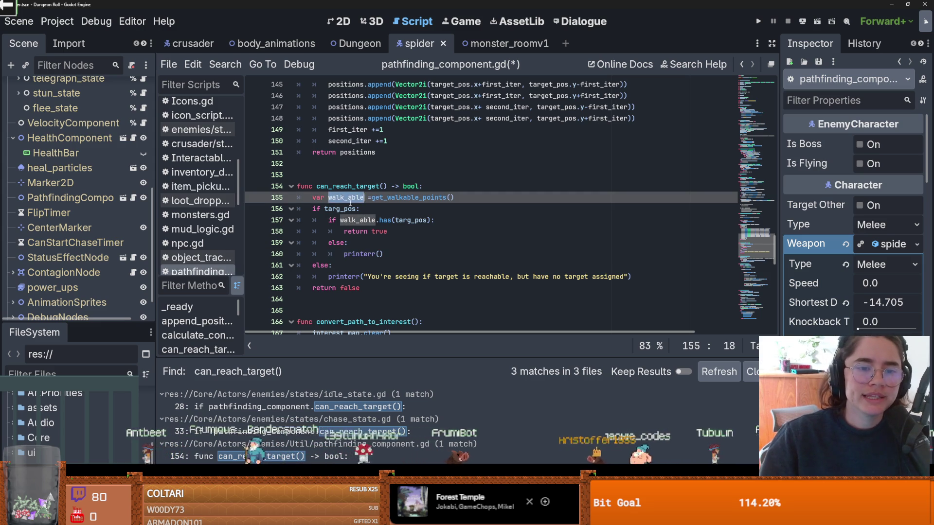
Delete the blank lines 177–180 in convert_path_to_danger.
click(353, 186)
double_click(353, 187)
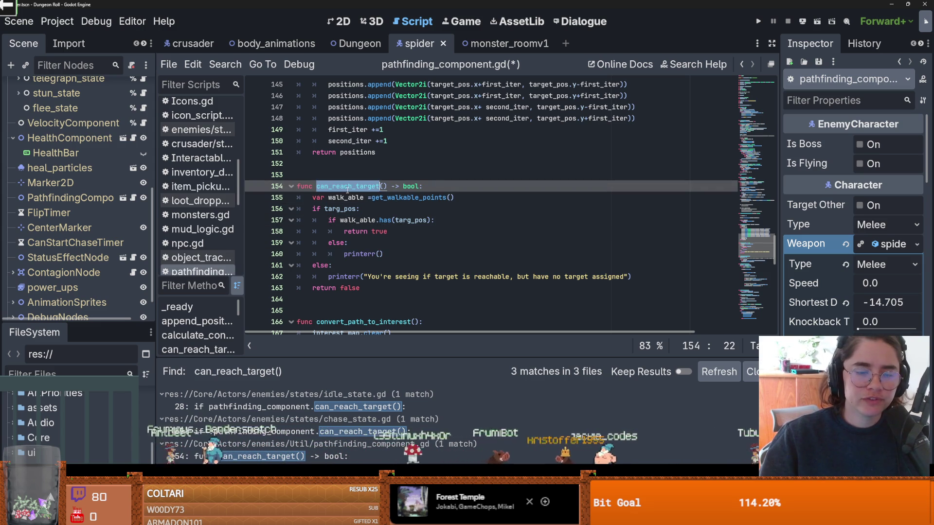
scroll(353, 186, down, 2)
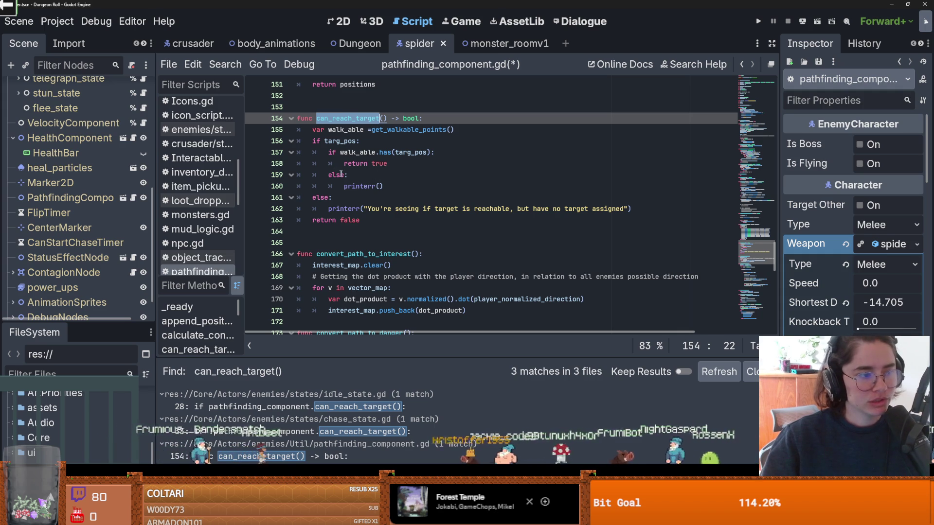
scroll(366, 249, down, 1)
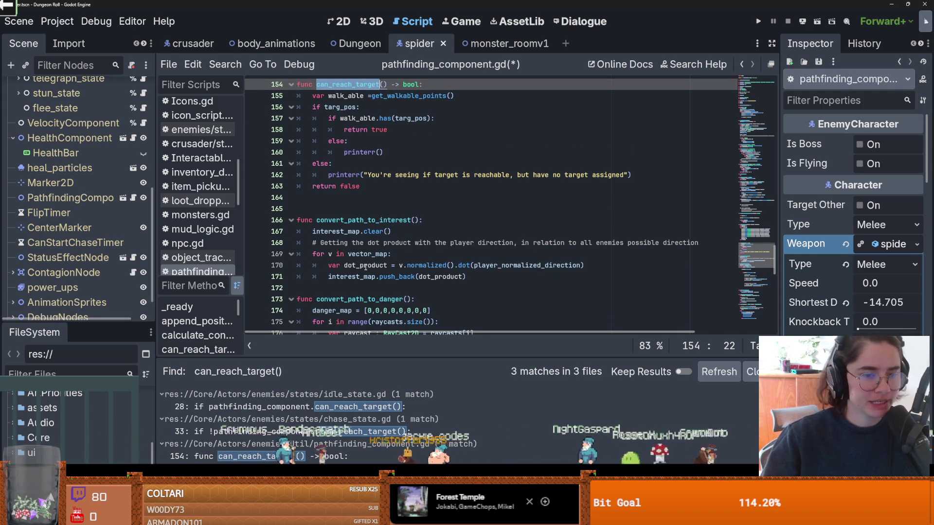
scroll(366, 267, down, 5)
click(356, 207)
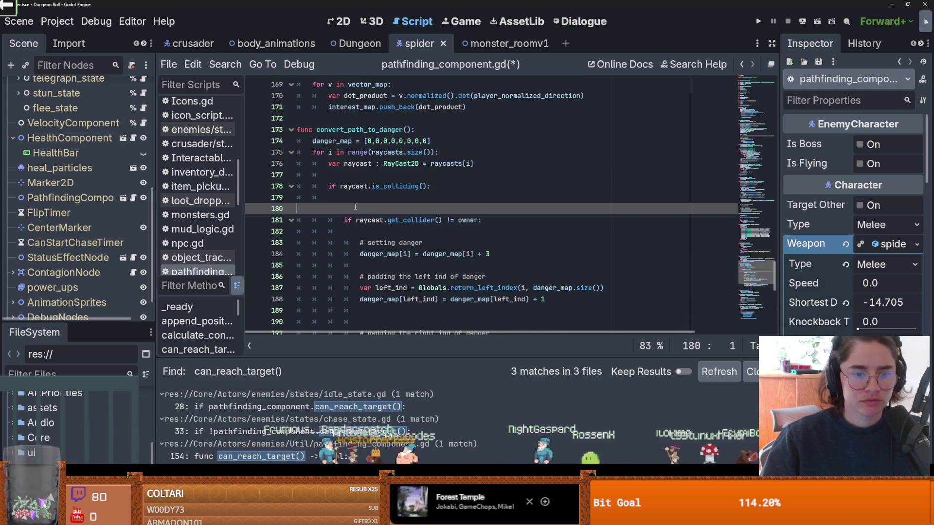
key(BackSpace)
key(BackSpace)
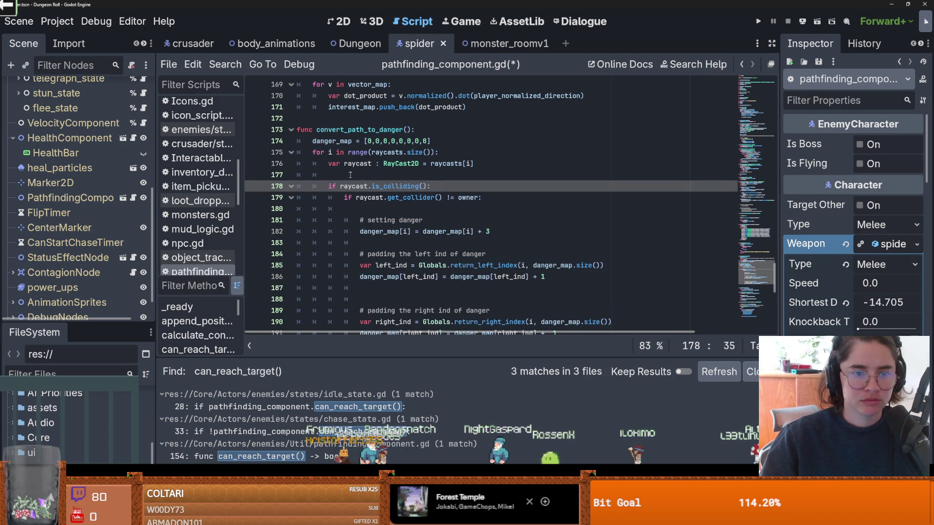
click(351, 177)
key(BackSpace)
key(BackSpace)
key(BackSpace)
Delete the empty line 128 under the function header.
scroll(393, 277, down, 9)
scroll(393, 277, up, 3)
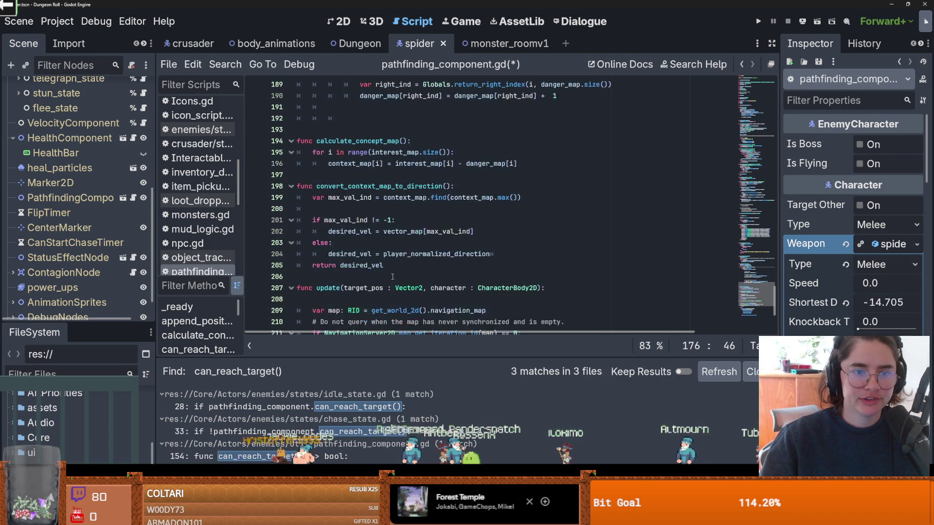
scroll(393, 277, up, 15)
double_click(375, 230)
scroll(384, 245, down, 1)
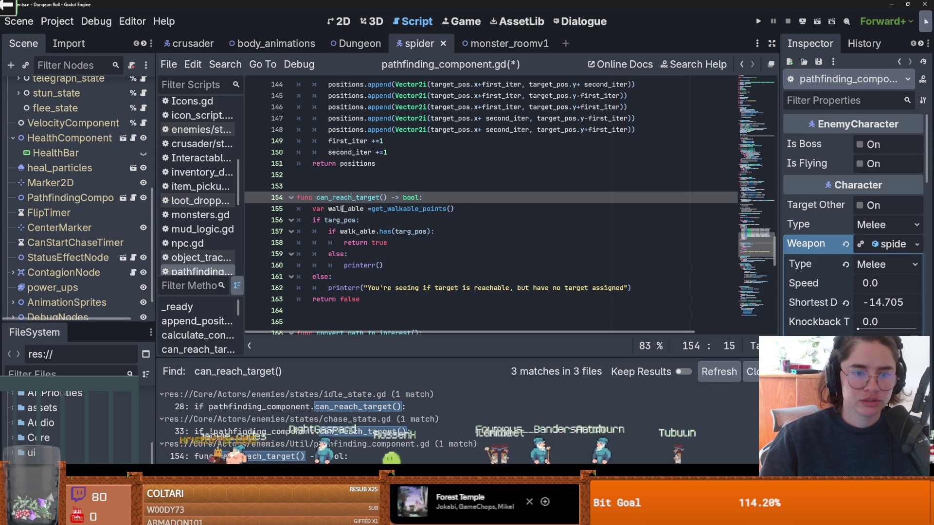
scroll(375, 280, up, 3)
scroll(375, 279, up, 3)
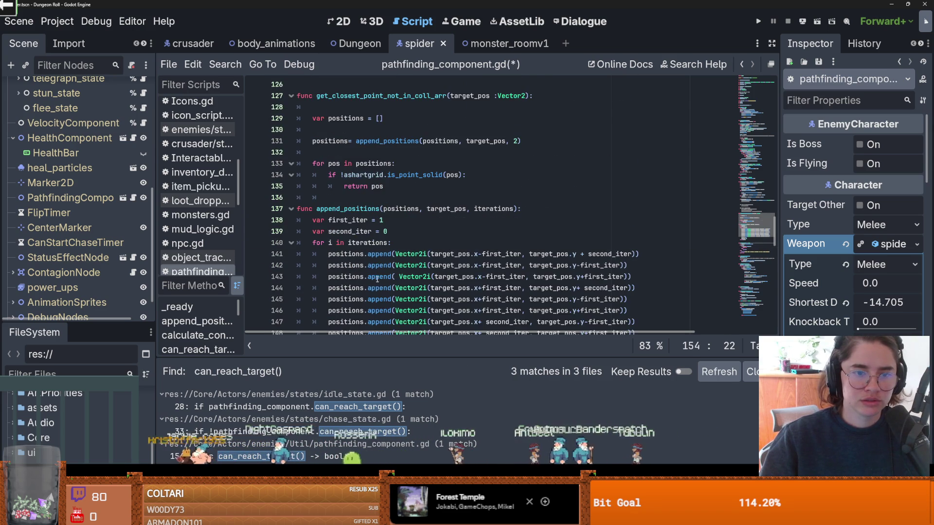
scroll(354, 215, up, 2)
click(348, 175)
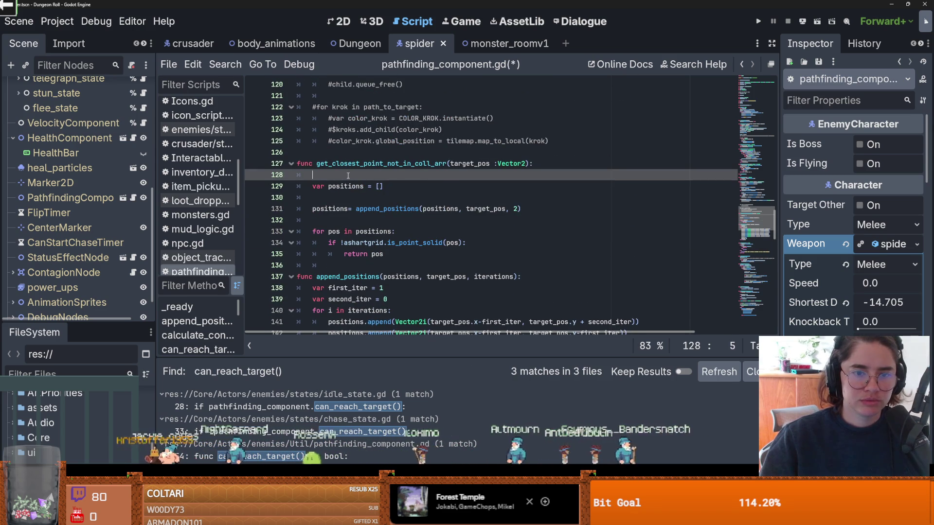
key(BackSpace)
Find get_random_reachable_point and highlight its uses of walkable_points.
scroll(360, 209, up, 2)
double_click(372, 231)
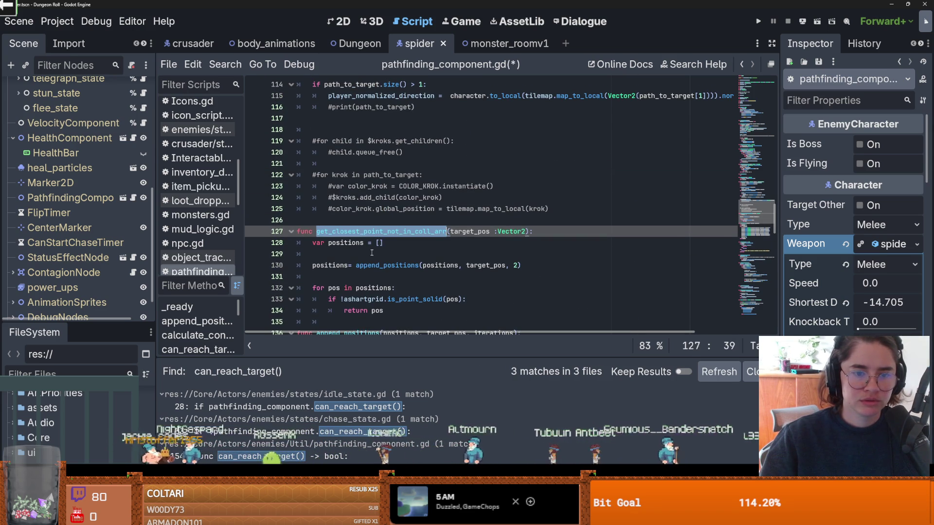
scroll(372, 254, up, 2)
scroll(372, 253, up, 7)
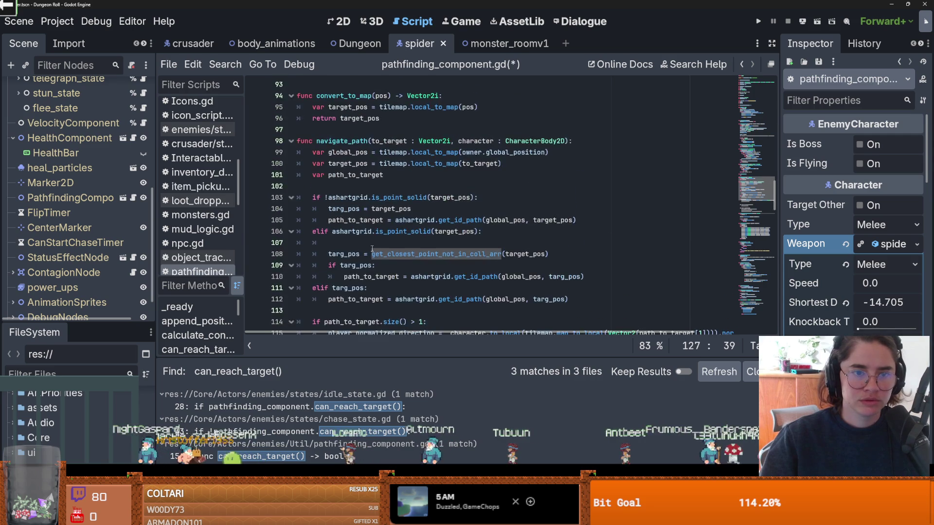
scroll(372, 248, up, 5)
double_click(368, 197)
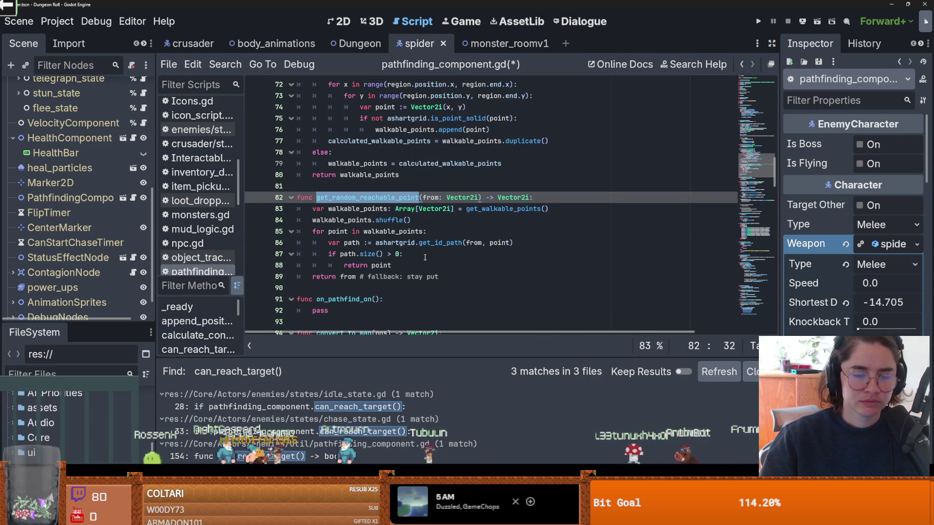
scroll(419, 253, up, 3)
scroll(355, 209, down, 3)
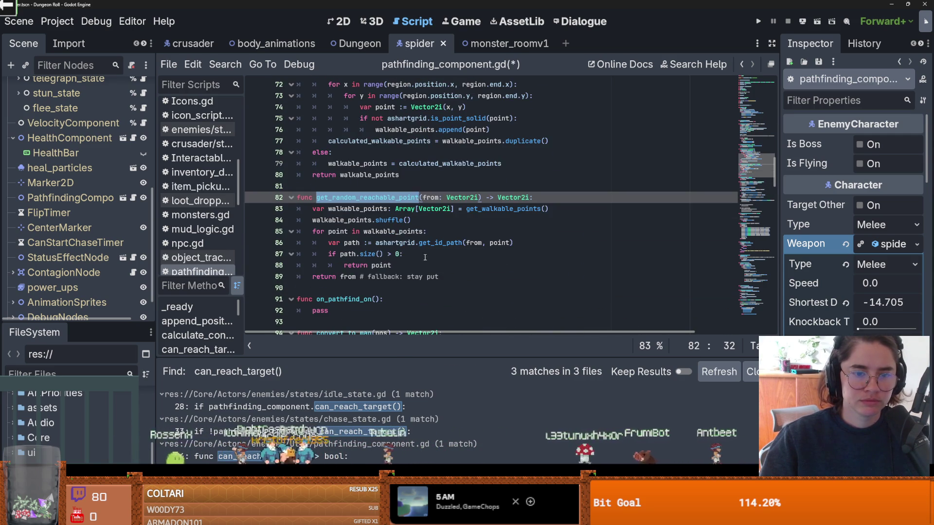
click(354, 208)
click(340, 220)
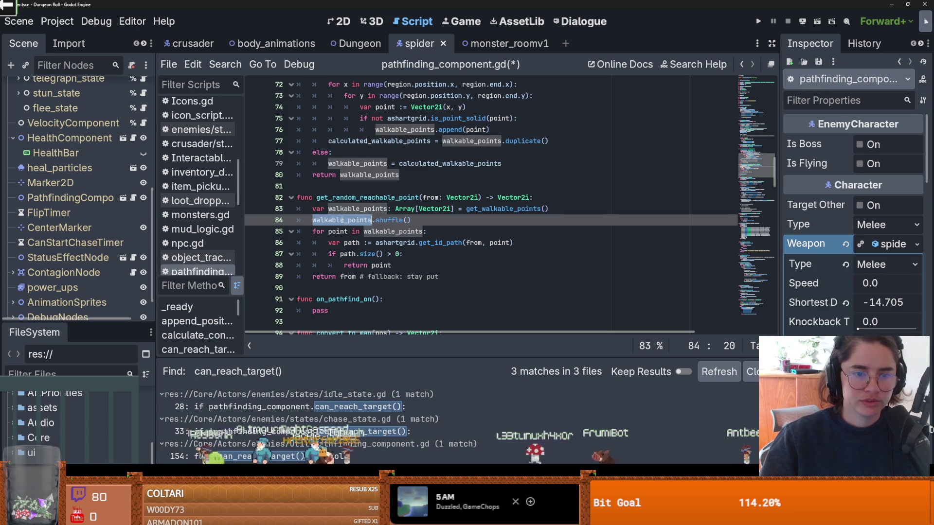
click(317, 232)
click(333, 243)
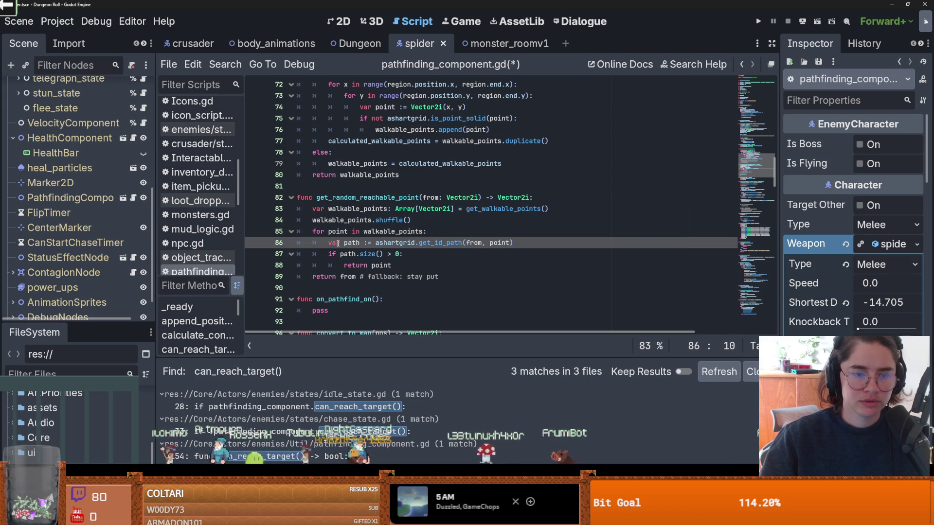
double_click(362, 232)
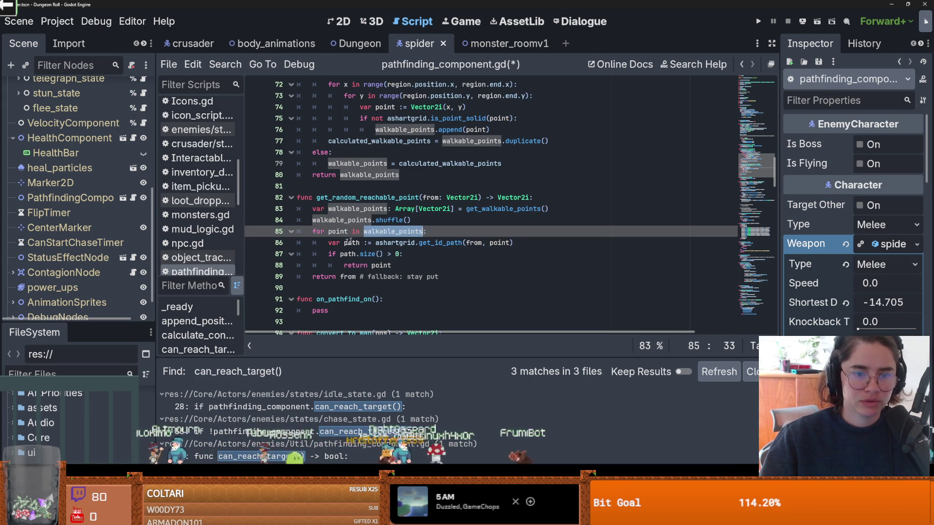
Select the path-check lines 86–88 (var path … return point) for reuse.
click(414, 244)
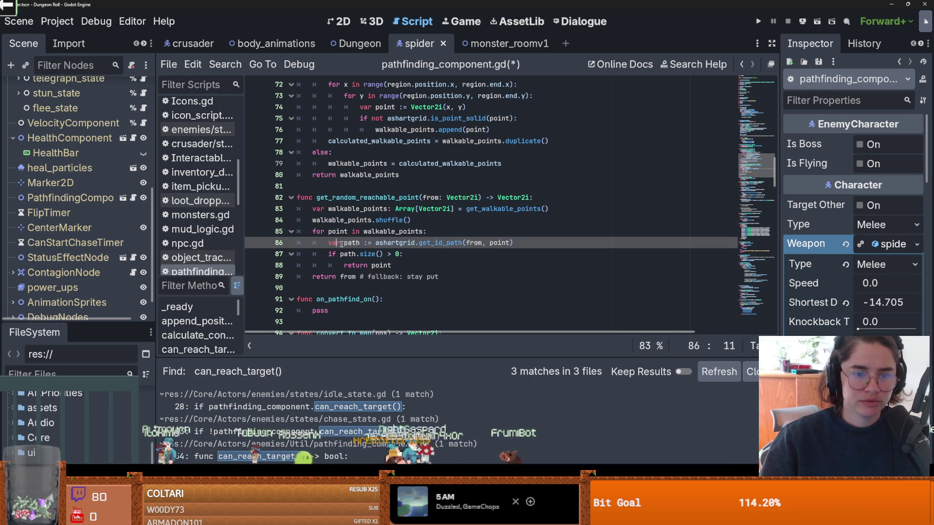
double_click(470, 244)
key(Left)
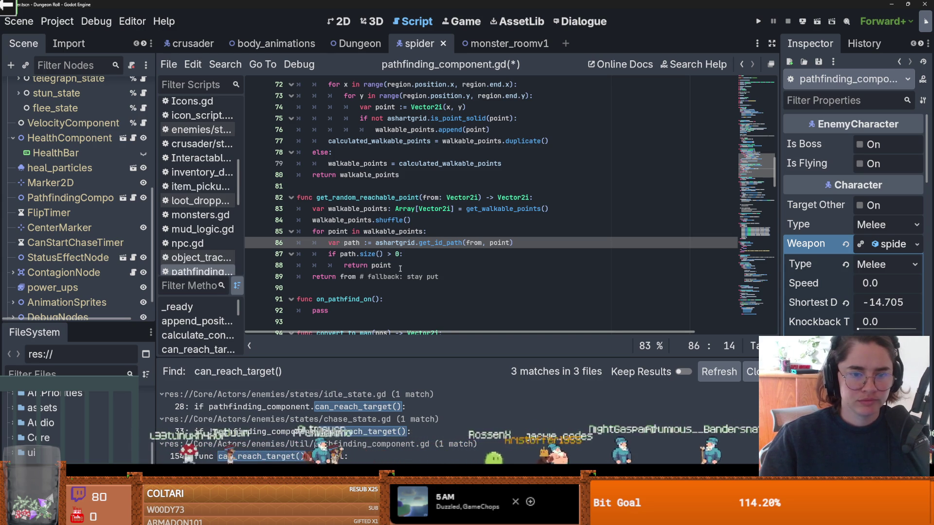
mouse_move(392, 265)
mouse_down()
mouse_move(311, 265)
mouse_move(312, 243)
mouse_up()
key(ctrl+c)
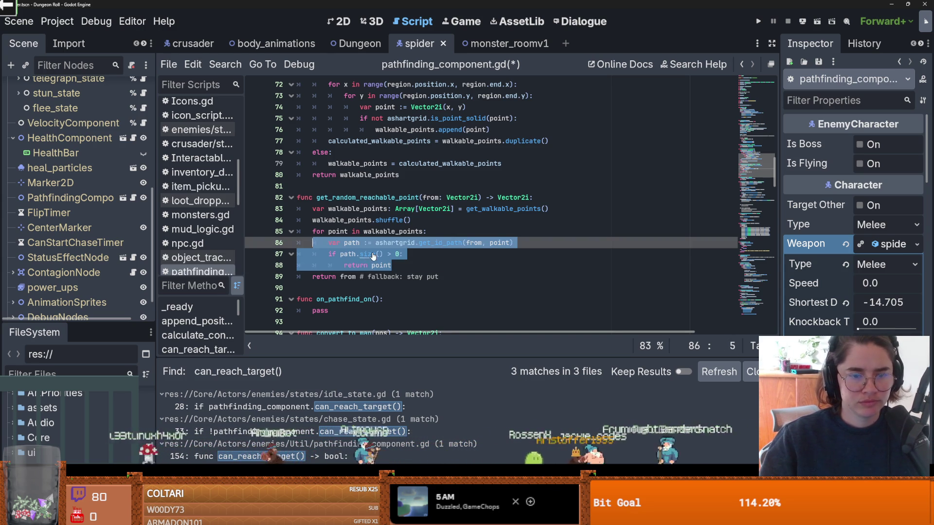
scroll(372, 265, down, 2)
scroll(372, 265, down, 15)
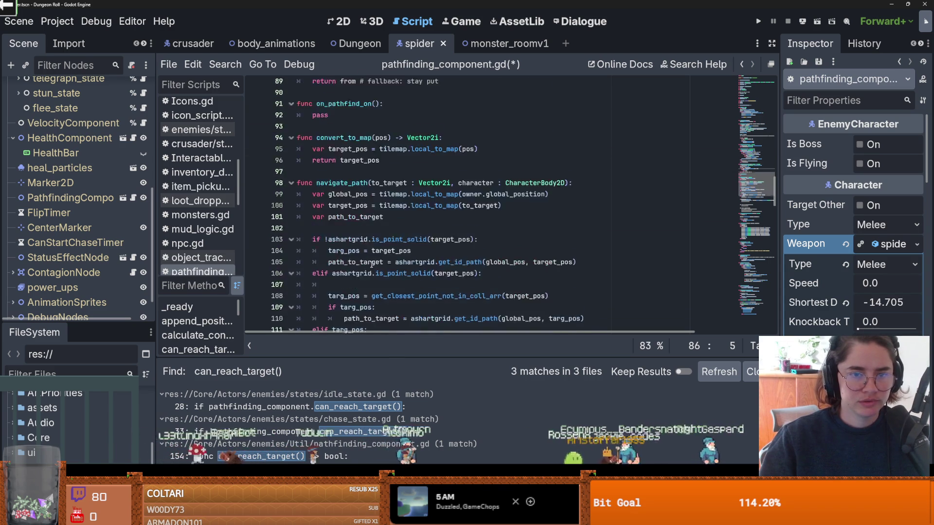
Check the get_walkable_points docs in can_reach_target and save pathfinding_component.gd.
scroll(372, 265, down, 7)
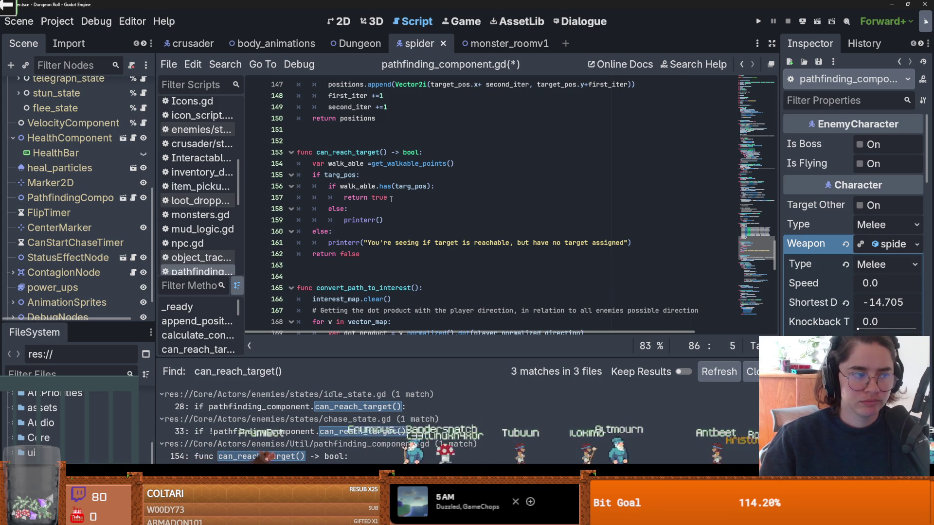
mouse_move(426, 167)
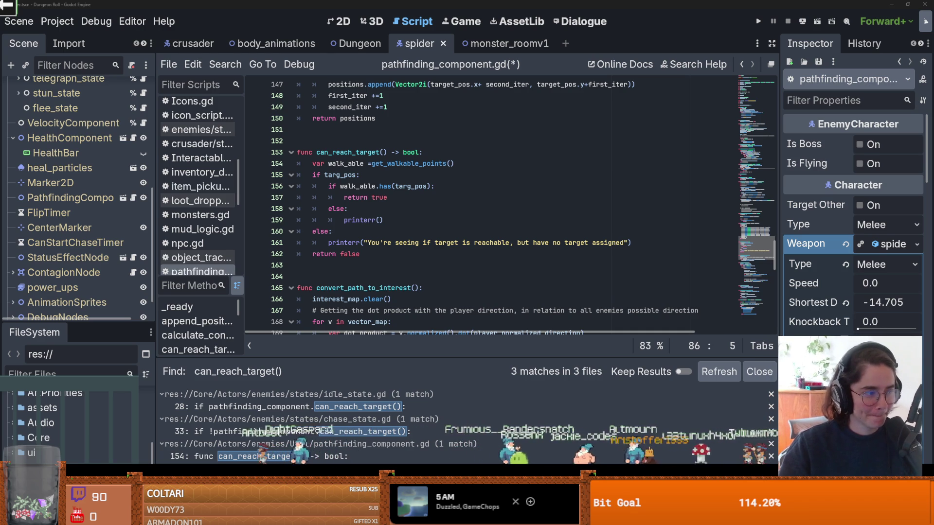
click(348, 276)
key(ctrl+s)
scroll(347, 269, down, 1)
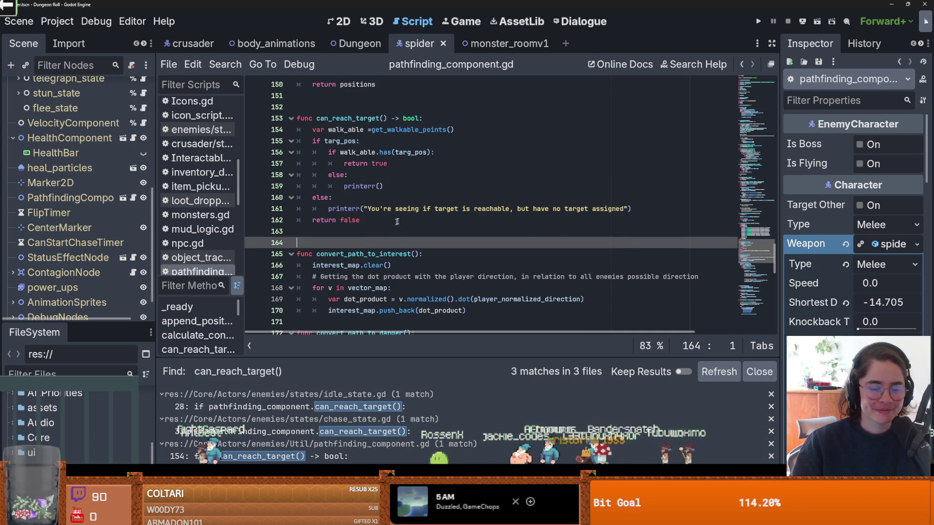
scroll(383, 224, up, 1)
drag(392, 197, 350, 198)
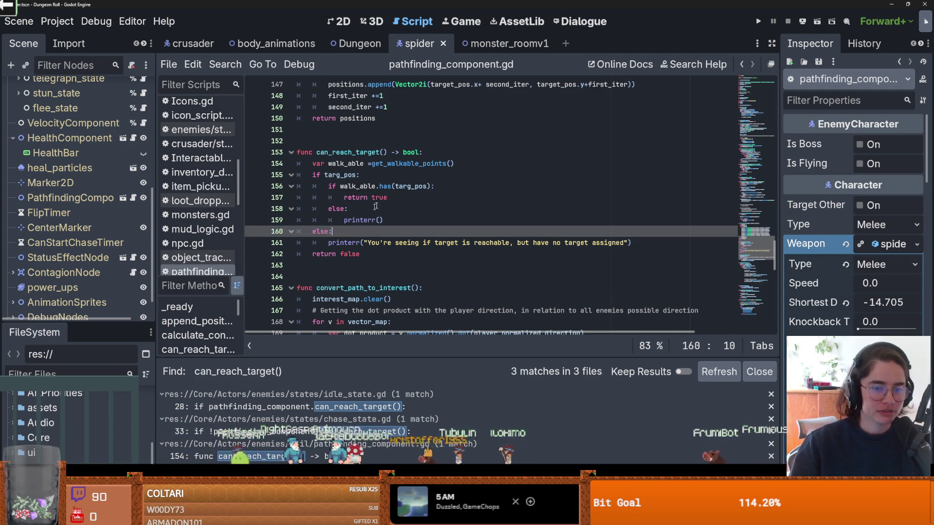
Review the idle_state.gd call and give can_reach_target a self_pos parameter.
click(461, 191)
key(ctrl+v)
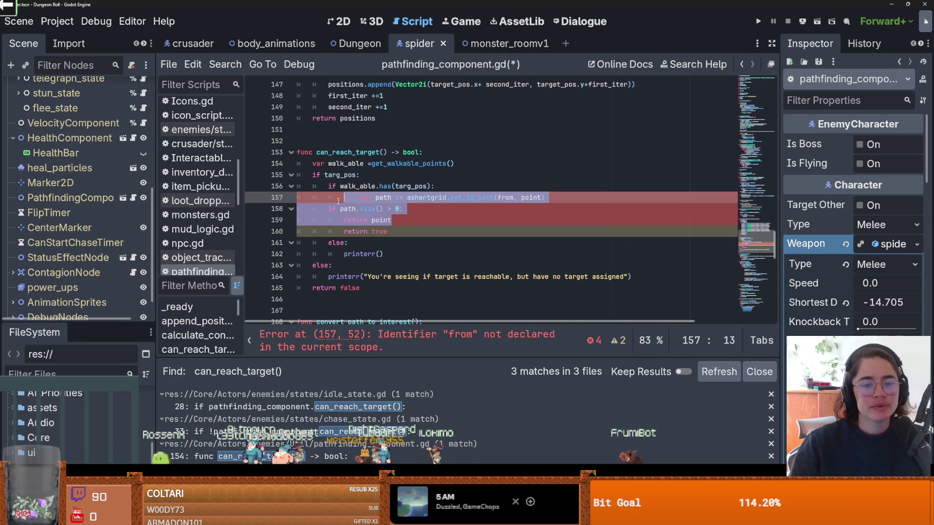
key(ctrl+z)
double_click(347, 153)
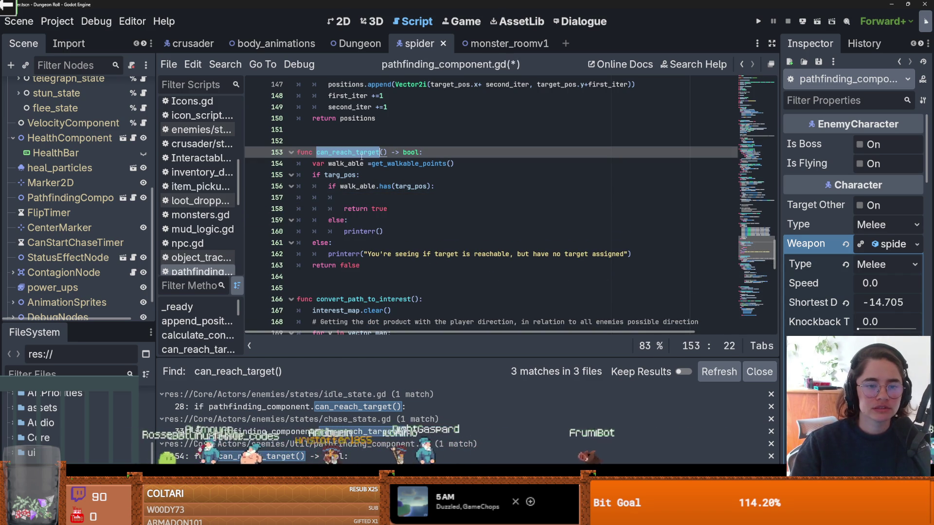
click(360, 407)
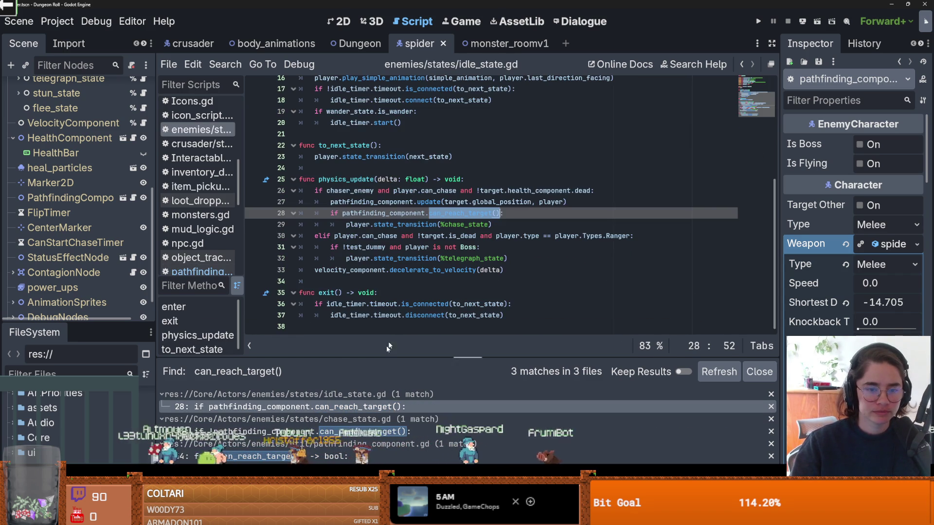
click(496, 213)
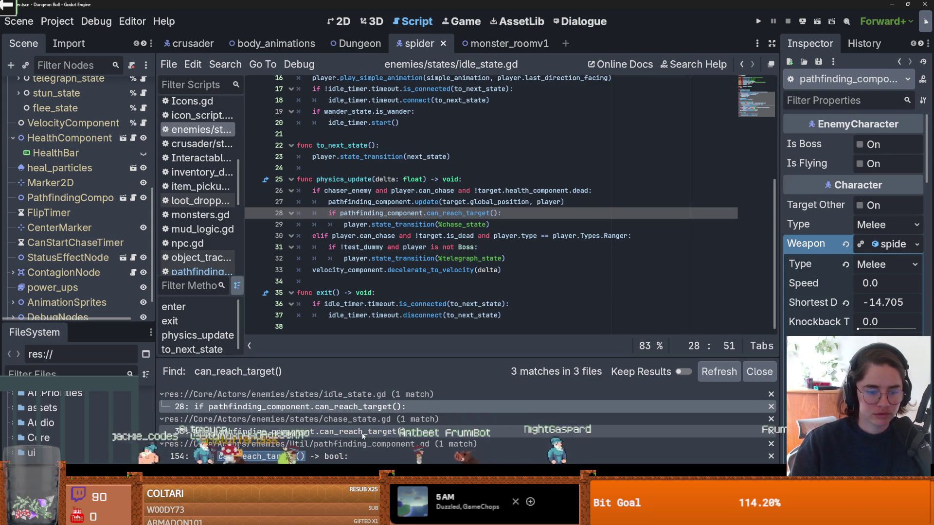
click(360, 456)
click(385, 153)
text(target() -> bool:)
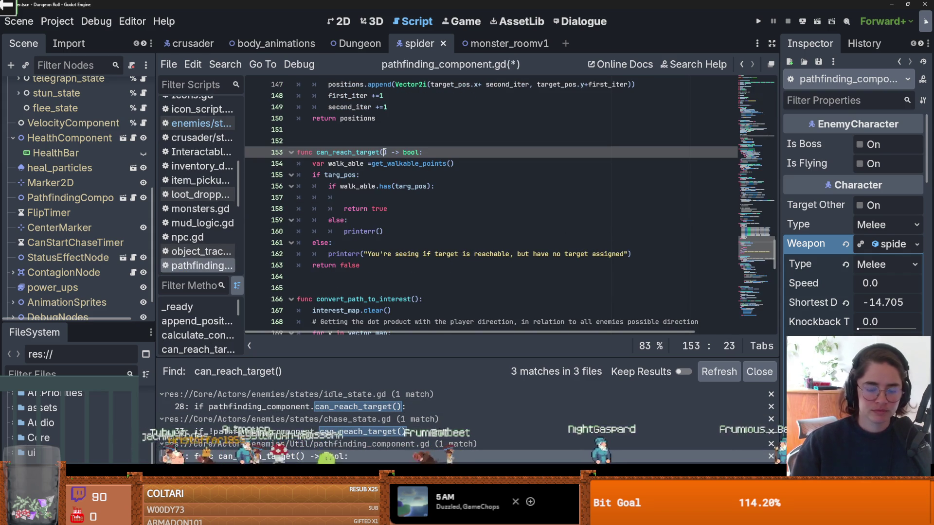
key(BackSpace)
key(BackSpace)
key(BackSpace)
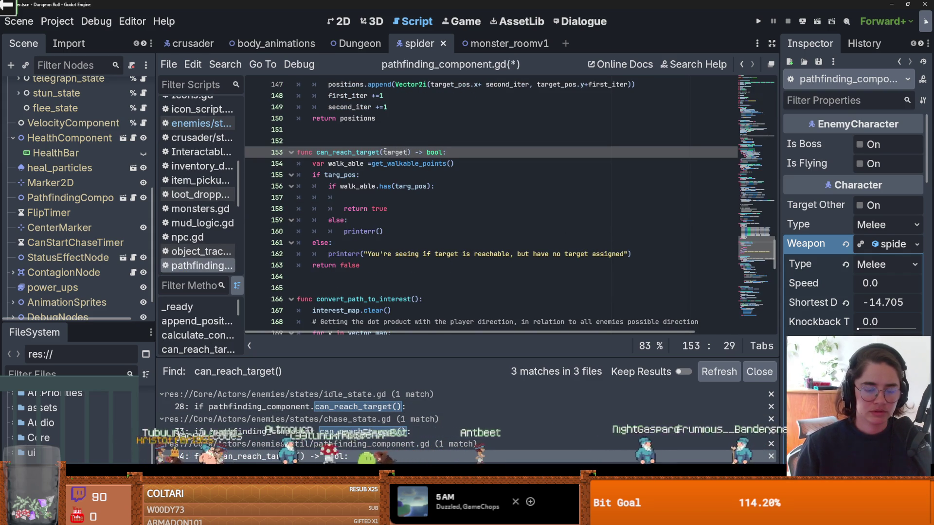
text(se)
text(lf_pos)
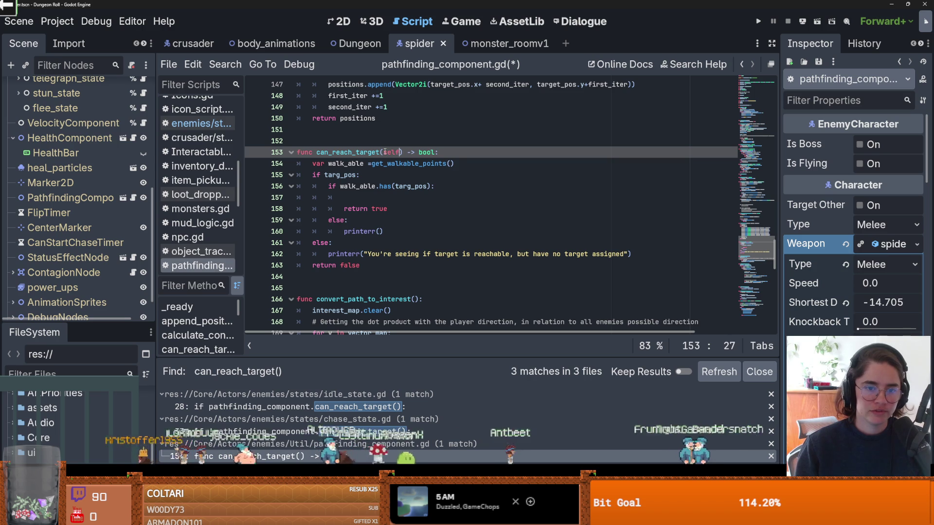
Paste the path check into can_reach_target, calling get_id_path with self_pos and targ_pos.
click(385, 202)
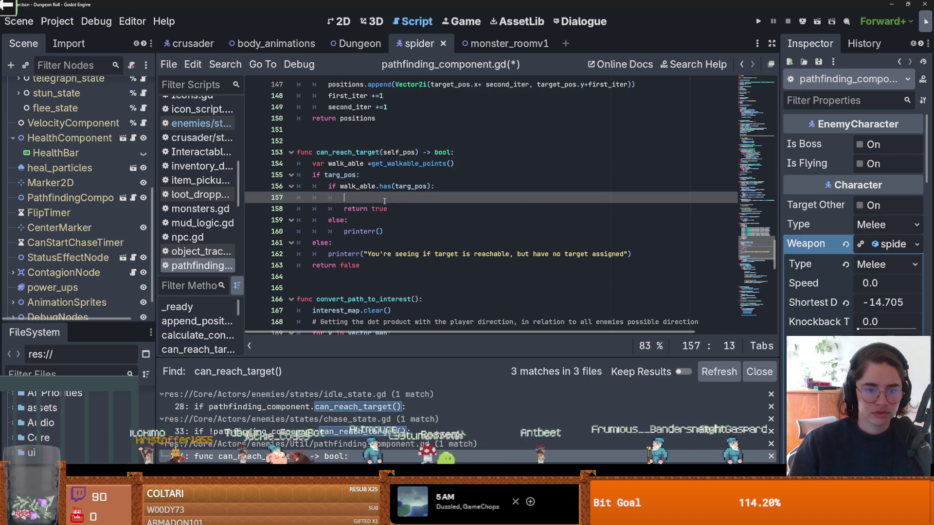
key(ctrl+v)
click(343, 210)
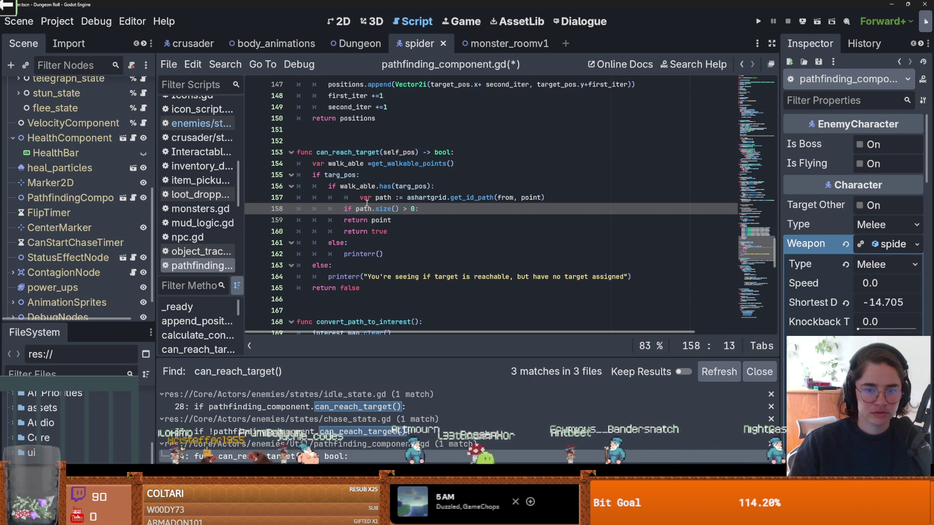
click(360, 198)
key(BackSpace)
double_click(400, 152)
key(ctrl+c)
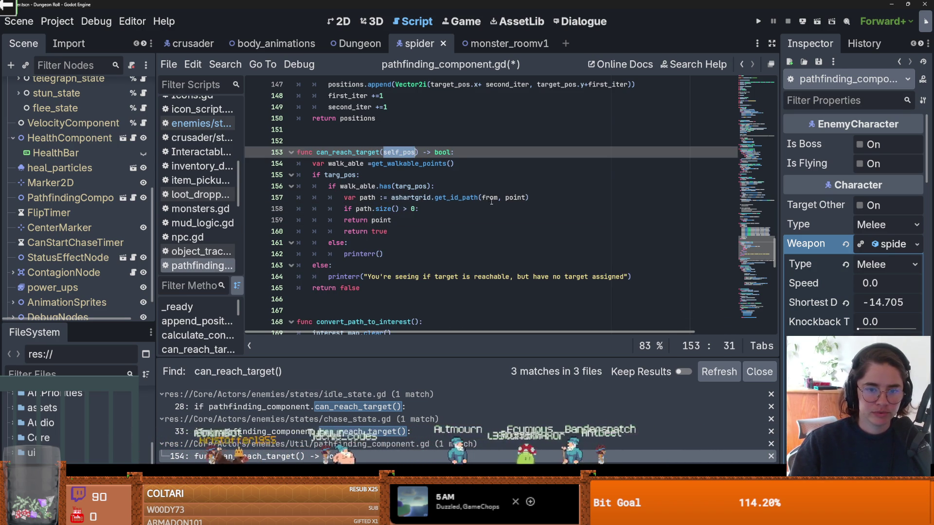
double_click(489, 198)
key(ctrl+v)
double_click(418, 186)
key(ctrl+c)
double_click(532, 198)
key(ctrl+v)
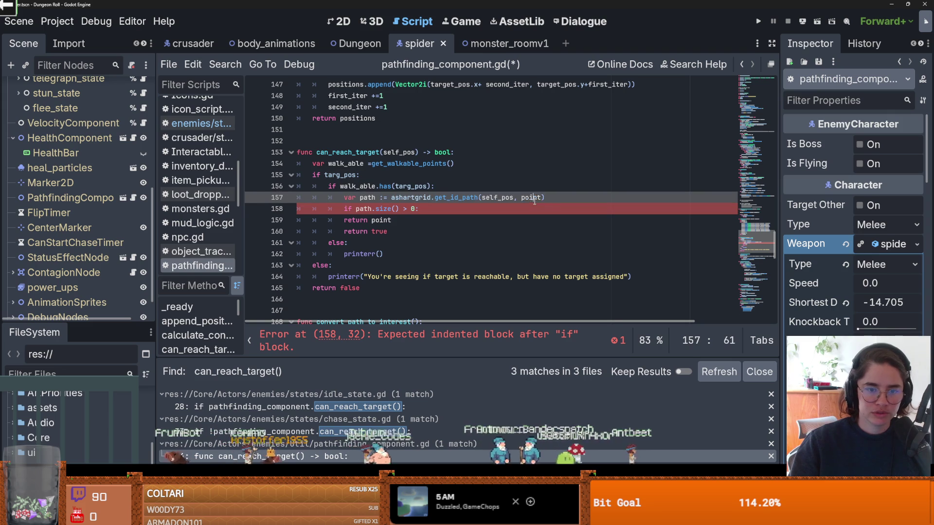
Fix the path check's indentation and delete the stray return point line.
click(344, 210)
key(Tab)
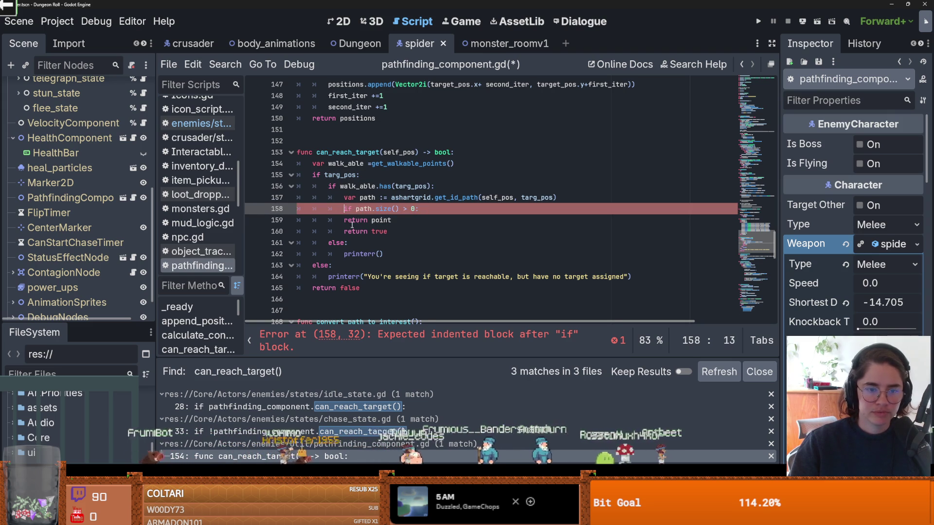
key(shift+Tab)
key(Down)
key(Tab)
key(Down)
key(Home)
key(Tab)
triple_click(341, 220)
key(BackSpace)
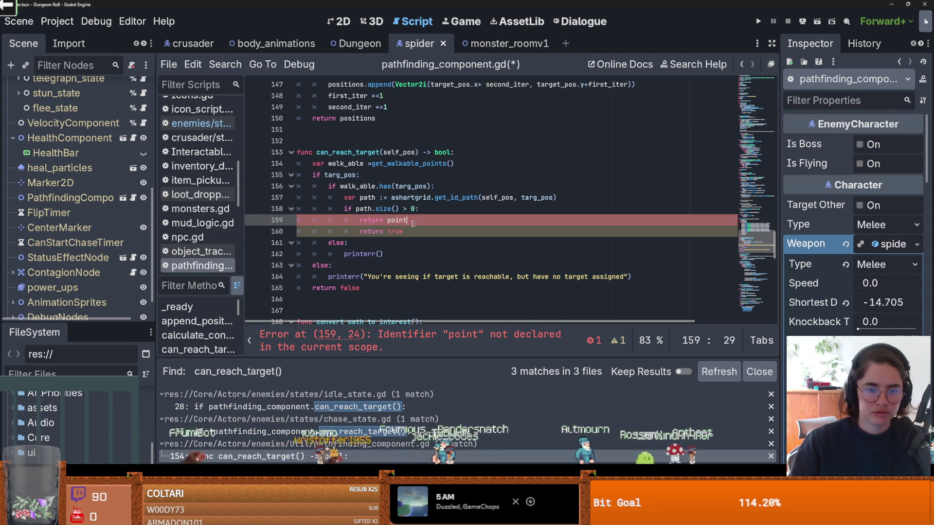
key(BackSpace)
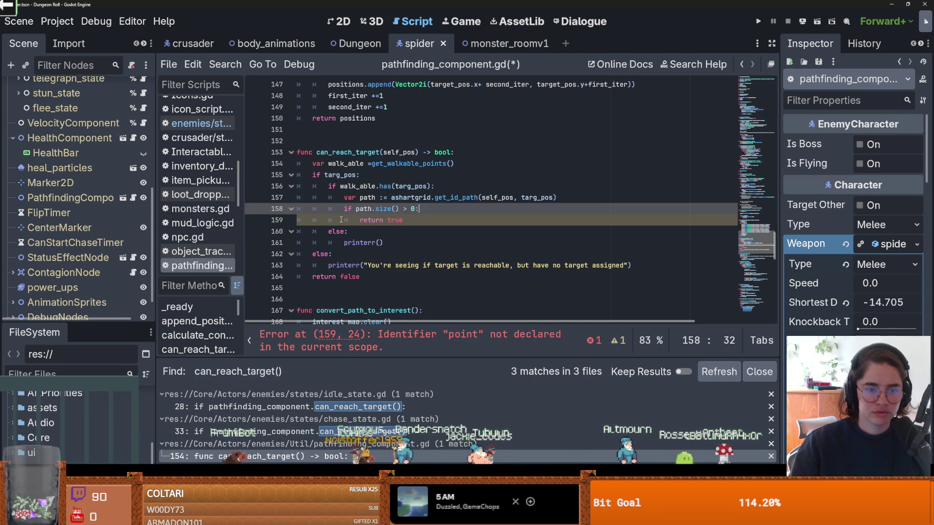
Go to the can_reach_target() call on line 28 of idle_state.gd.
double_click(340, 281)
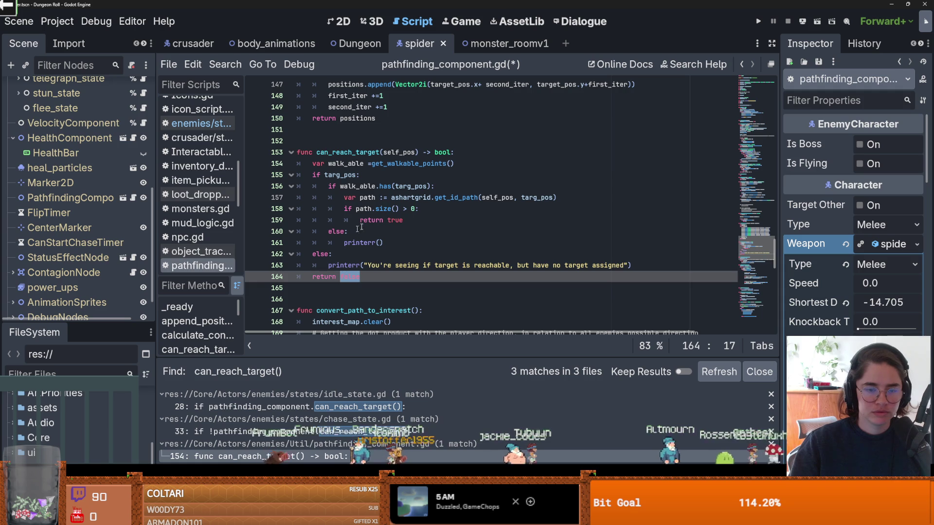
click(396, 208)
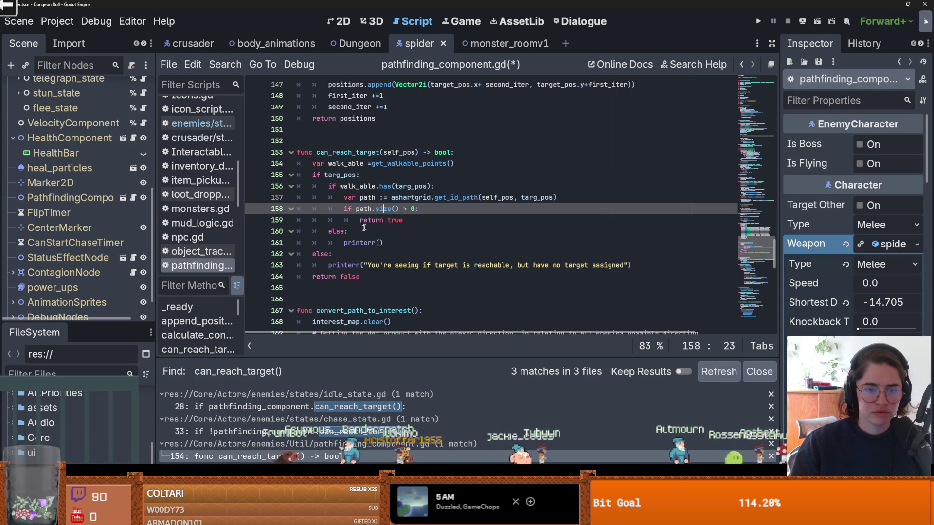
double_click(399, 152)
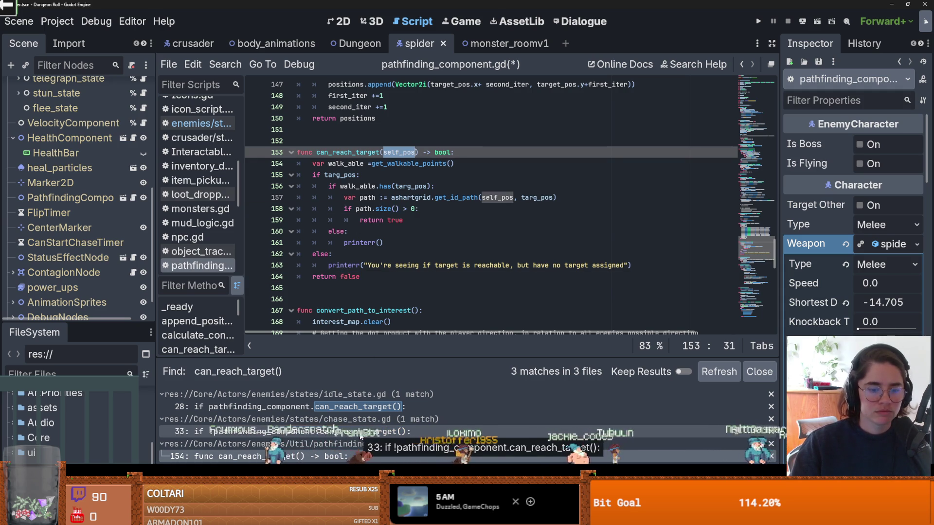
click(358, 407)
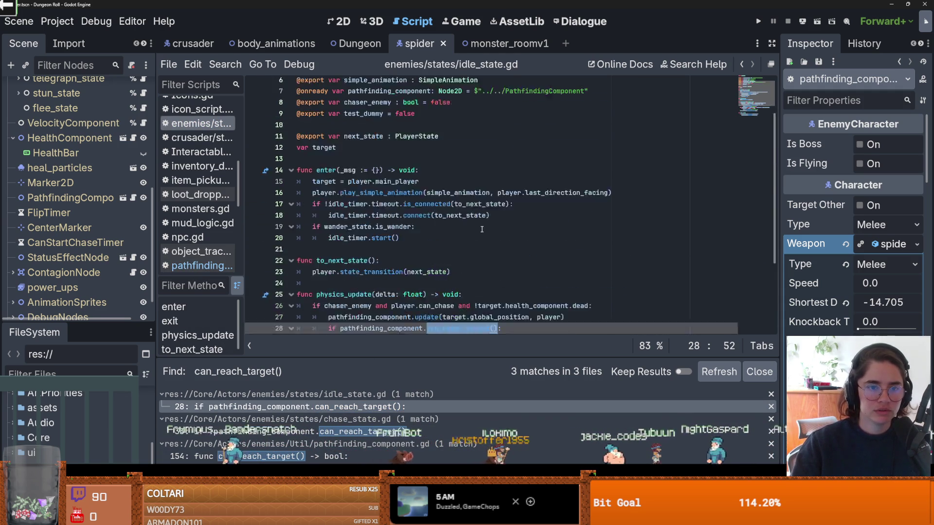
click(493, 221)
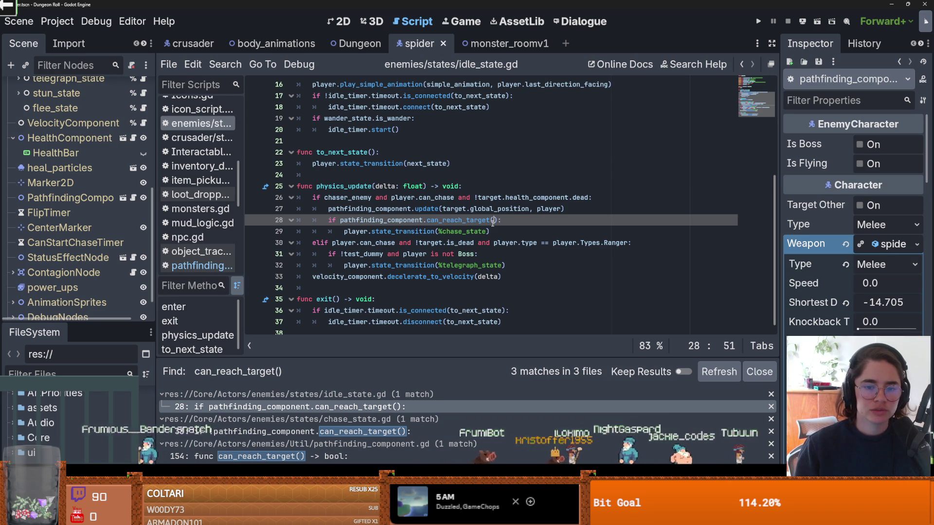
Pass player.global_position into can_reach_target() on line 28 of idle_state.gd.
text(player.global_position)
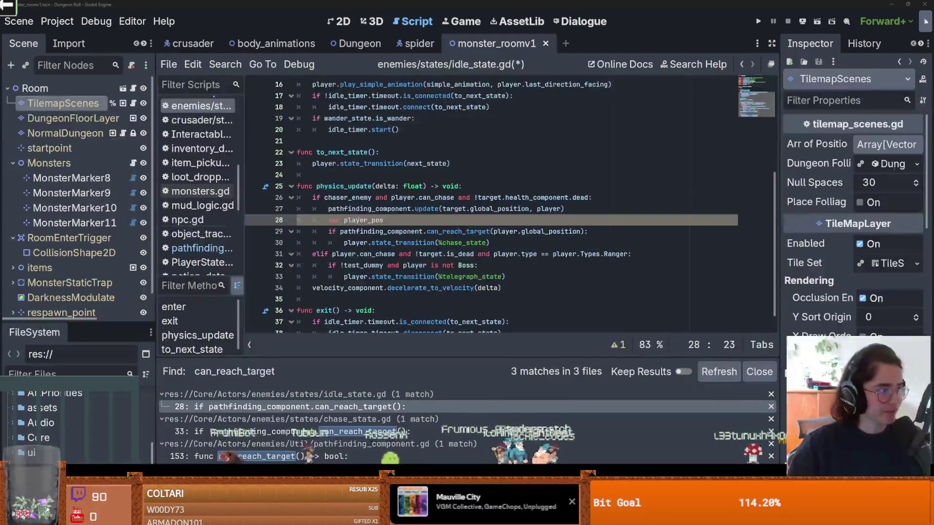
Switch to Obsidian and look over the two rows of boxes in the Excalidraw sketch.
key(alt+Tab)
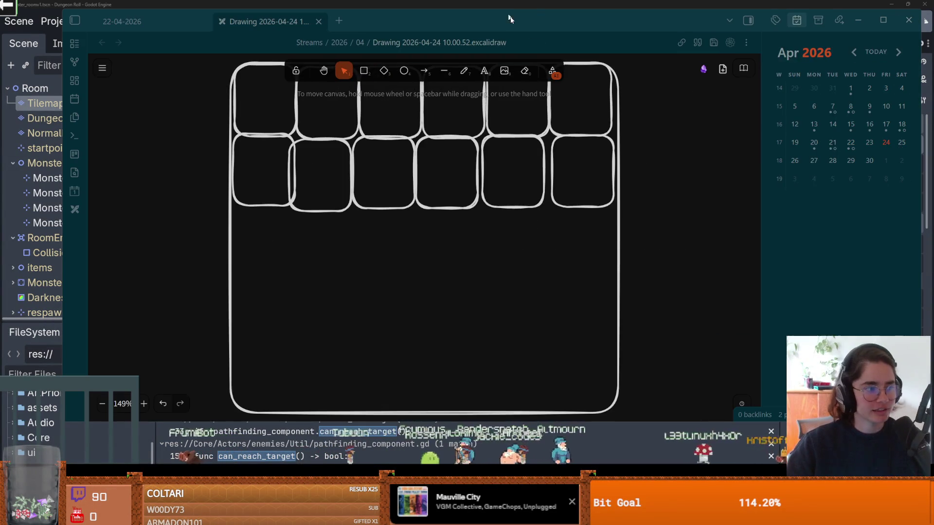
scroll(316, 175, up, 3)
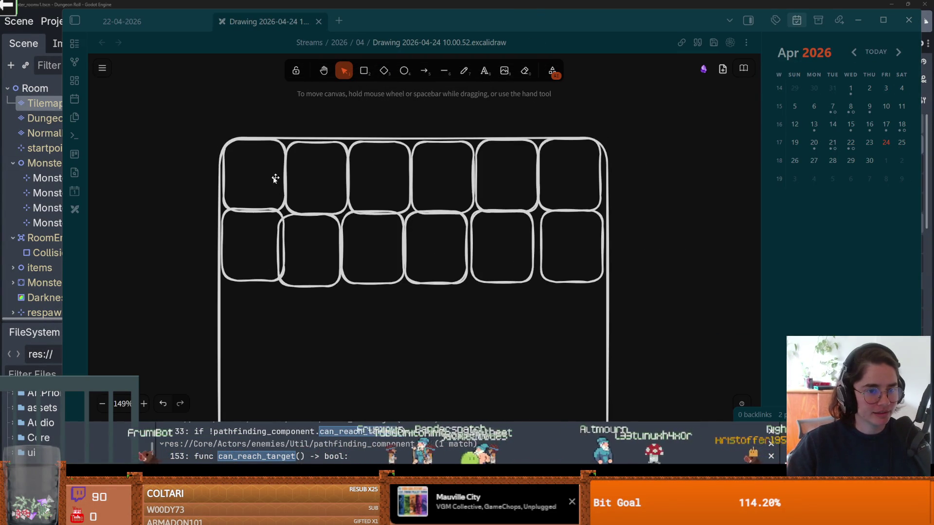
click(283, 148)
click(308, 159)
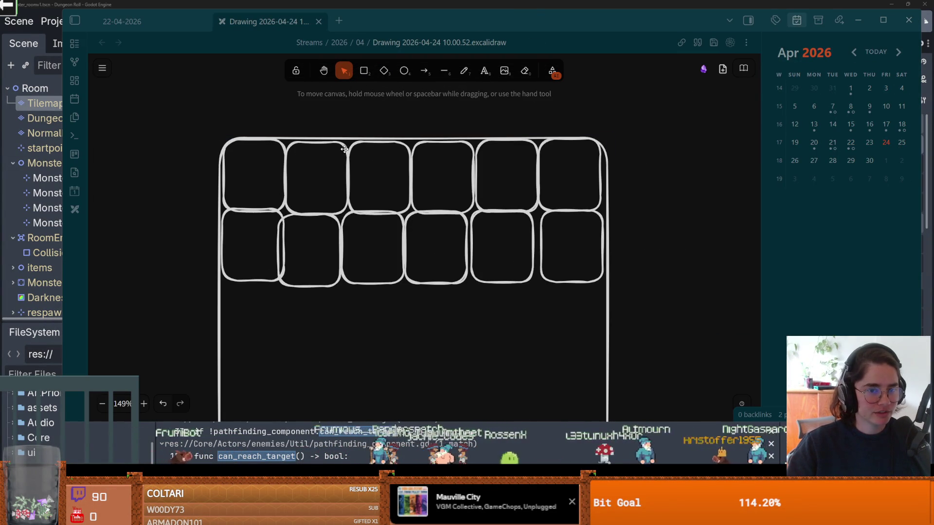
click(344, 149)
click(372, 147)
click(417, 149)
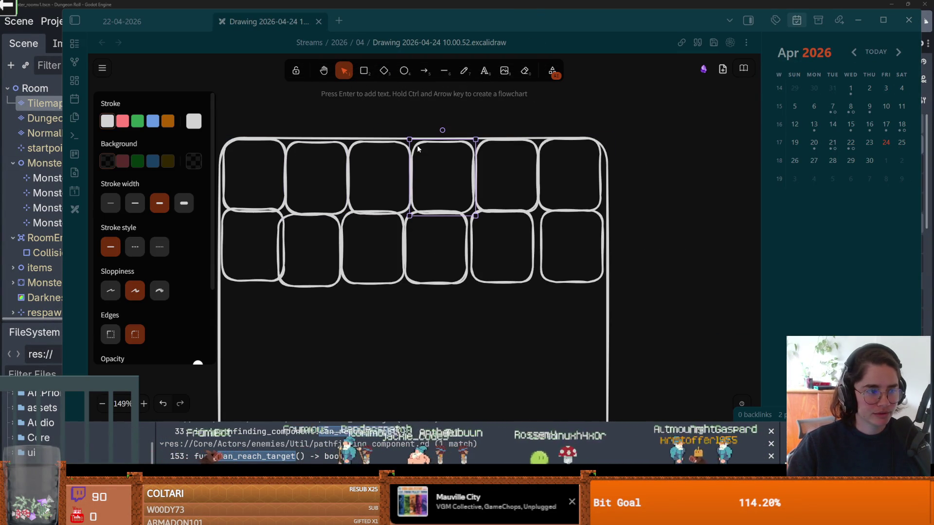
click(481, 148)
click(552, 147)
click(551, 141)
click(275, 215)
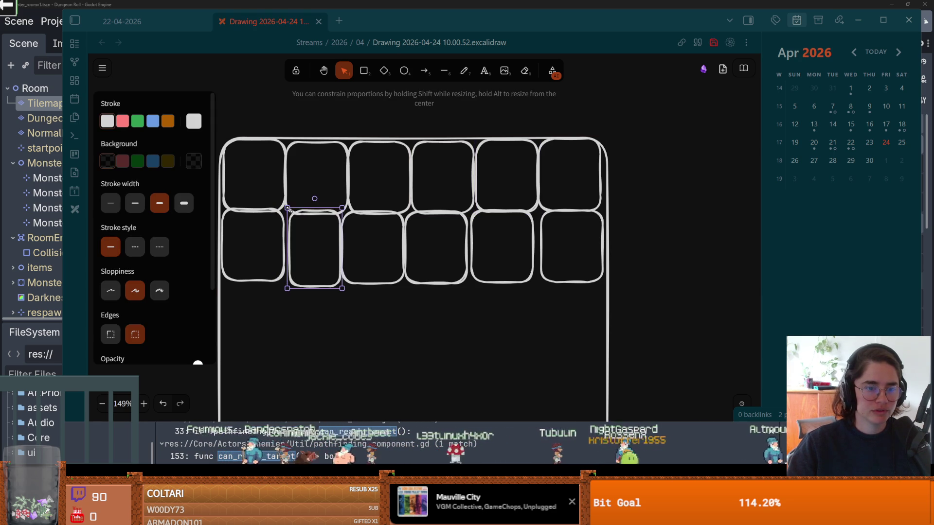
double_click(283, 214)
click(282, 217)
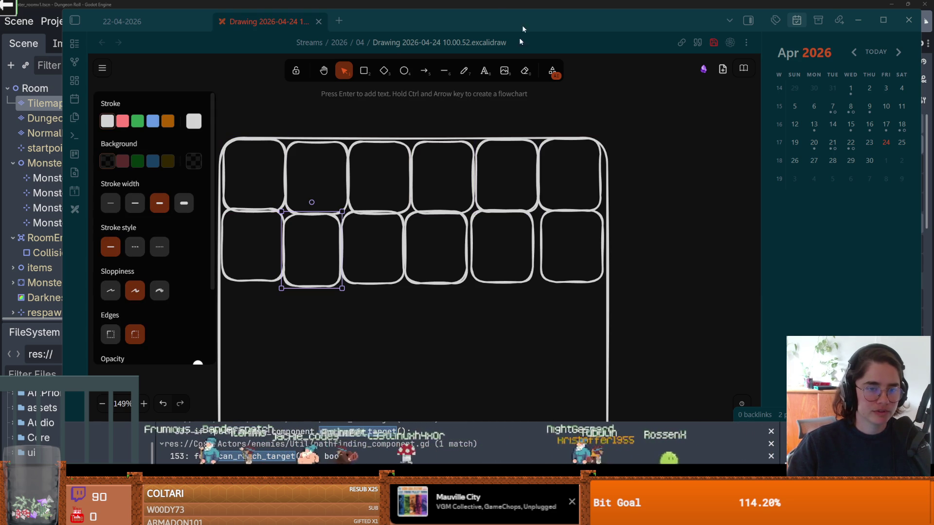
Switch from the Godot Project Manager back to the open Dungeon Roll editor window.
key(alt+Tab)
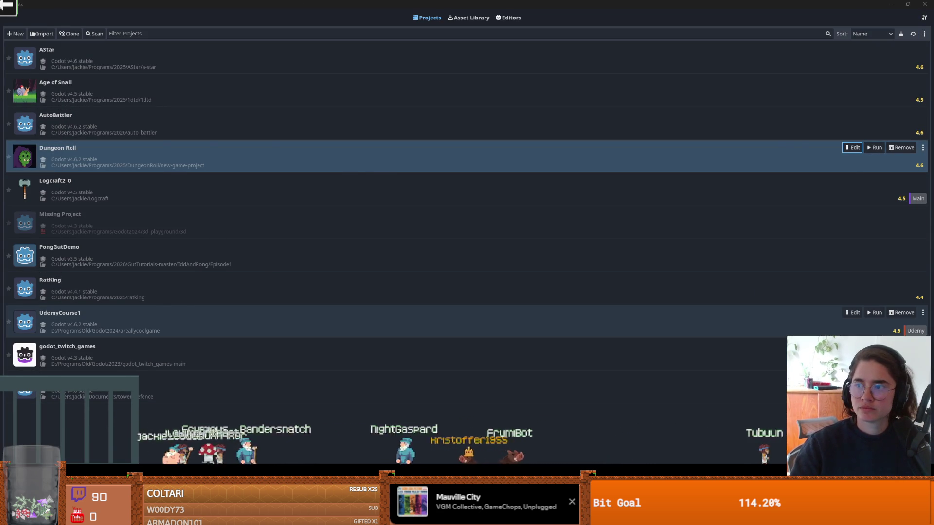
key(alt+Tab)
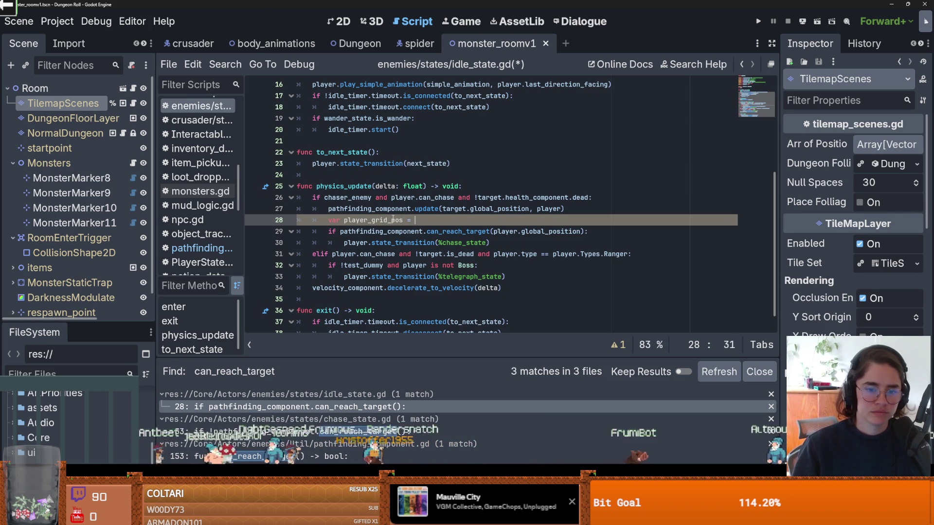
Try a player_grid_pos = pathfinding_component.tilemap.local_to_map() line, then delete it again.
key(ctrl+space)
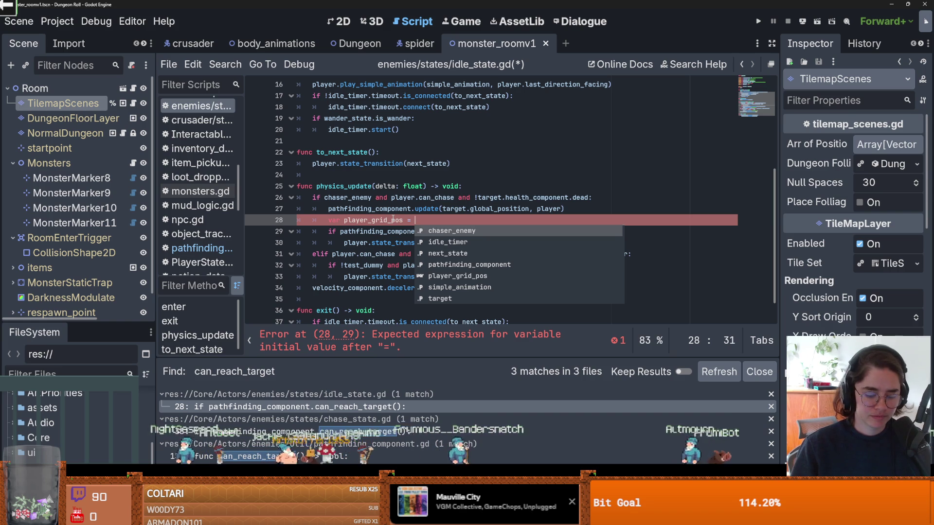
text(pathfinding_component.tilema)
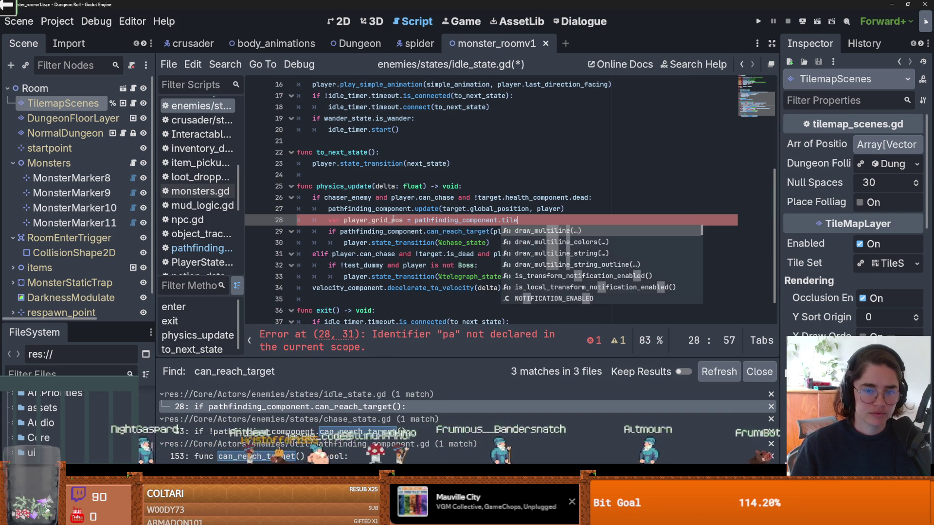
text(p.)
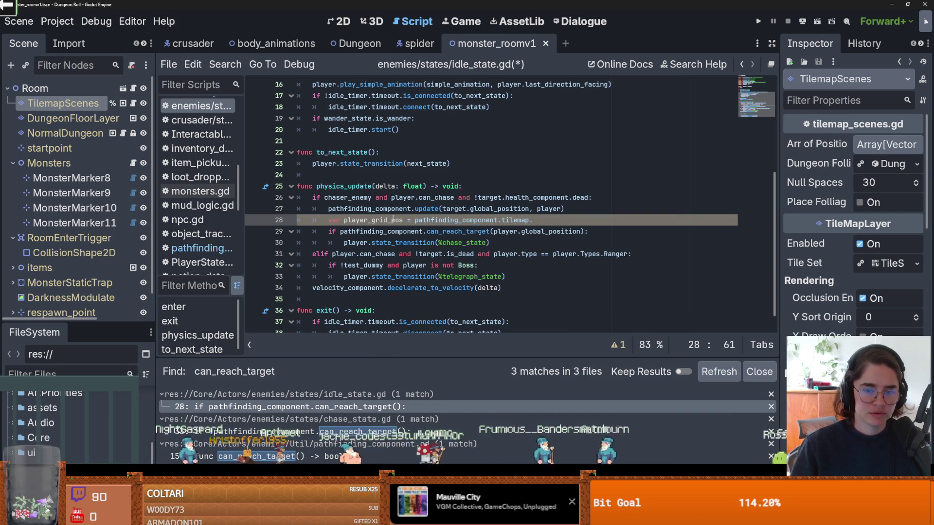
text(local_to_map)
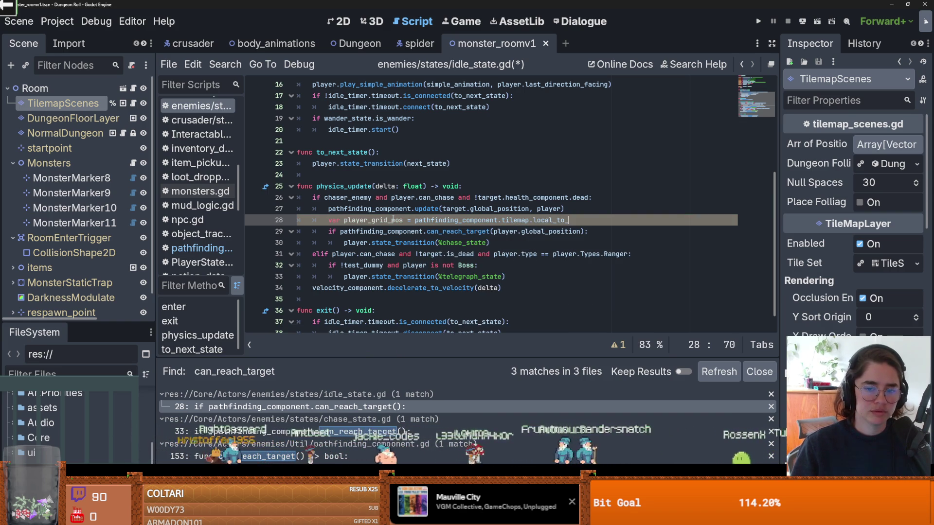
text(()
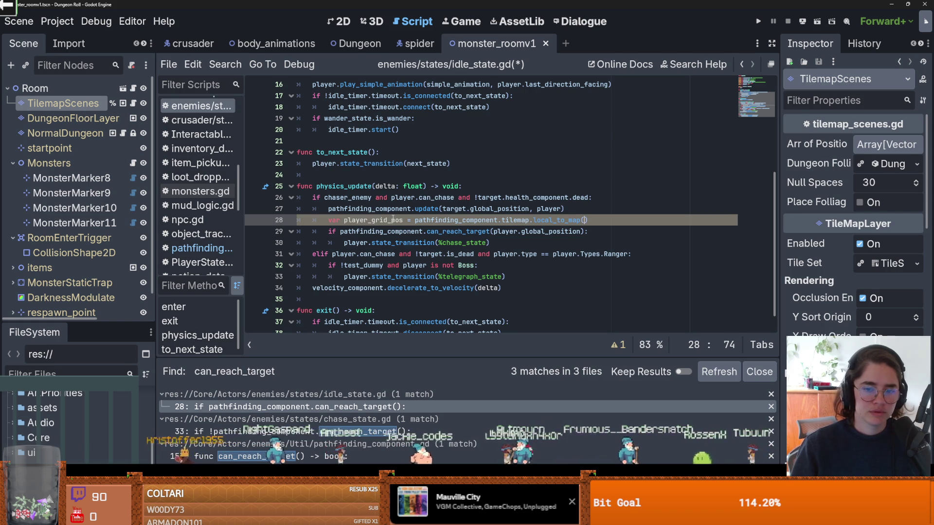
drag(580, 232, 493, 232)
key(ctrl+c)
click(584, 220)
key(ctrl+v)
key(ctrl+z)
drag(588, 220, 294, 221)
key(BackSpace)
click(434, 219)
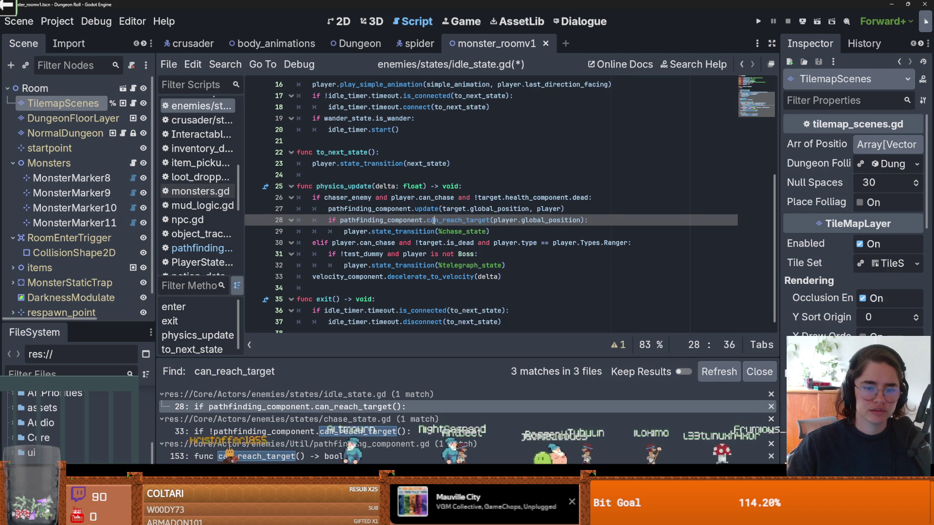
In can_reach_target, rename the self_pos parameter to self_global_pos and add a body line.
click(243, 457)
click(412, 152)
click(416, 152)
click(405, 153)
text(global_pos)
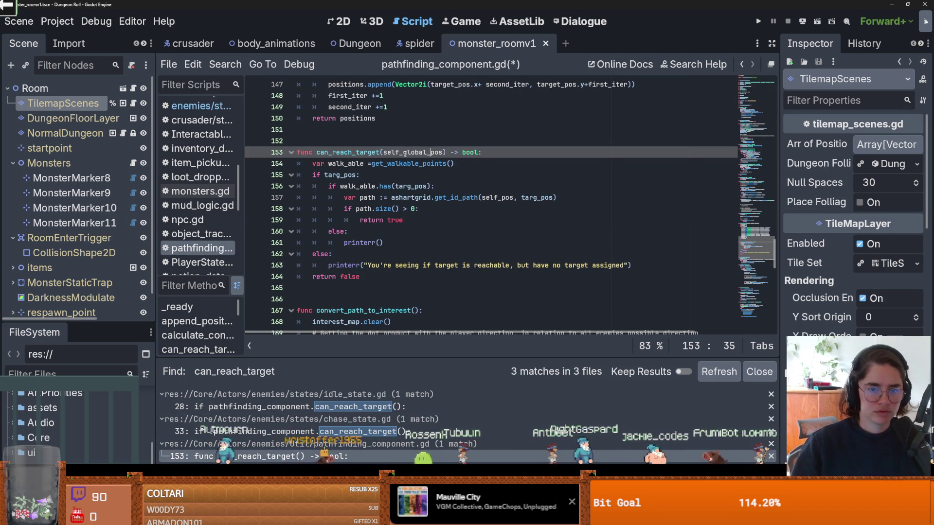
click(500, 153)
key(Return)
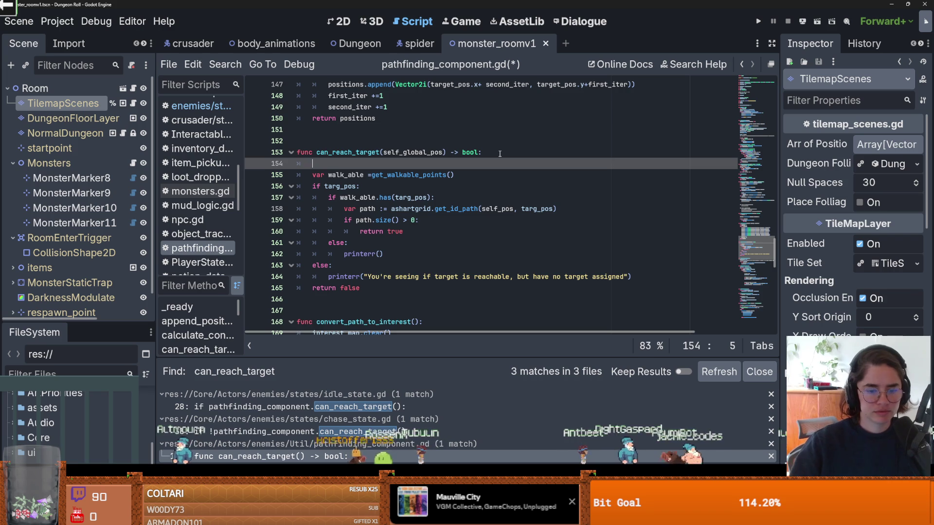
Pass player.global_position to can_reach_target in chase_state.gd and save the scripts.
click(292, 432)
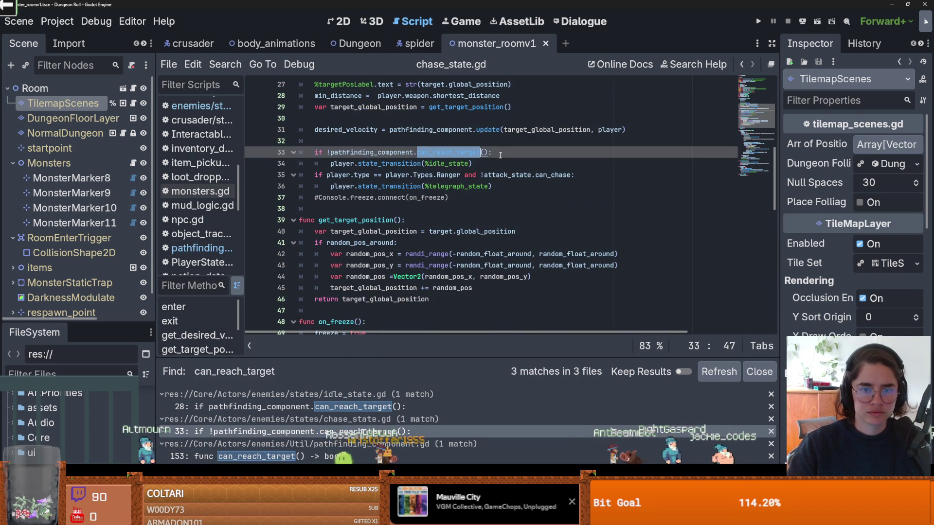
click(483, 155)
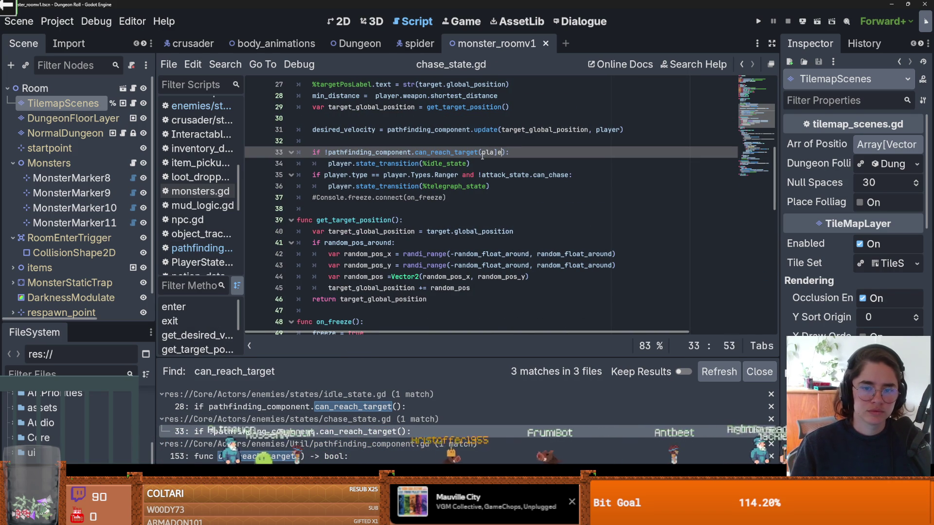
text(player.global)
key(Return)
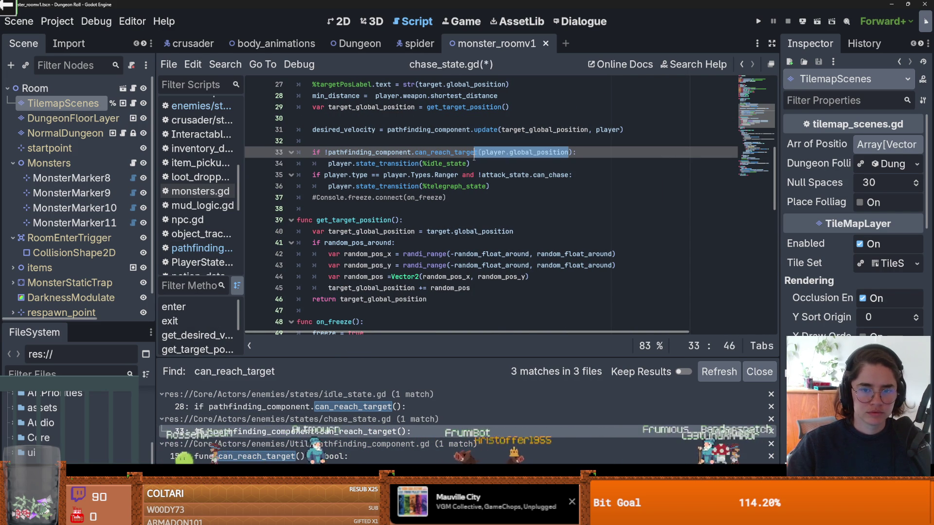
click(272, 407)
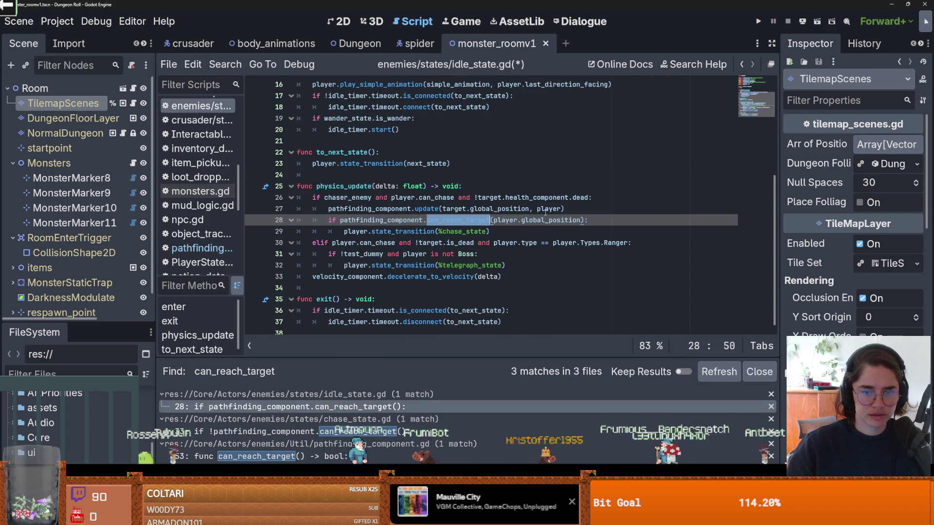
click(520, 219)
key(ctrl+s)
click(336, 456)
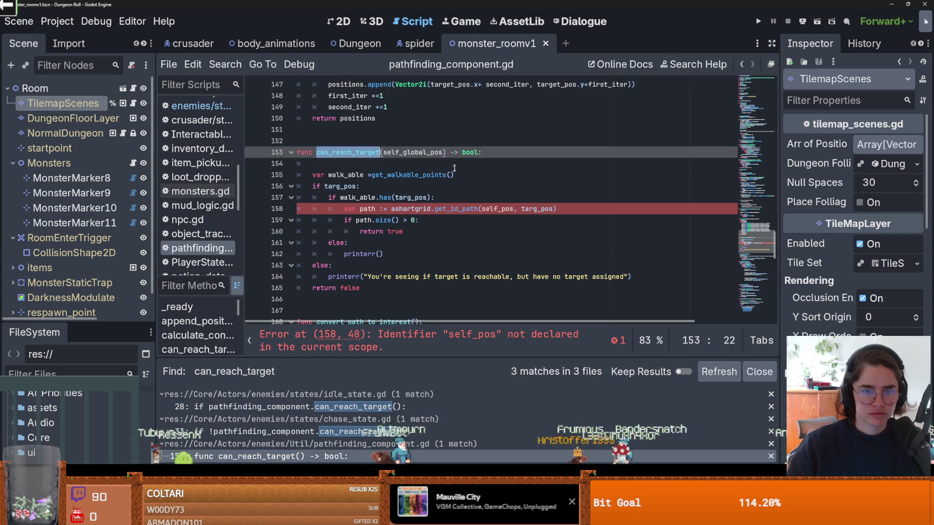
Add 'var from_map_pos = tilemap.local_to_map(self_global_pos)' and use from_map_pos in get_id_path.
click(418, 164)
text(var from_map_po)
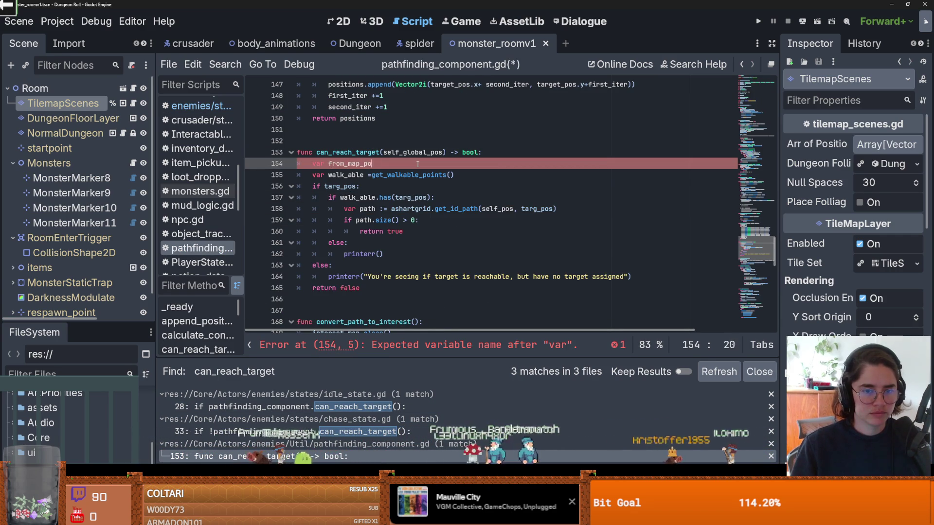
text(s = til)
key(Return)
text(.local_to_ma)
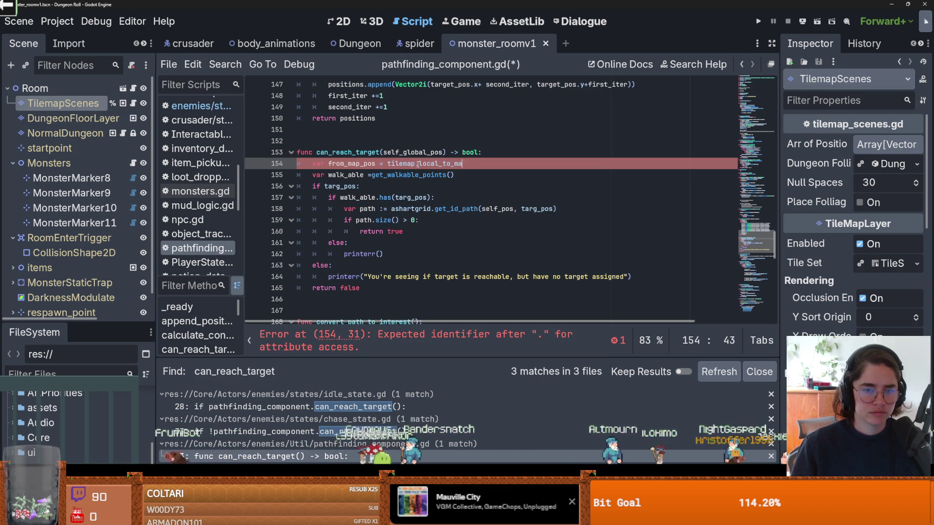
text(el)
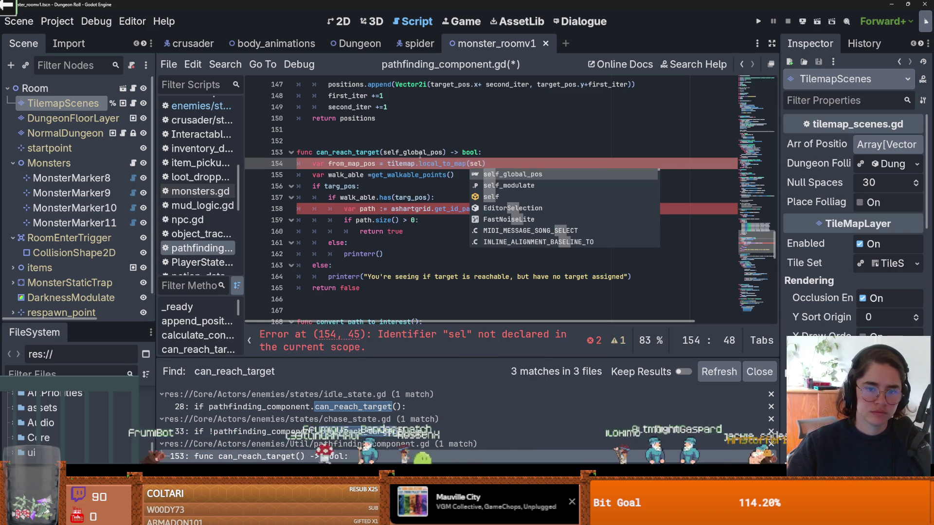
key(Return)
double_click(351, 163)
key(ctrl+c)
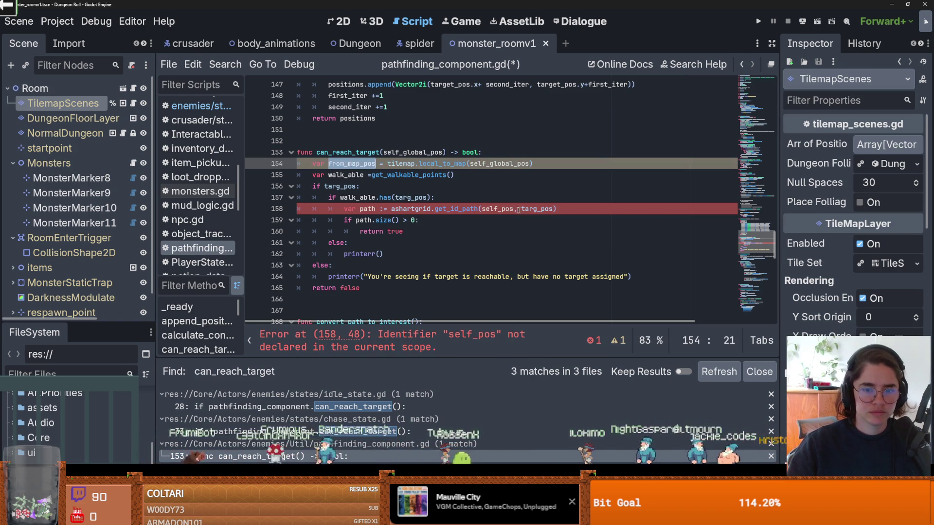
double_click(487, 209)
key(ctrl+v)
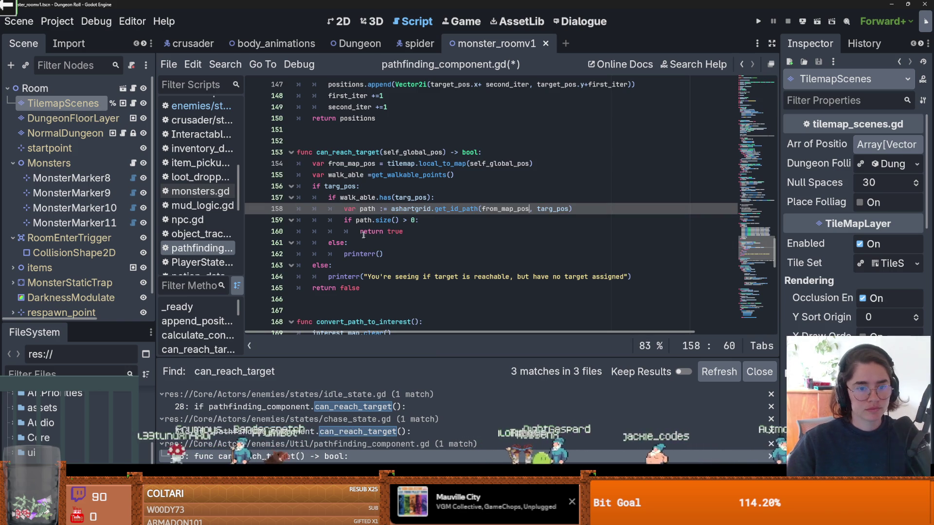
Add an else branch with printerr messages for unreachable or non-walkable targets and save.
click(362, 232)
key(Return)
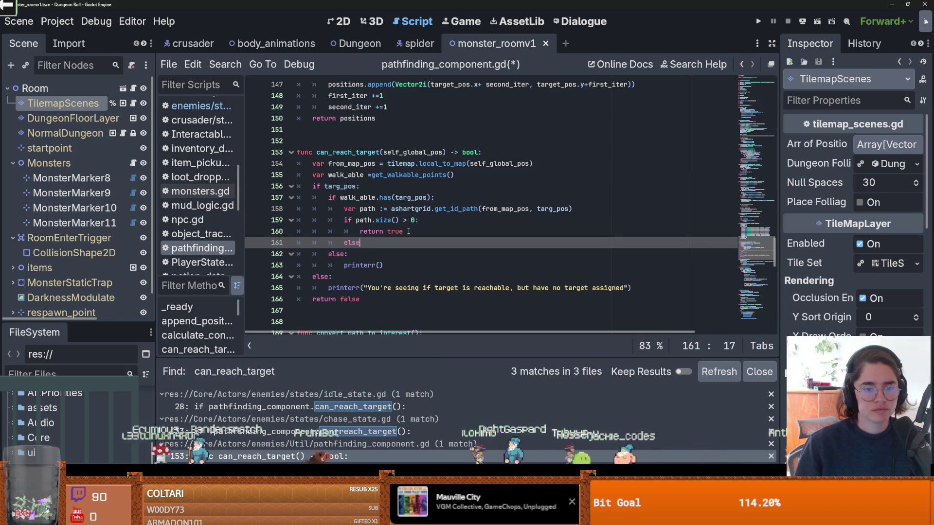
text(:)
key(Return)
text(printer9)
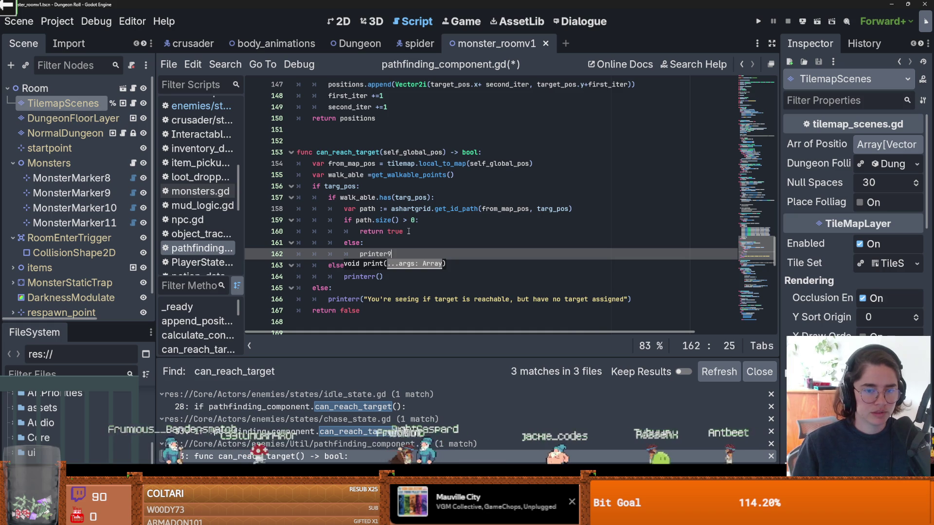
text(can't reach target location"))
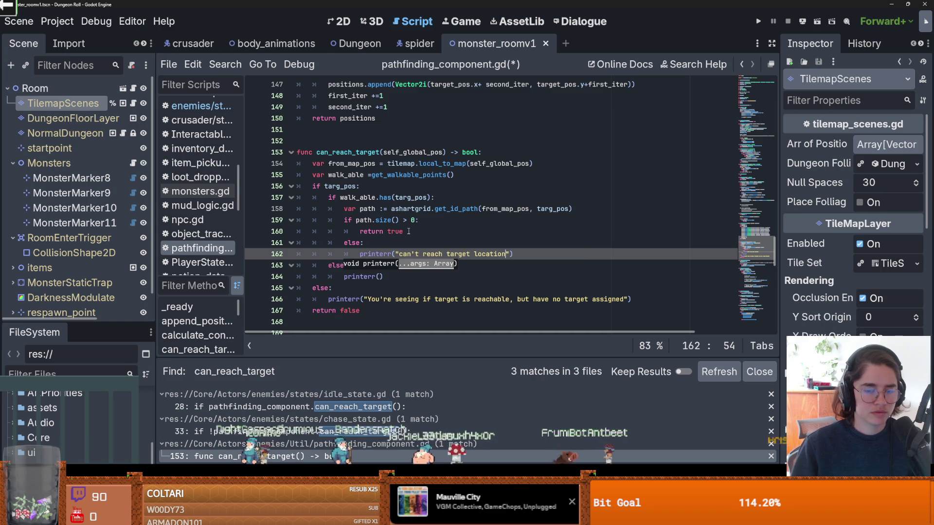
key(ctrl+s)
click(440, 174)
click(380, 276)
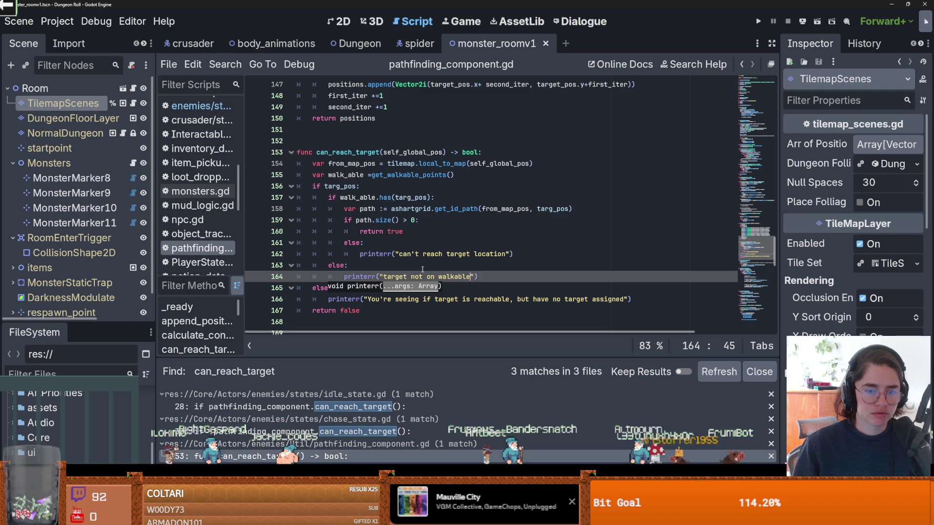
key(ctrl+s)
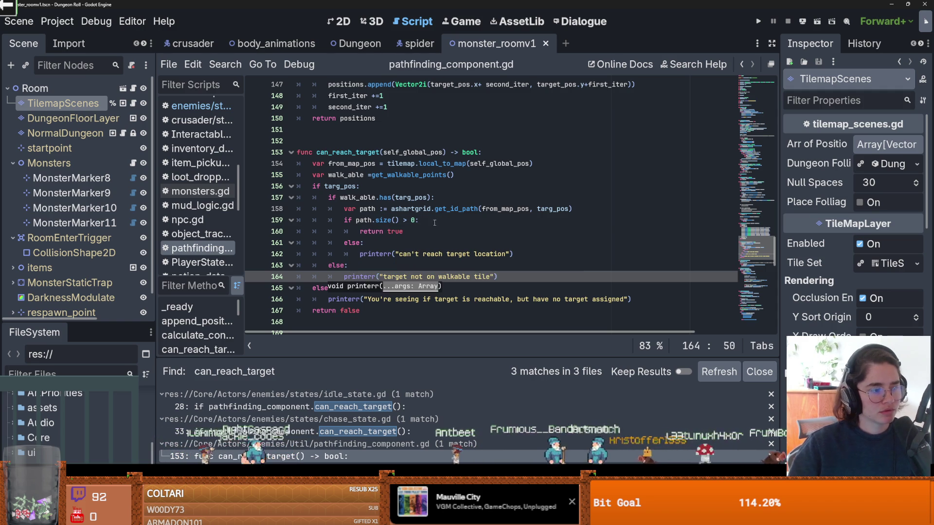
key(Up)
key(Up)
key(Up)
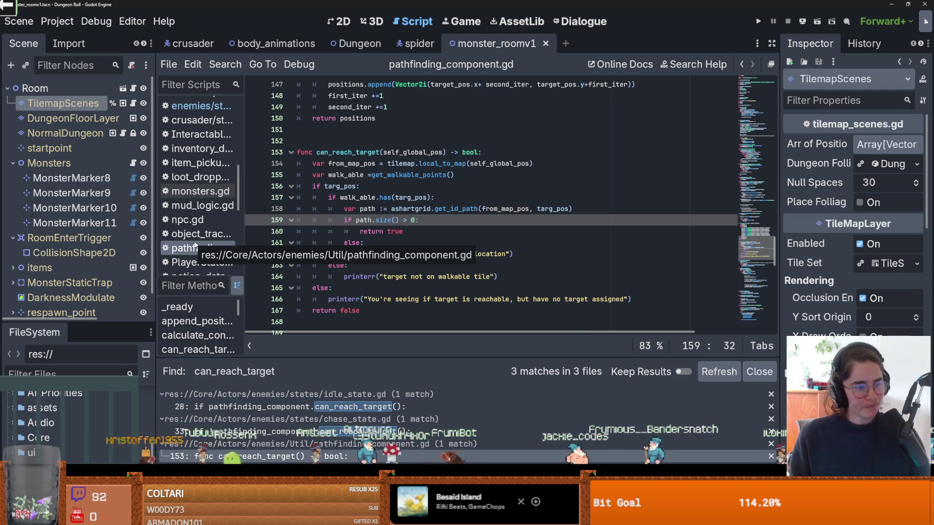
click(465, 238)
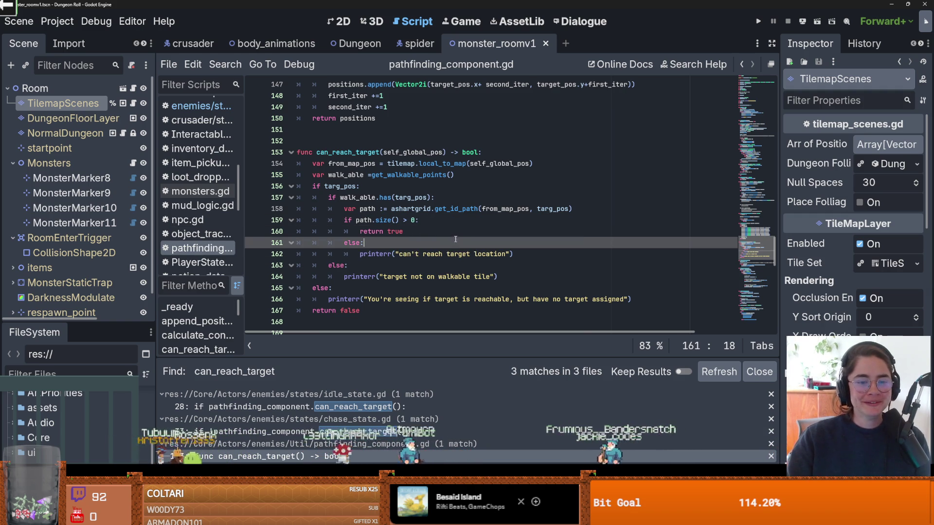
Run Dungeon Roll with F5, enable debug room selection, and enter a debug room.
scroll(446, 290, up, 1)
scroll(447, 290, down, 2)
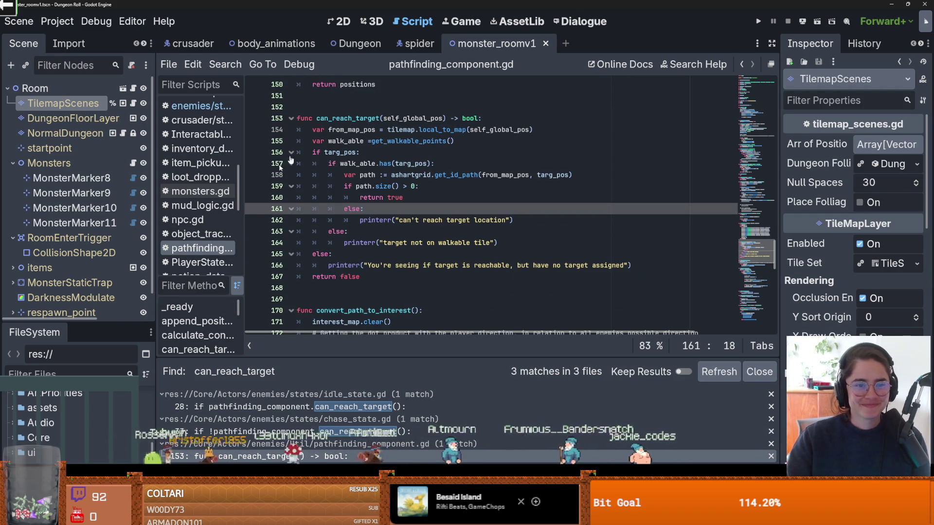
double_click(348, 117)
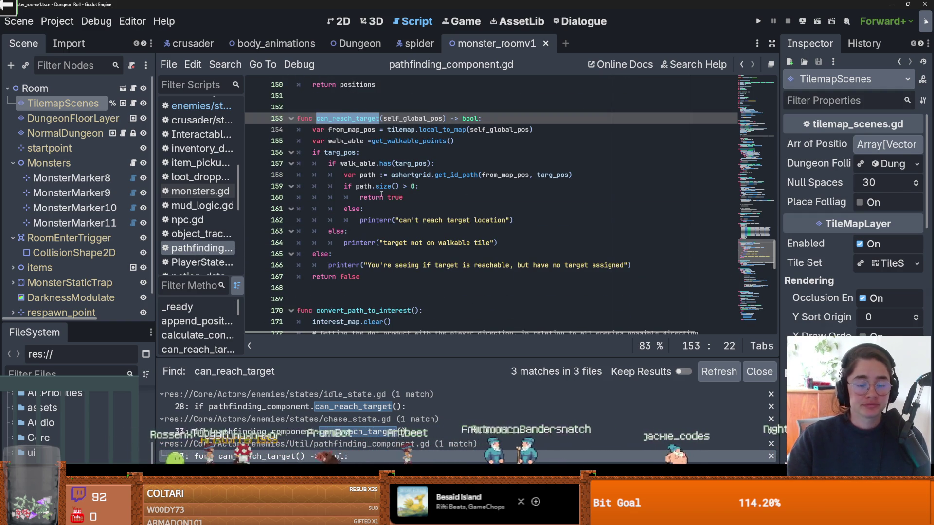
key(F5)
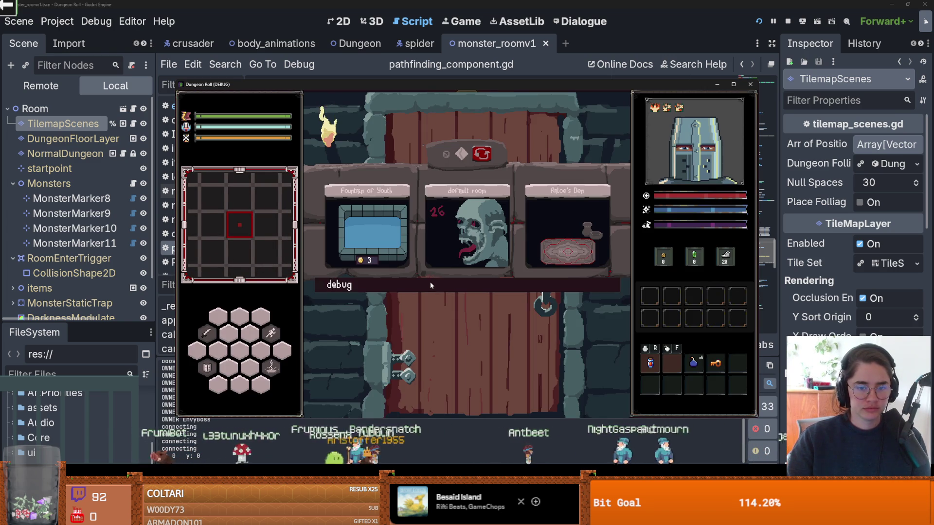
click(430, 285)
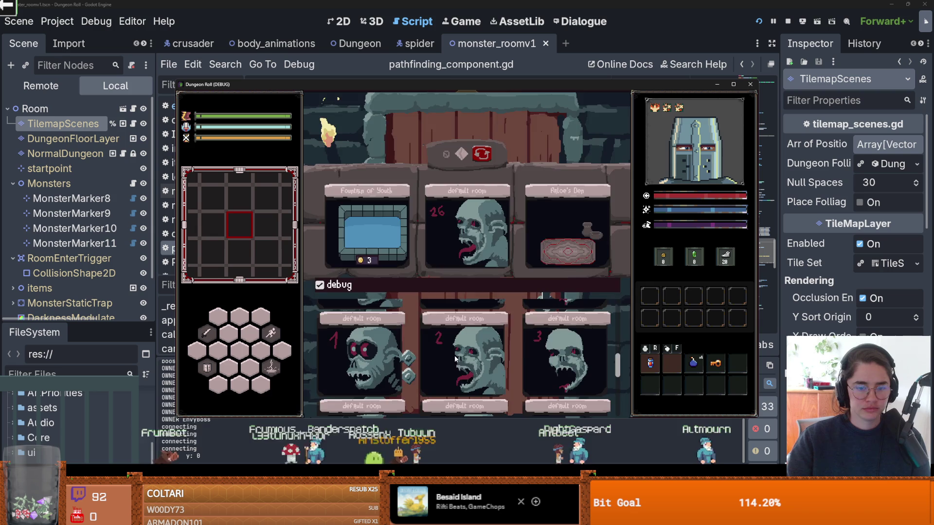
click(452, 359)
Move the knight around the room with WASD, luring the goblins, then stop the game.
key(w)
key(d)
key(w)
key(a)
key(s)
key(s)
key(d)
key(d)
key(w)
key(a)
key(a)
key(a)
key(s)
key(w)
key(d)
key(w)
key(a)
key(s)
key(d)
key(w)
key(s)
key(a)
key(d)
key(w)
key(a)
key(s)
key(d)
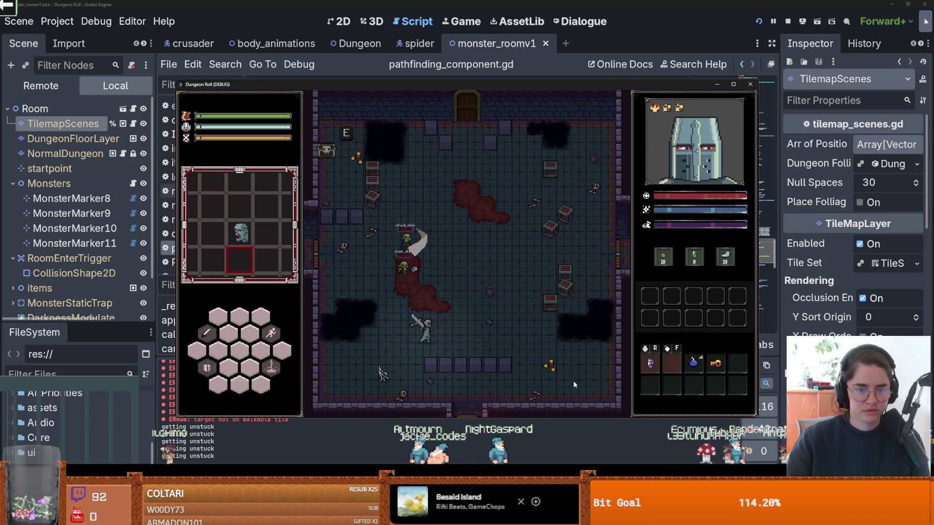
key(d)
key(w)
key(d)
key(s)
key(d)
key(s)
key(a)
key(w)
key(a)
key(w)
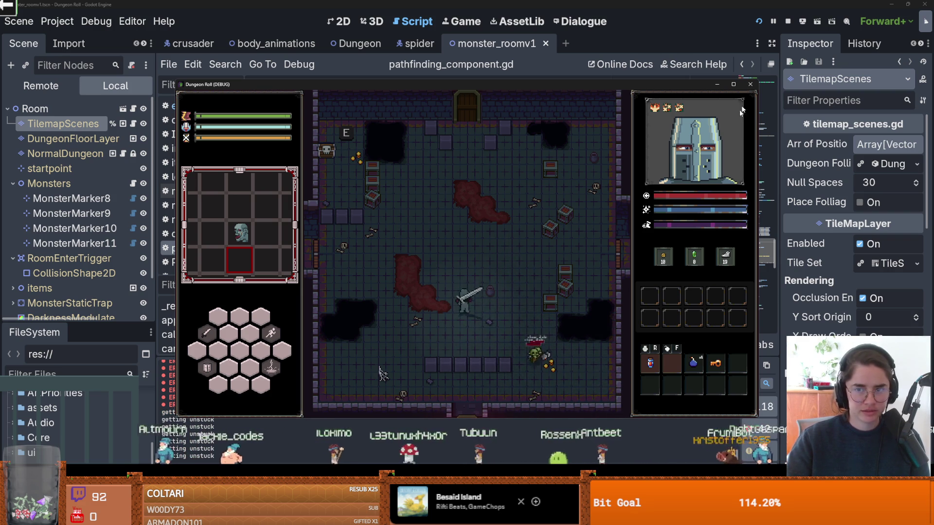
click(750, 84)
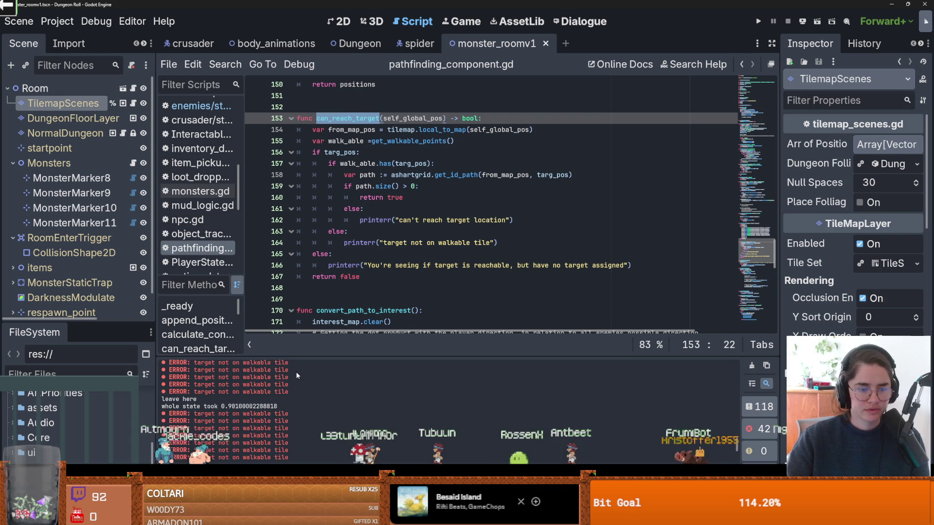
Compare the 'target not on walkable tile' output errors with targ_pos and walk_able, then clear the log.
drag(218, 393, 183, 386)
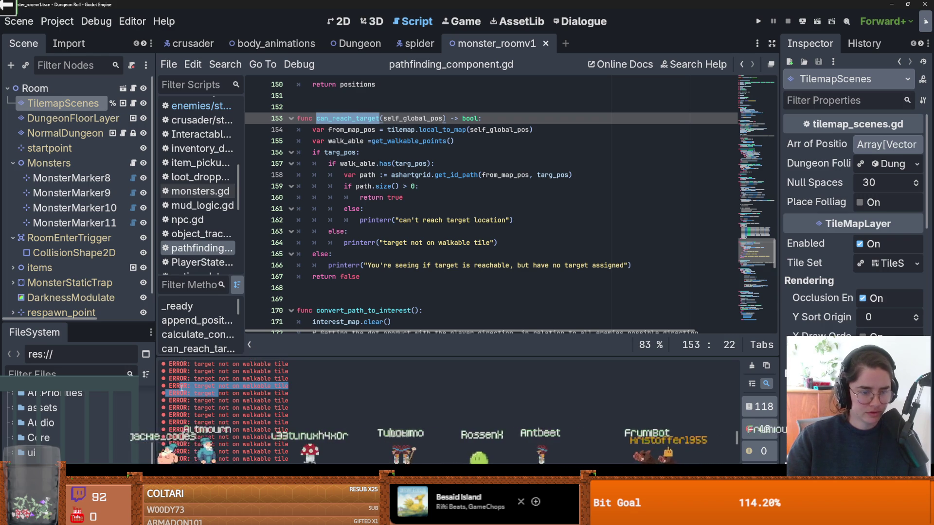
double_click(210, 392)
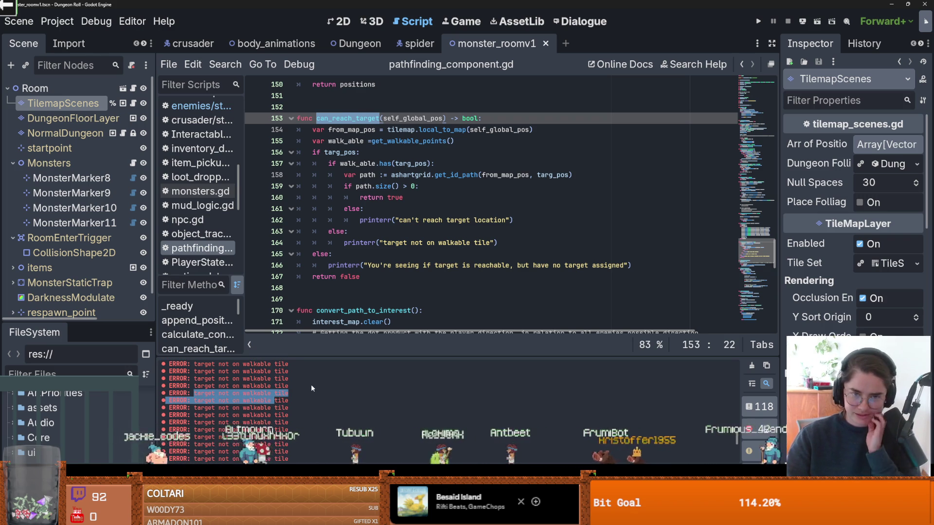
click(390, 242)
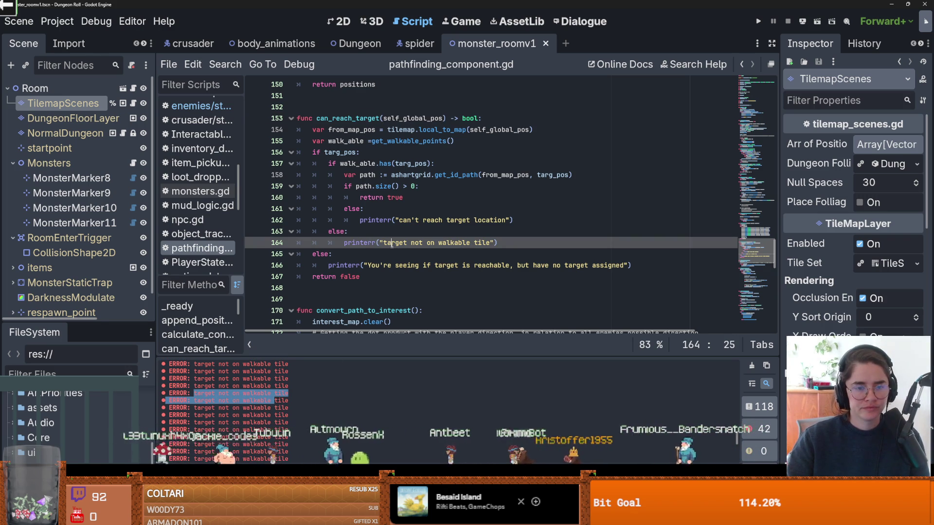
double_click(411, 164)
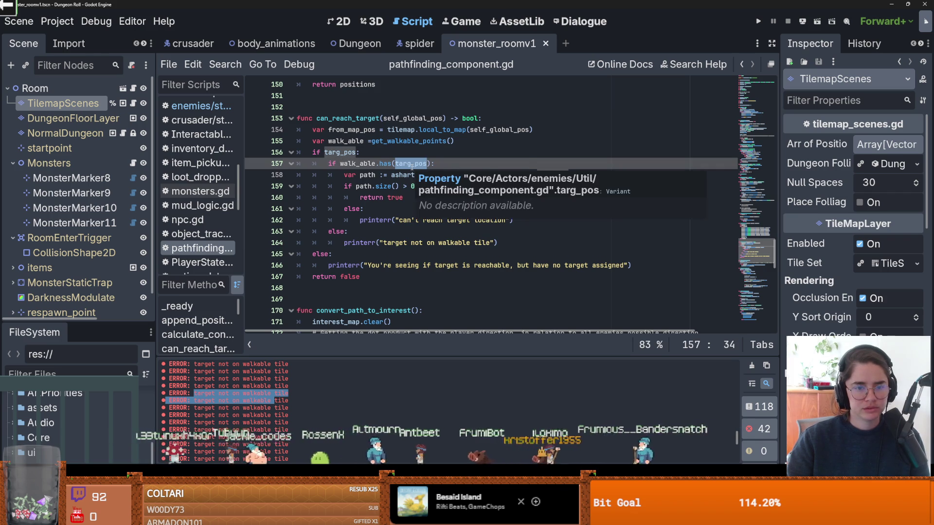
mouse_move(411, 166)
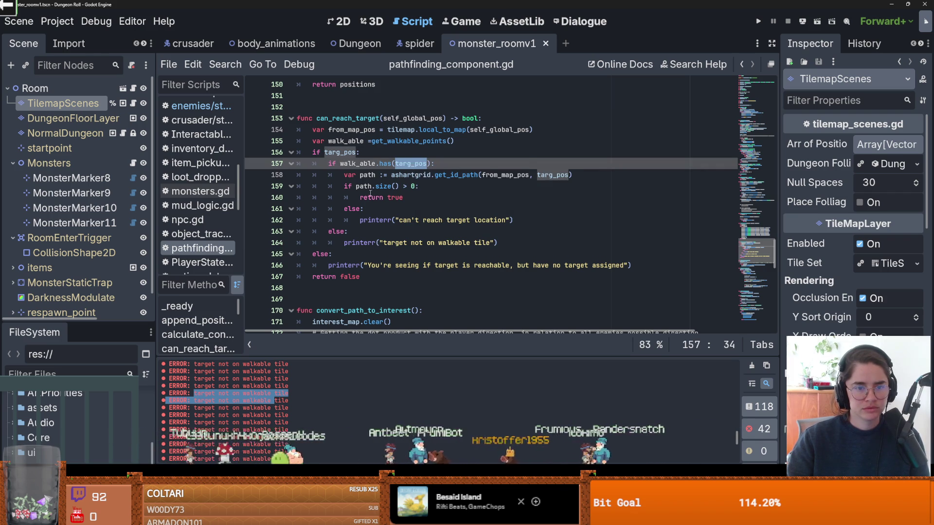
mouse_move(373, 188)
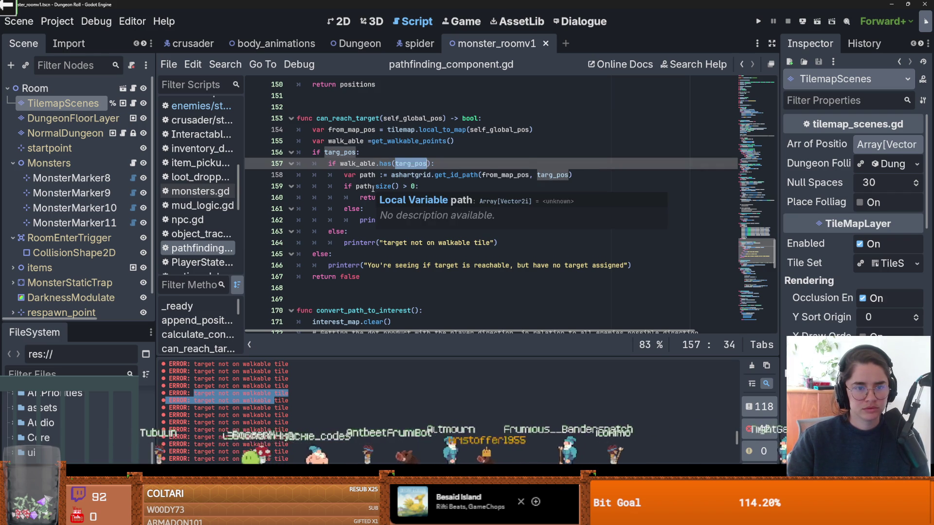
double_click(358, 164)
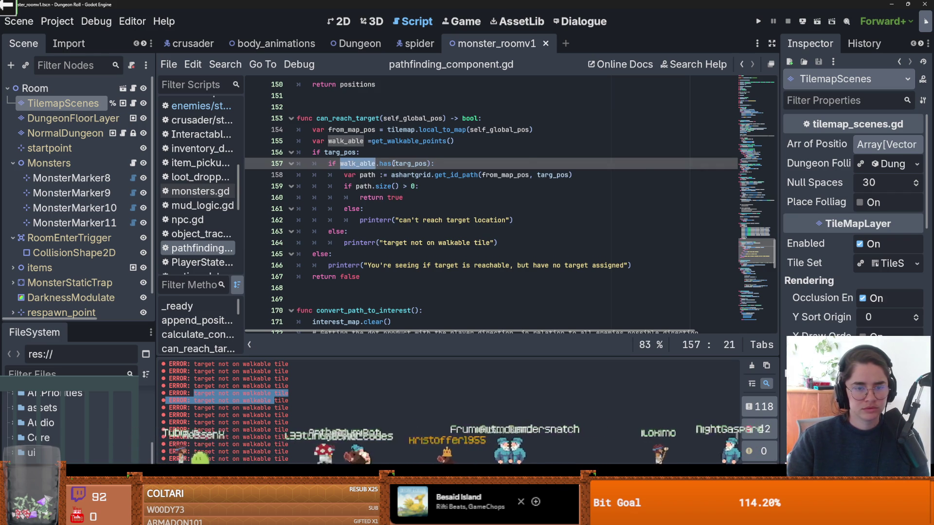
double_click(411, 163)
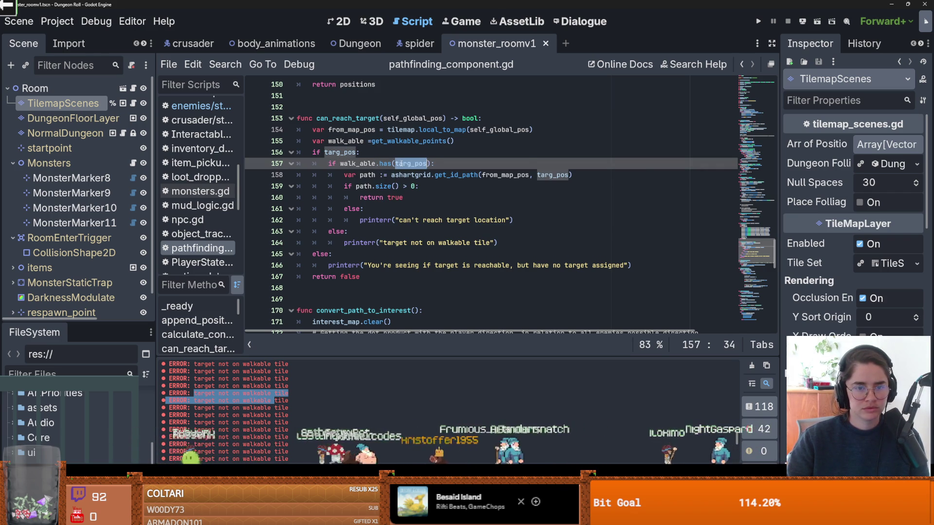
click(371, 198)
scroll(345, 412, down, 3)
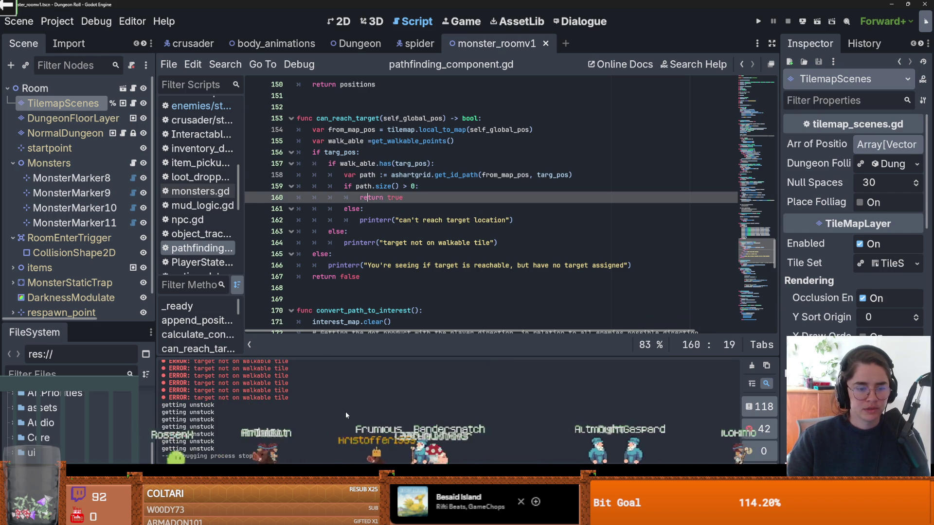
click(754, 367)
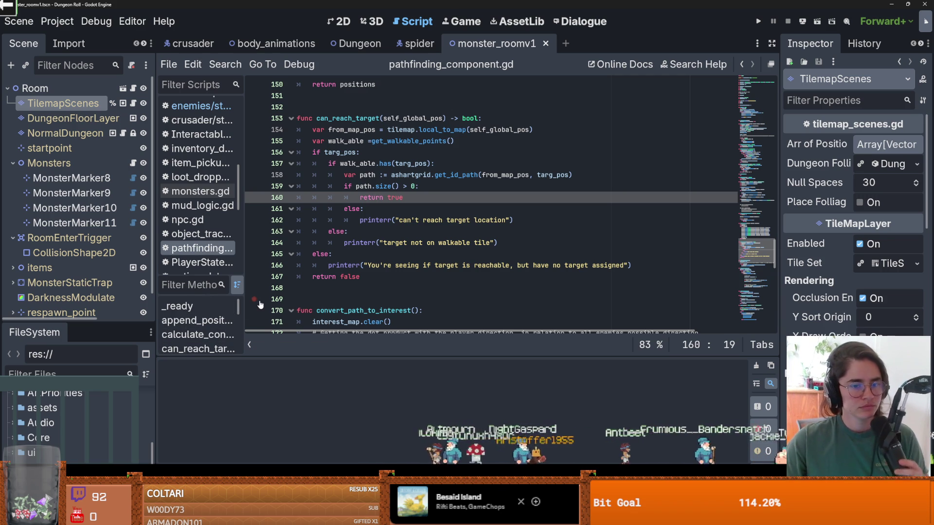
Place the cursor on the else line of can_reach_target in pathfinding_component.gd.
click(349, 232)
Remove the extra blank lines before can_reach_target and convert_path_to_interest, saving along the way.
key(ctrl+s)
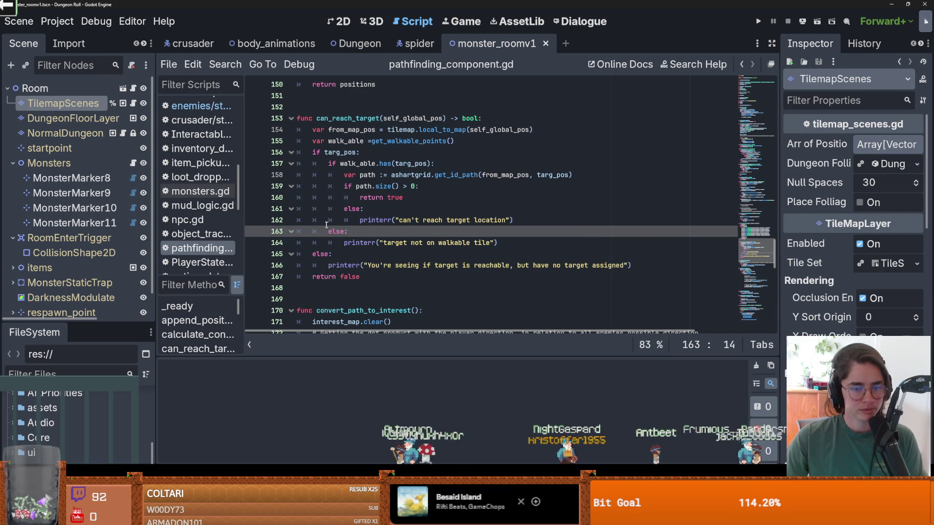
scroll(422, 241, up, 2)
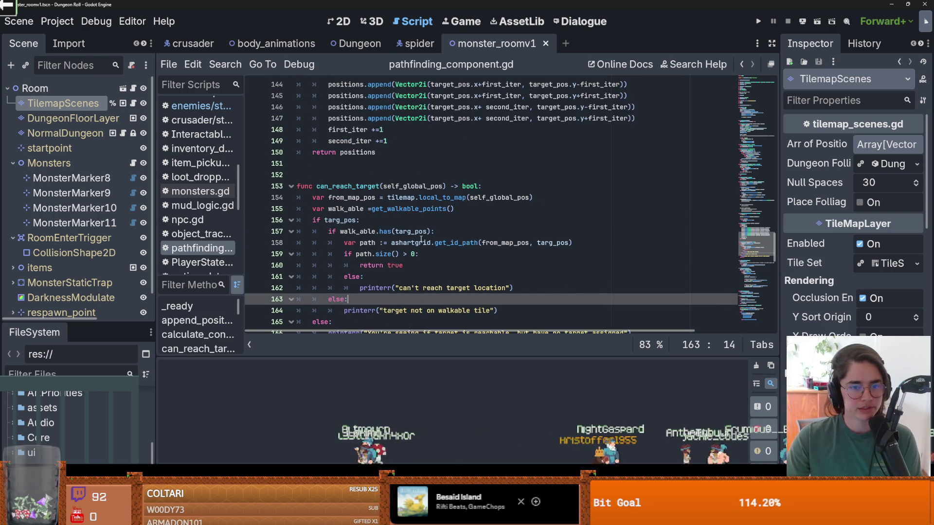
key(Up)
key(Up)
key(Up)
key(BackSpace)
key(ctrl+s)
scroll(378, 223, down, 4)
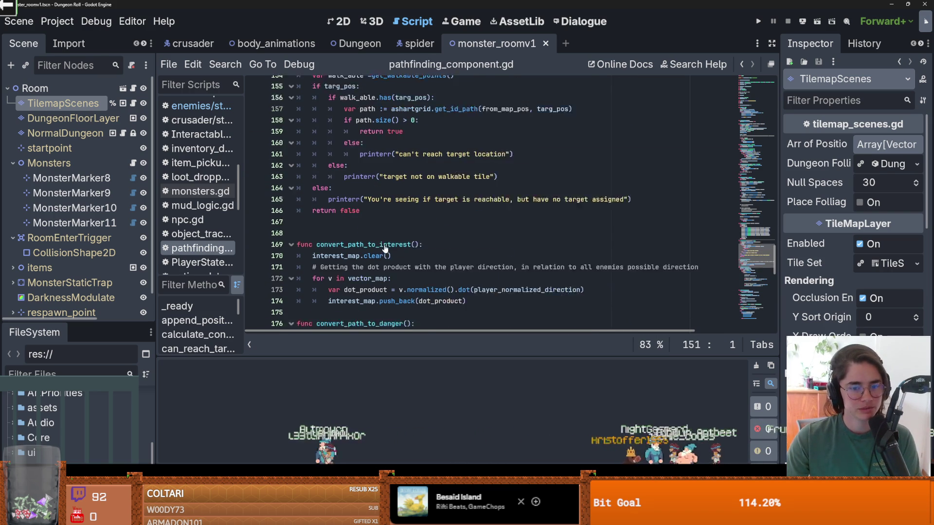
click(435, 209)
key(Up)
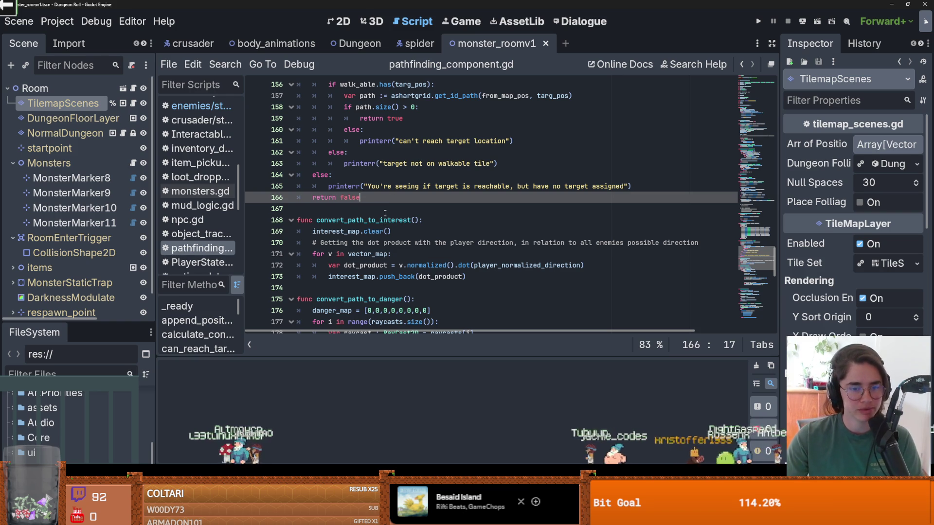
Delete the empty line 131 near get_closest_point_not_in_coll_arr and save the script.
scroll(418, 232, up, 1)
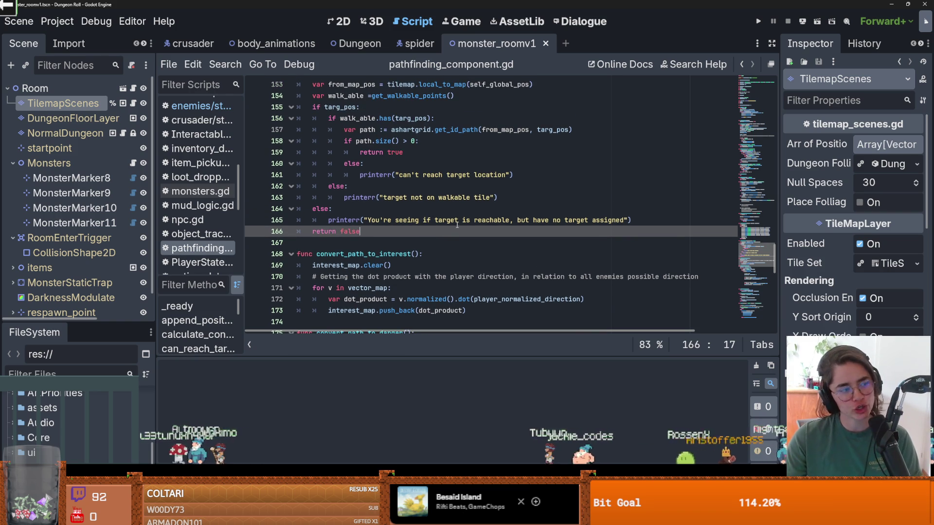
scroll(454, 232, up, 1)
key(ctrl+s)
scroll(420, 223, up, 7)
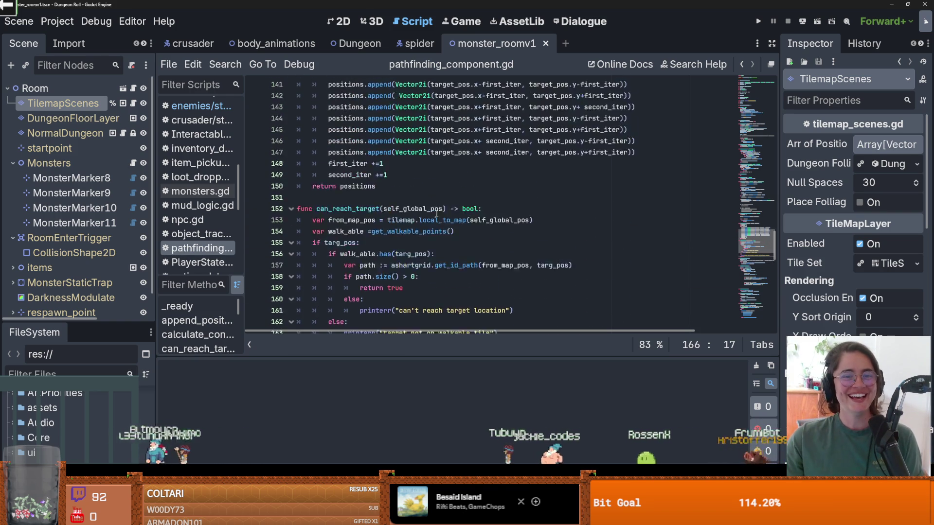
scroll(421, 222, up, 3)
key(ctrl+s)
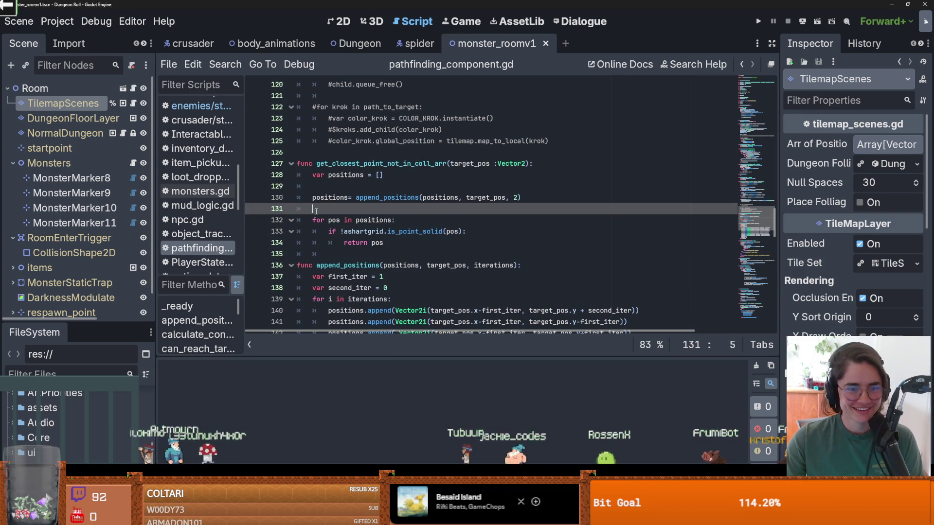
click(321, 205)
key(BackSpace)
key(Up)
key(Up)
key(ctrl+s)
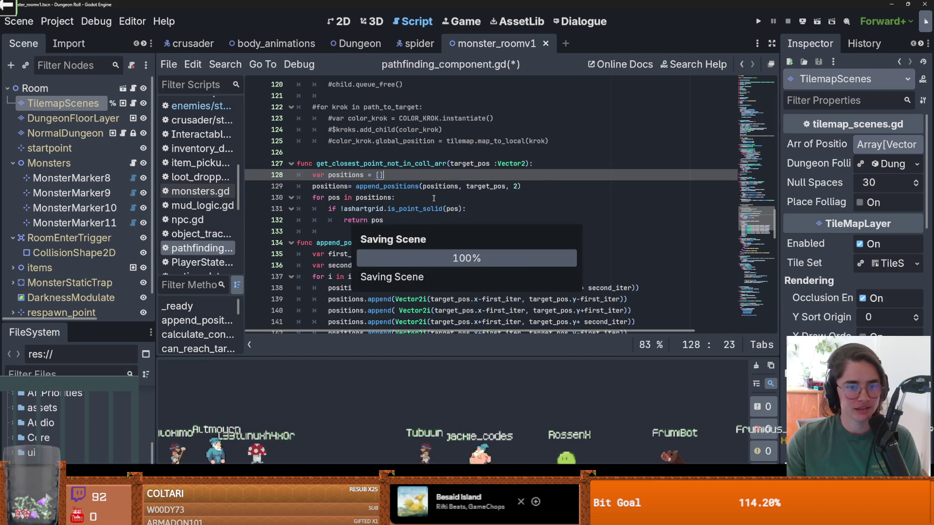
scroll(437, 208, up, 5)
scroll(437, 209, down, 2)
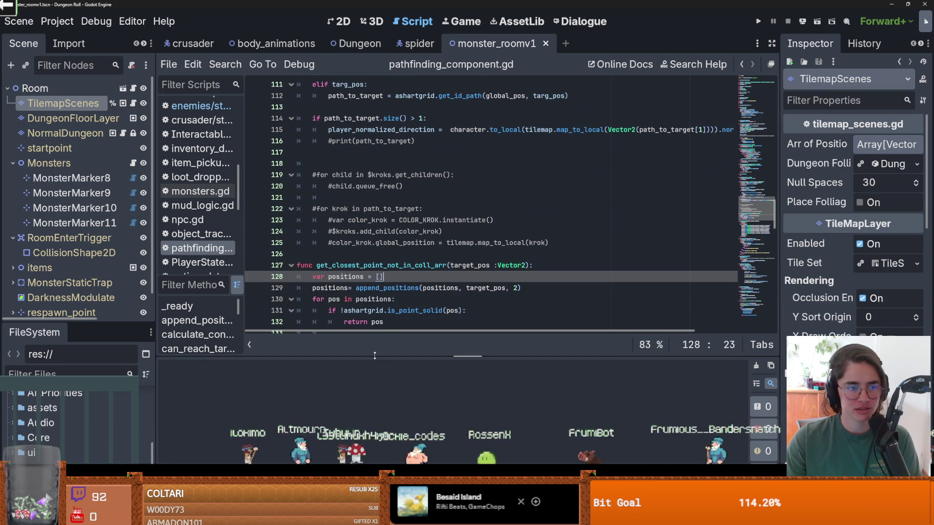
Run Dungeon Roll with F5, stop it, then open the script search options.
key(F5)
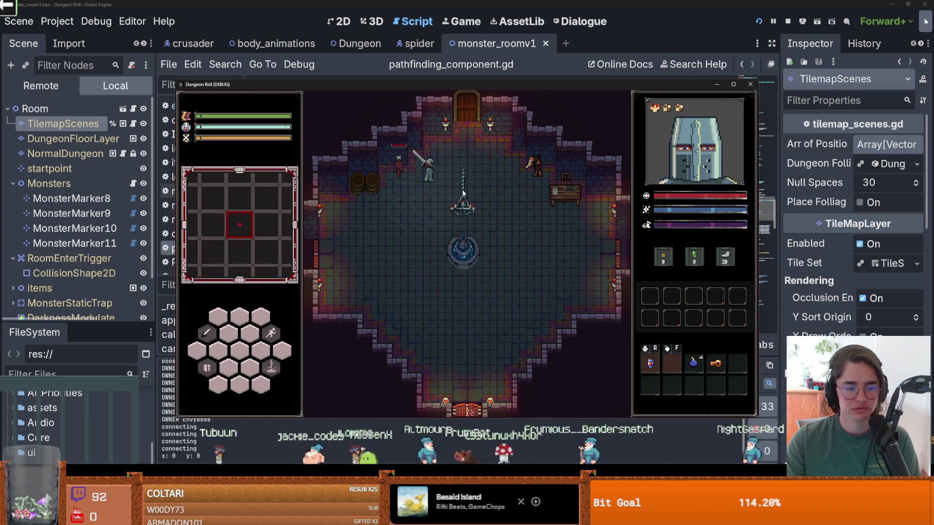
click(750, 84)
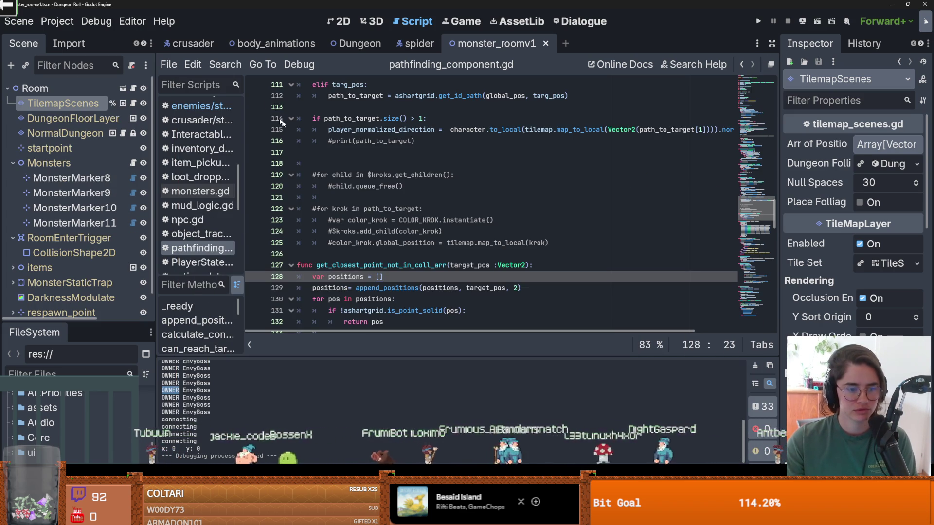
click(232, 64)
Search all project files for OWNER and scroll through the 116 matches in 44 files.
click(261, 144)
click(470, 323)
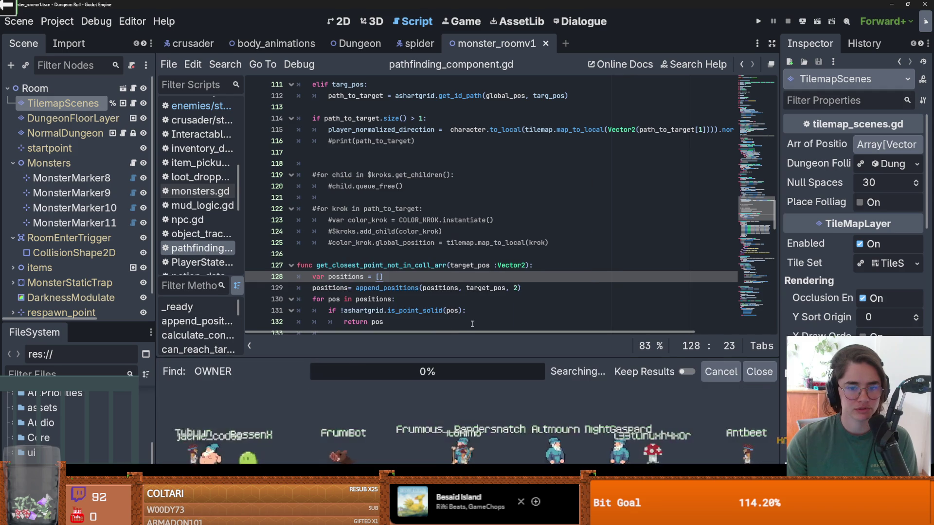
scroll(284, 420, down, 5)
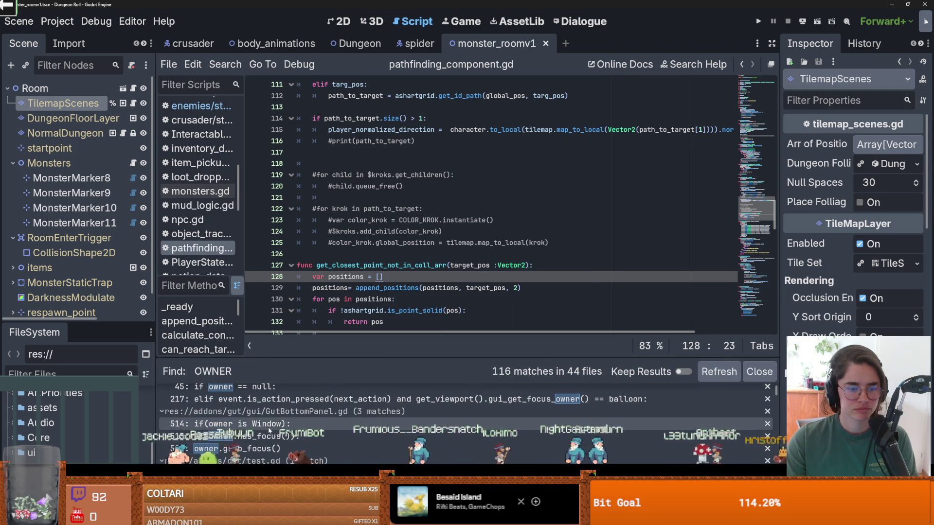
scroll(269, 430, down, 5)
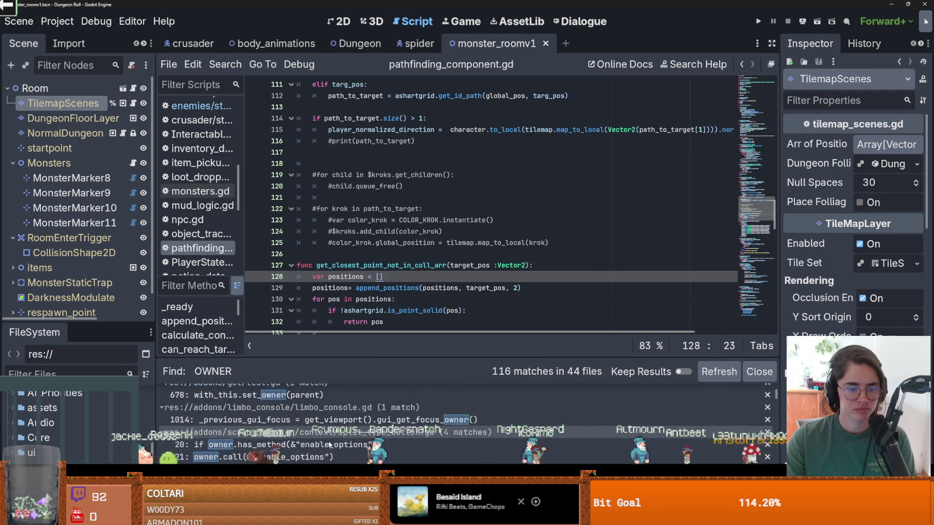
scroll(329, 445, down, 4)
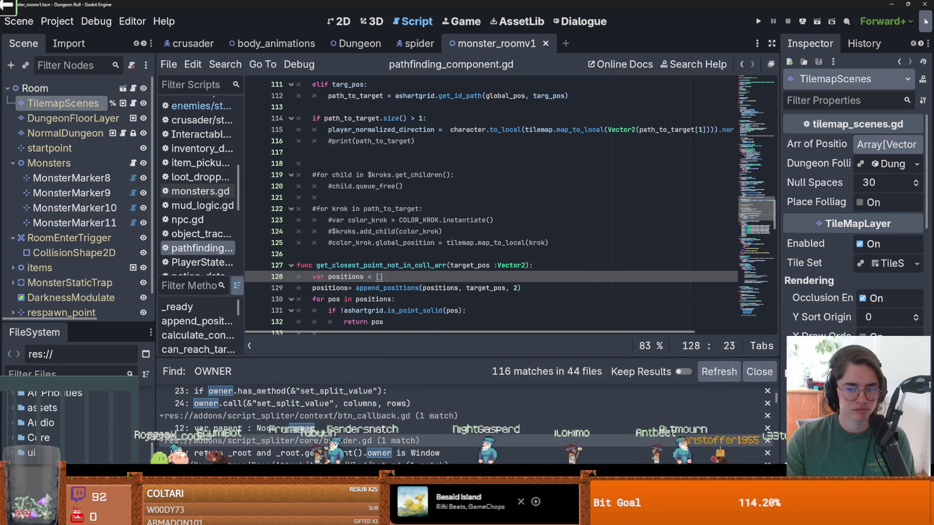
scroll(330, 445, down, 5)
scroll(330, 445, down, 5)
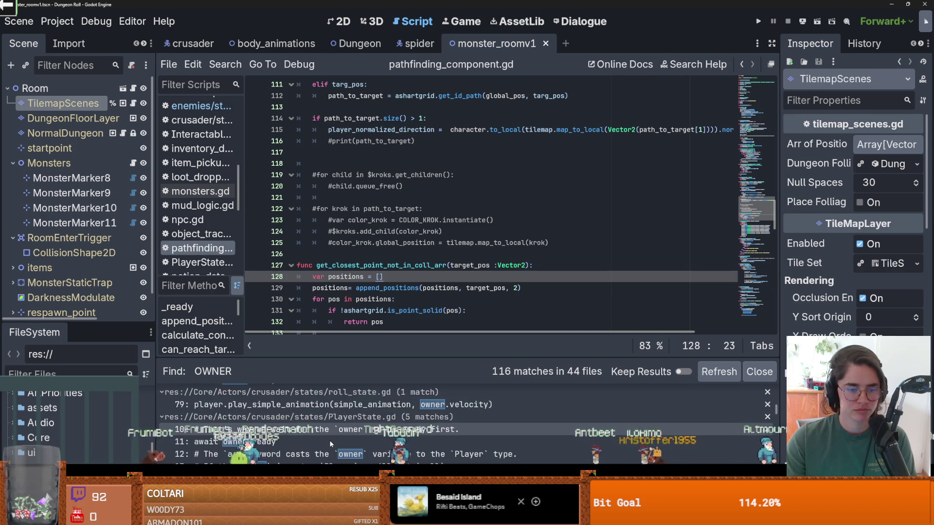
scroll(330, 444, down, 1)
scroll(106, 284, down, 2)
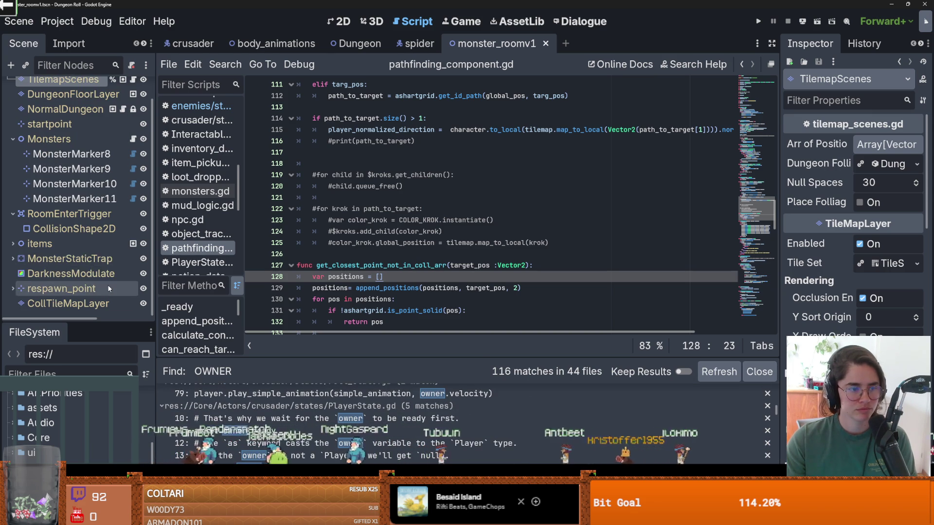
Collapse the RoomEnterTrigger and Monsters nodes and briefly check respawn_point's children.
click(12, 215)
click(12, 154)
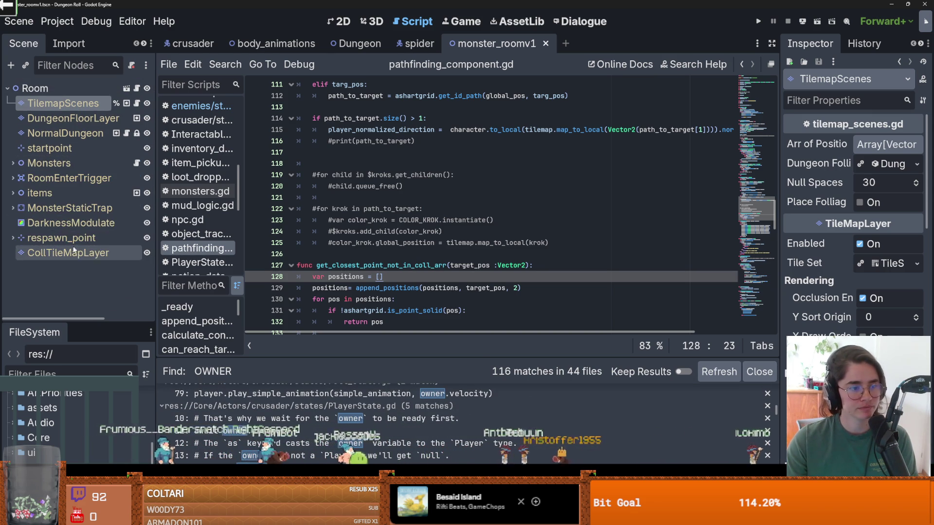
click(12, 238)
click(13, 238)
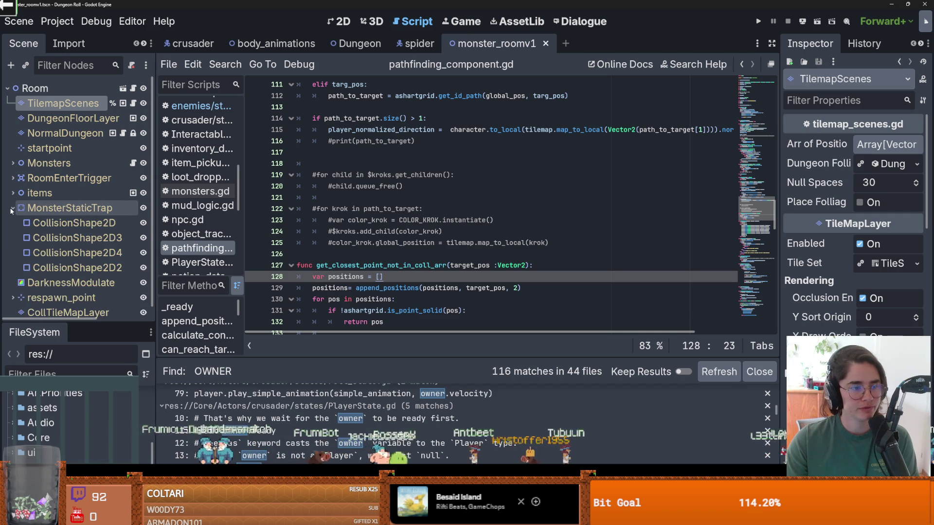
In the spider scene, collapse StateMachine and HealthComponent, then return to pathfinding_component.gd.
click(416, 44)
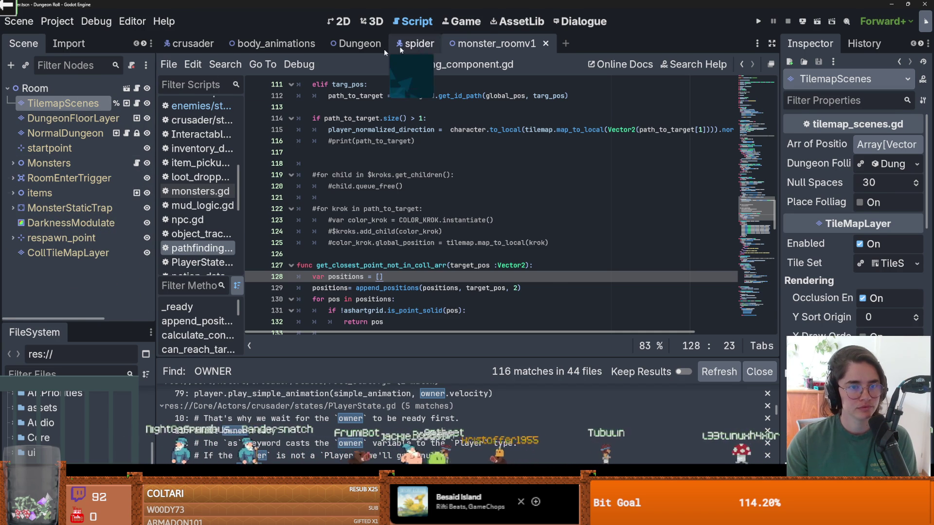
scroll(58, 194, down, 2)
click(15, 130)
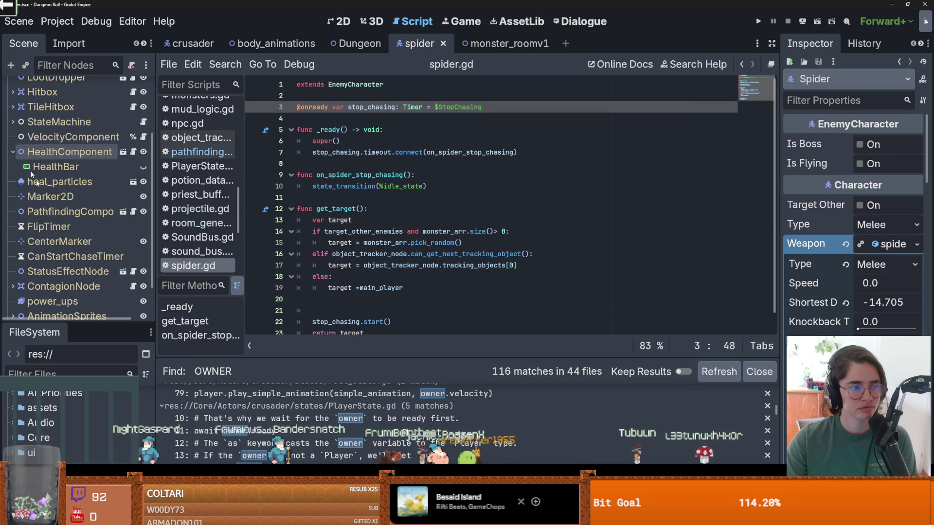
click(12, 152)
scroll(82, 241, down, 1)
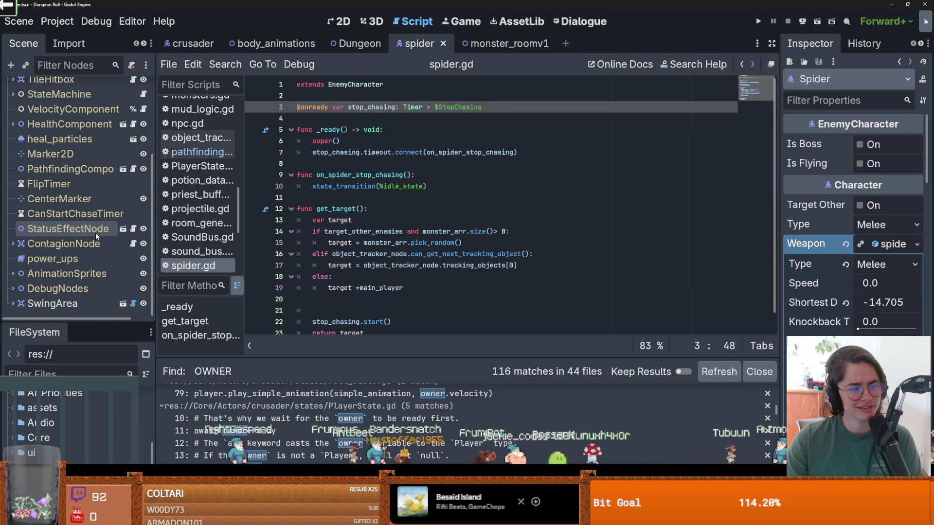
scroll(74, 246, up, 2)
scroll(74, 246, down, 2)
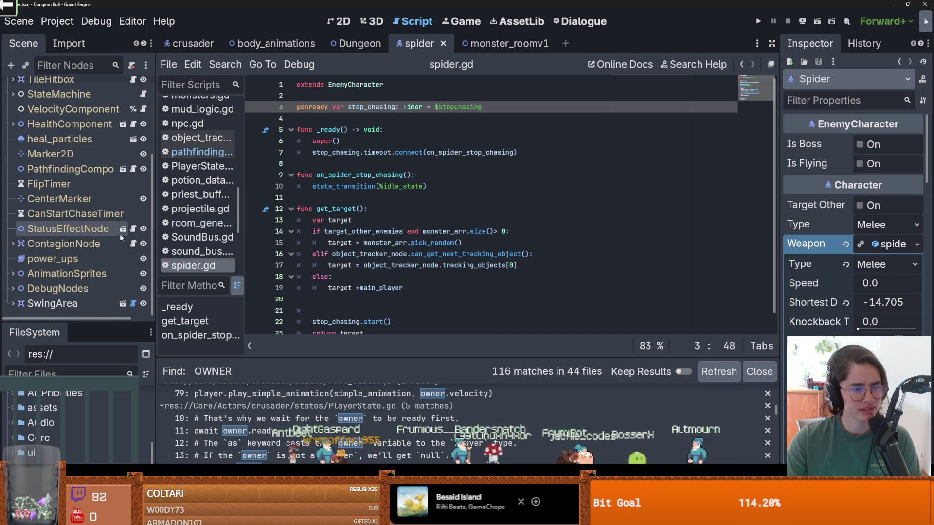
scroll(121, 229, up, 2)
click(133, 197)
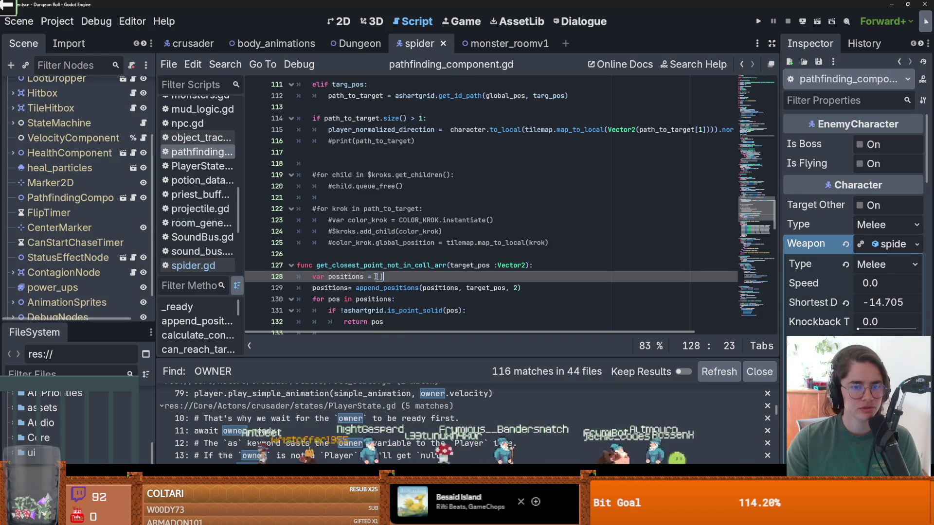
Delete the OWNER debug print line from pathfinding_component.gd.
scroll(374, 276, up, 5)
scroll(374, 276, up, 15)
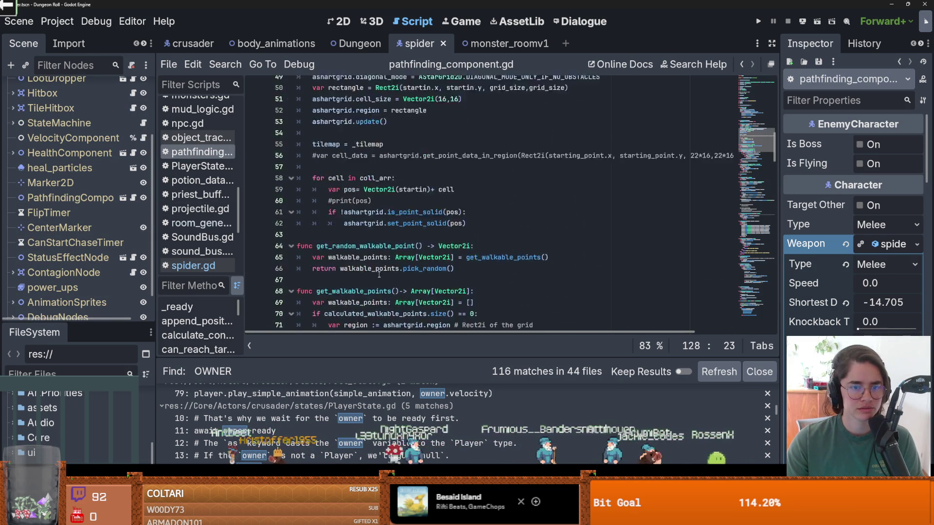
scroll(379, 274, up, 3)
drag(435, 220, 296, 220)
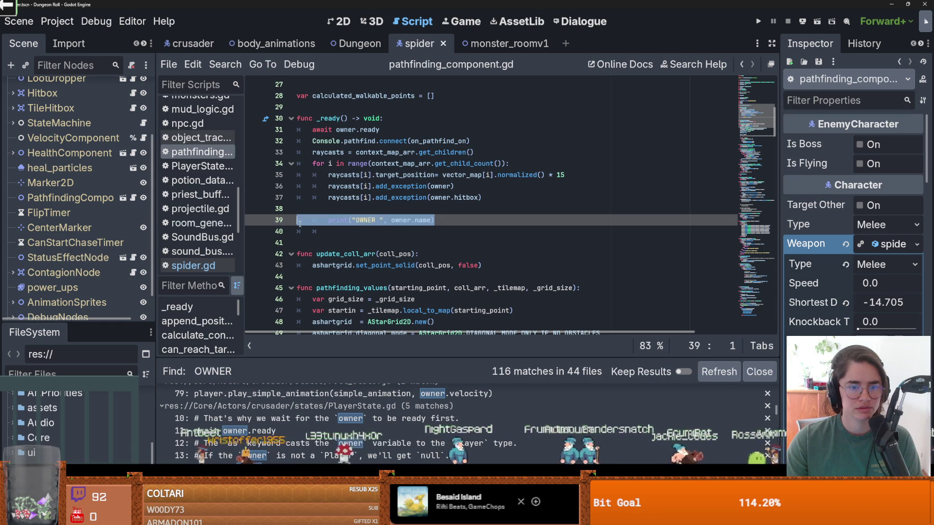
key(BackSpace)
key(F5)
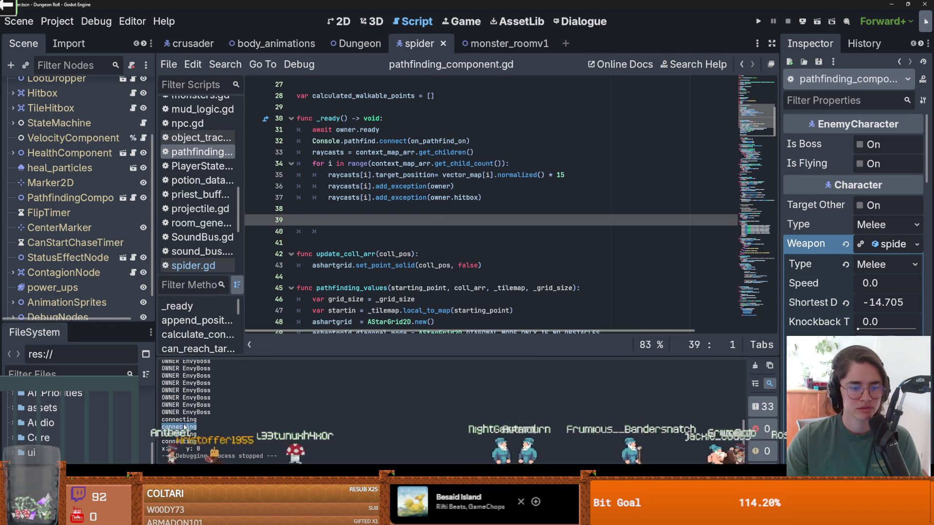
Find the "connecting" print across the project and delete it from tilemap_scenes.gd, then save.
click(225, 64)
click(234, 148)
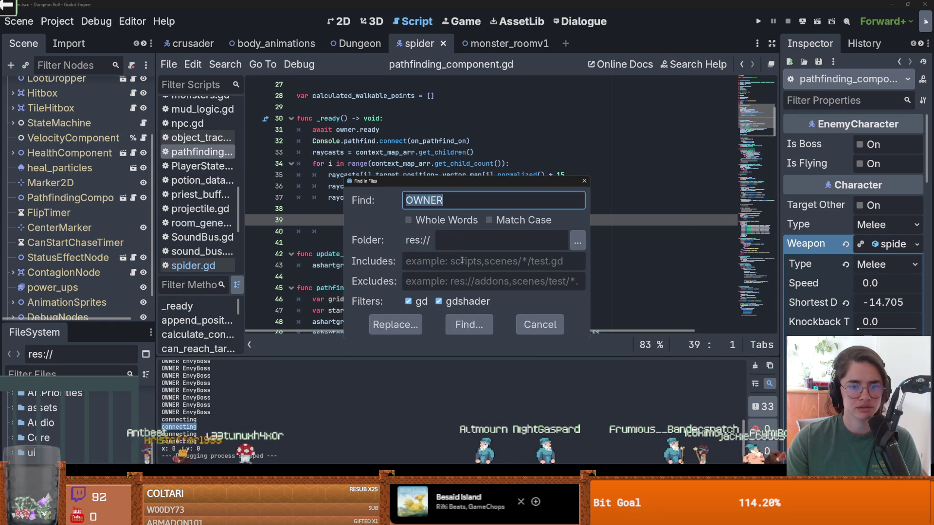
text("connecting)
key(Return)
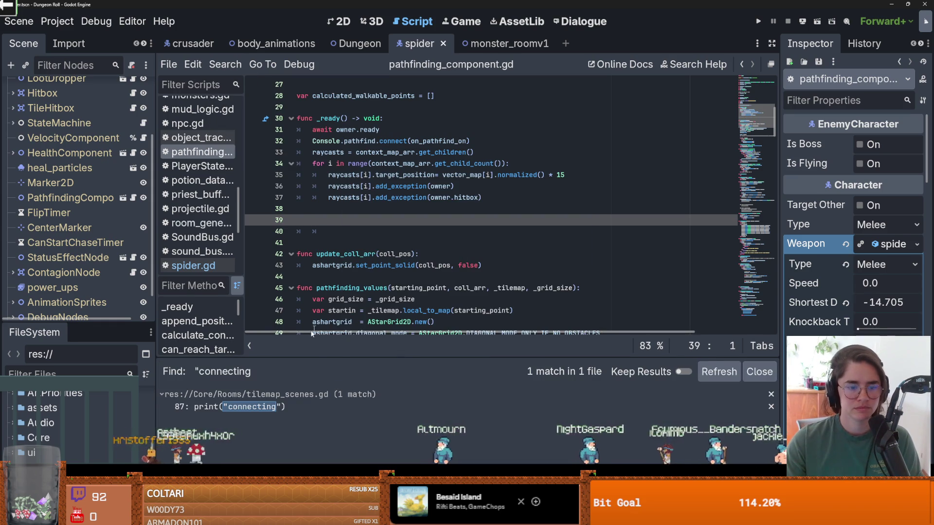
click(234, 406)
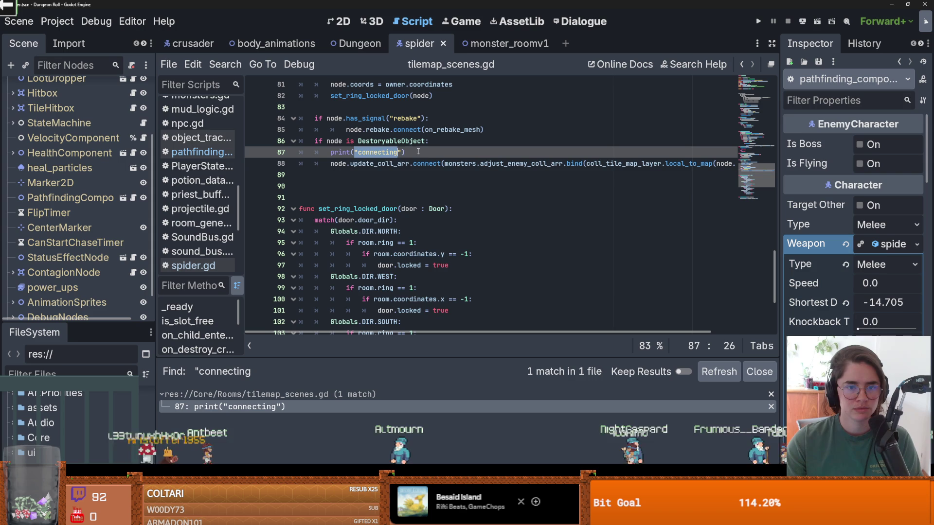
key(BackSpace)
key(BackSpace)
key(BackSpace)
key(ctrl+s)
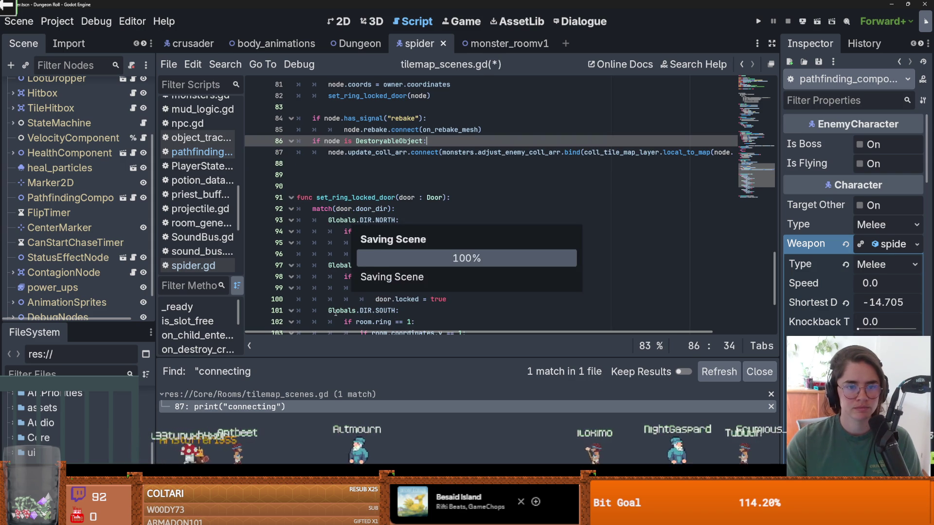
click(178, 473)
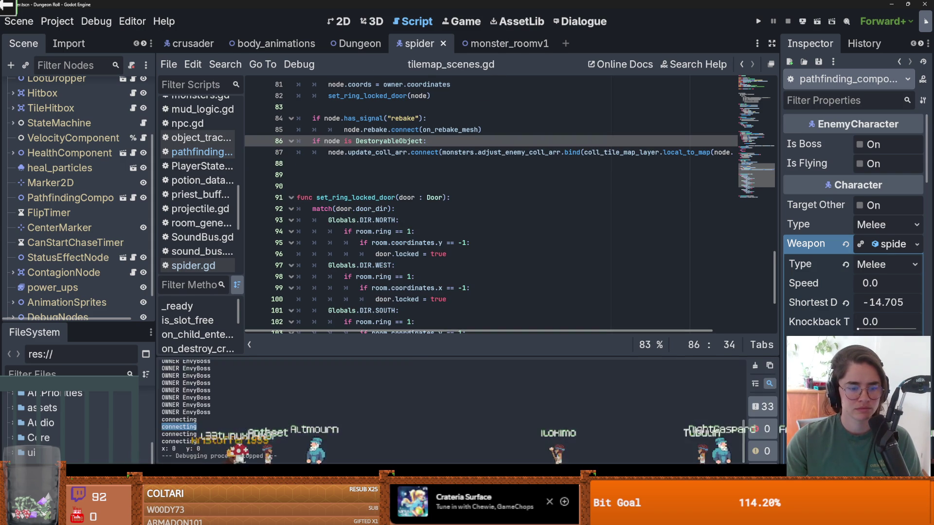
Find knockback_time project-wide and replace lines 26–27 of Weapon.gd's stats() with pass, saving.
scroll(223, 413, up, 3)
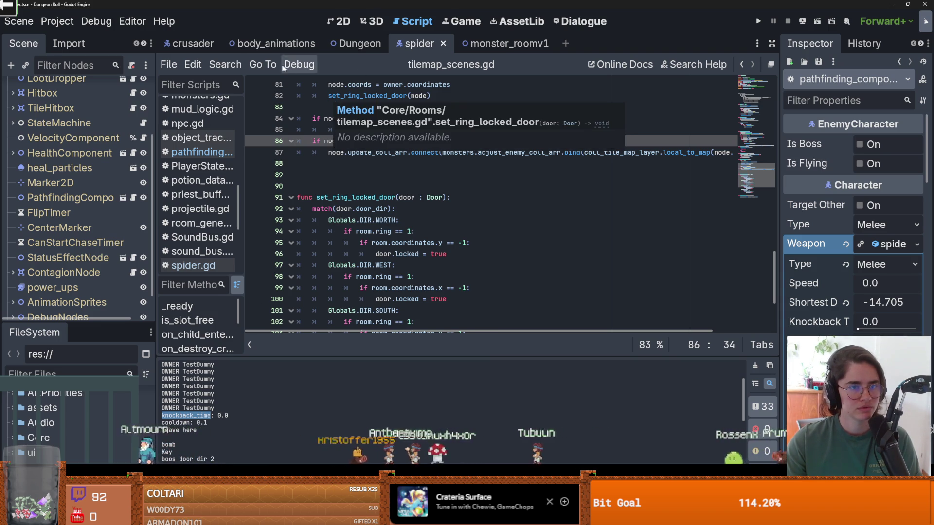
click(225, 64)
click(269, 145)
text(")
text(knockback_time)
key(Return)
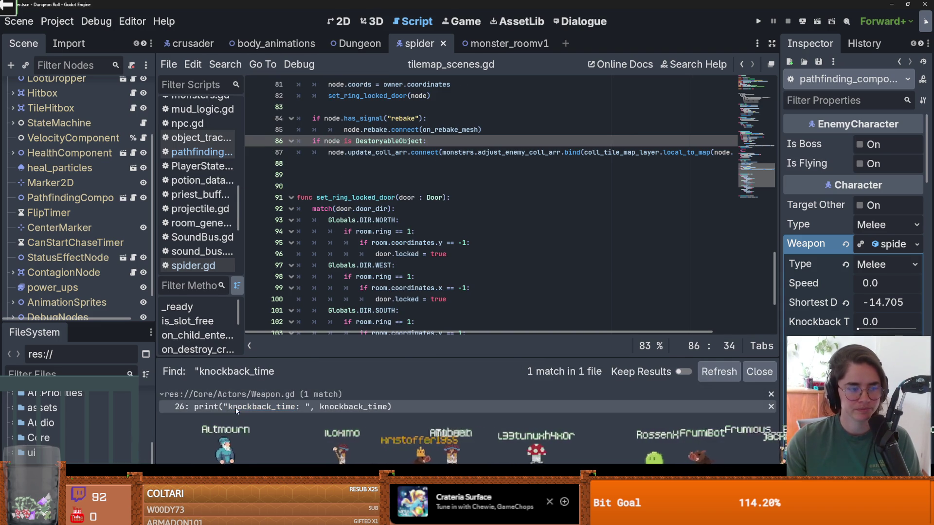
click(235, 407)
drag(427, 315, 300, 305)
text(pass)
key(ctrl+s)
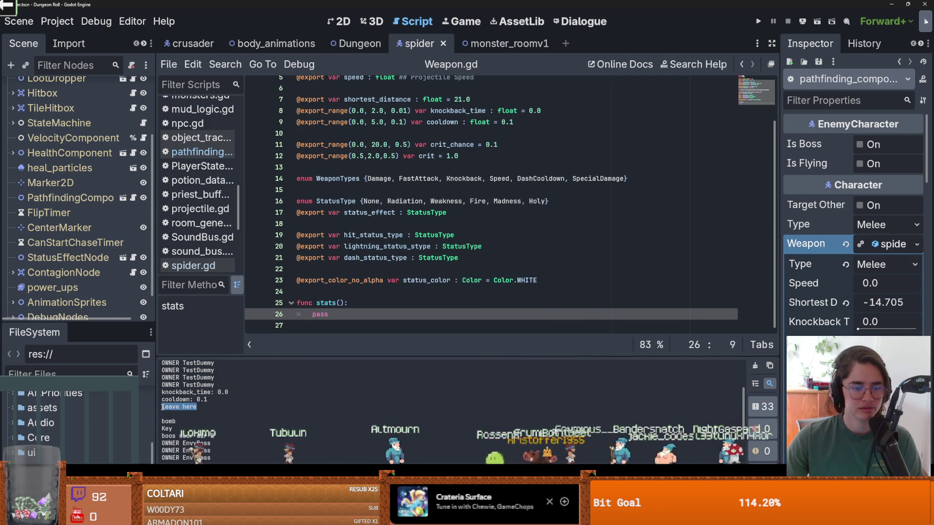
click(224, 64)
Search the project for "leave here" and delete that print line from none_state.gd, saving.
click(265, 146)
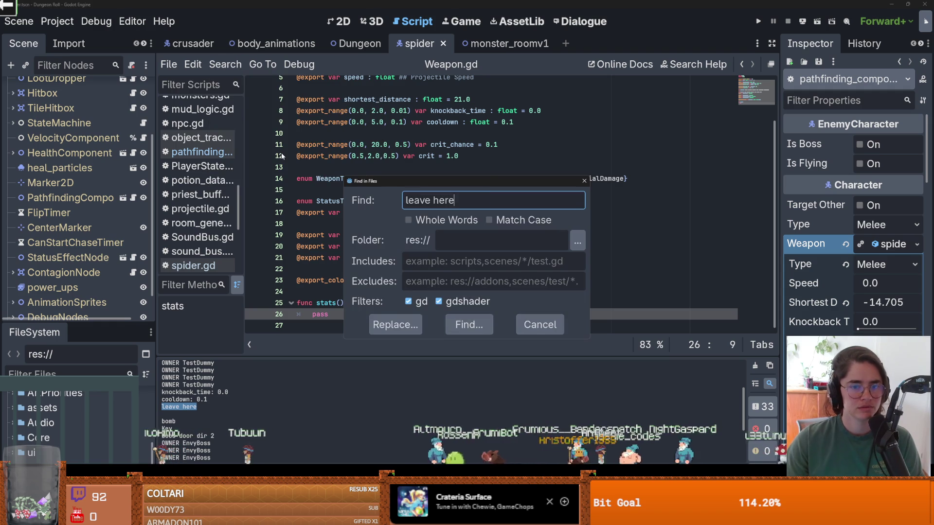
key(Return)
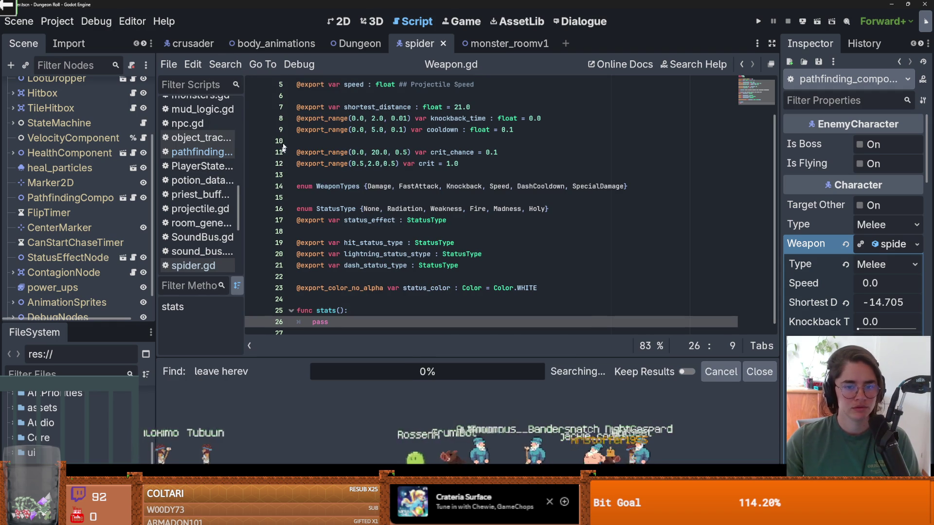
click(212, 60)
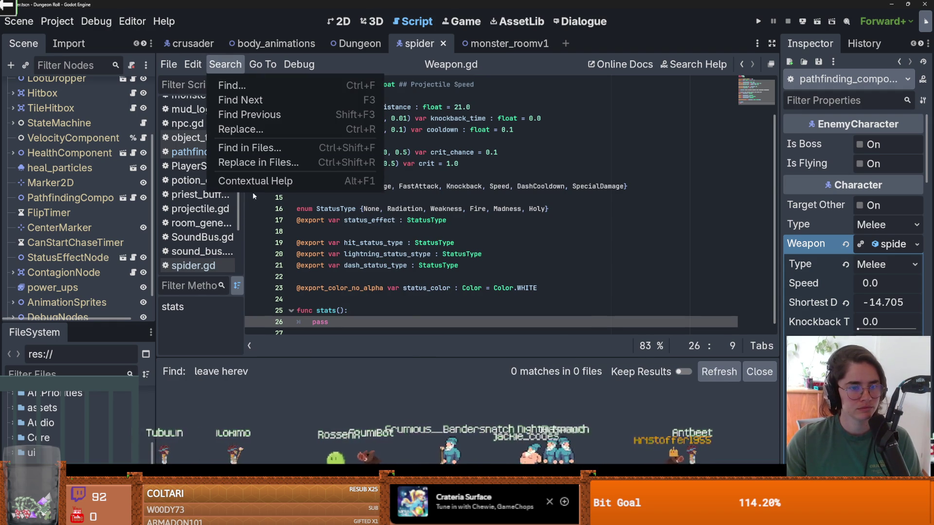
click(247, 148)
click(462, 201)
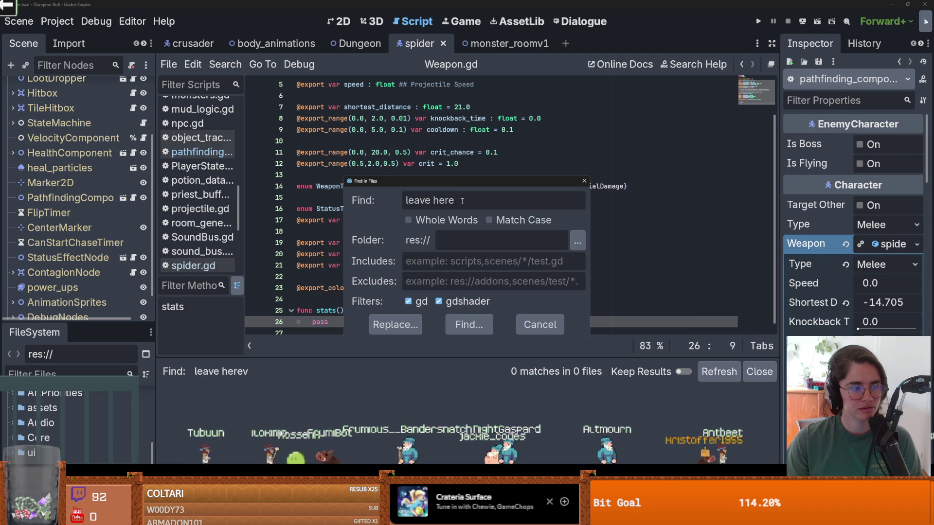
key(Return)
click(244, 407)
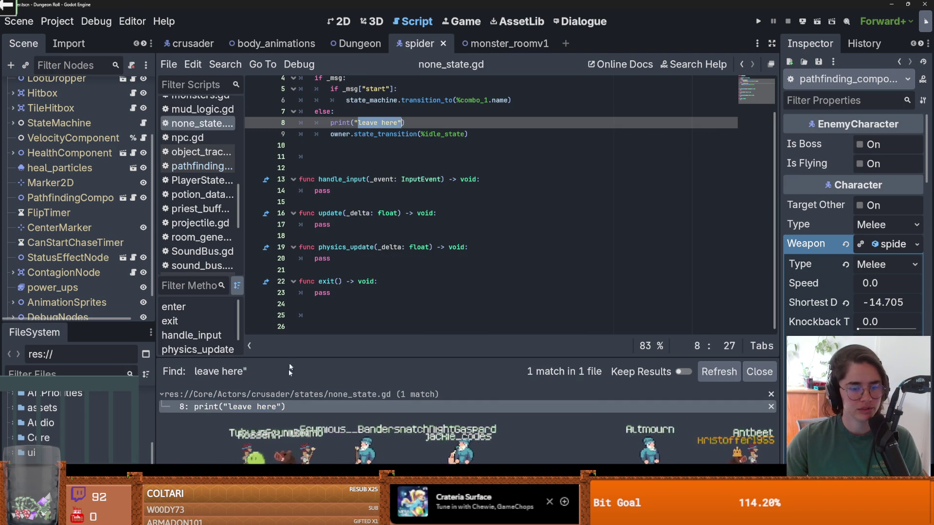
key(ctrl+shift+k)
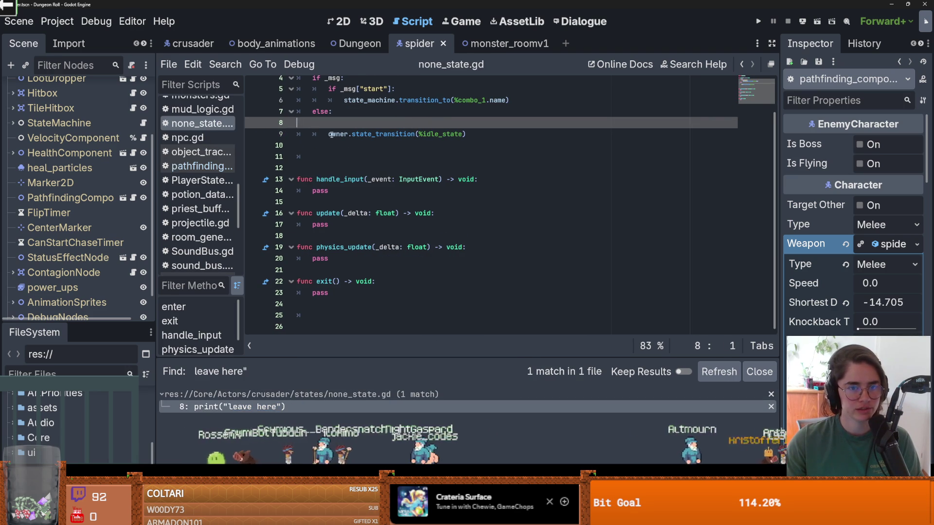
key(ctrl+s)
Remove the blank lines after the else branch, save none_state.gd, and close the spider scene.
scroll(365, 176, up, 2)
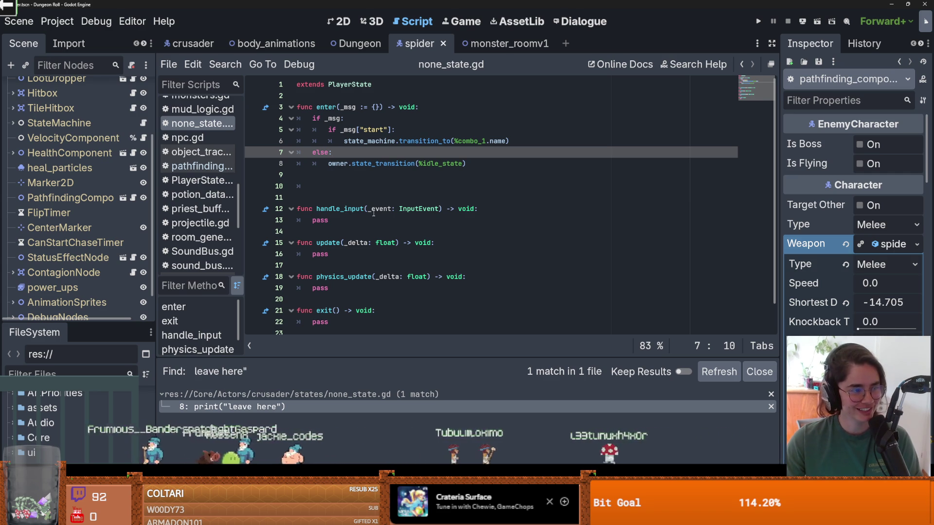
key(ctrl+s)
key(Down)
key(Down)
key(Down)
key(BackSpace)
key(BackSpace)
key(BackSpace)
key(ctrl+s)
drag(353, 164, 399, 164)
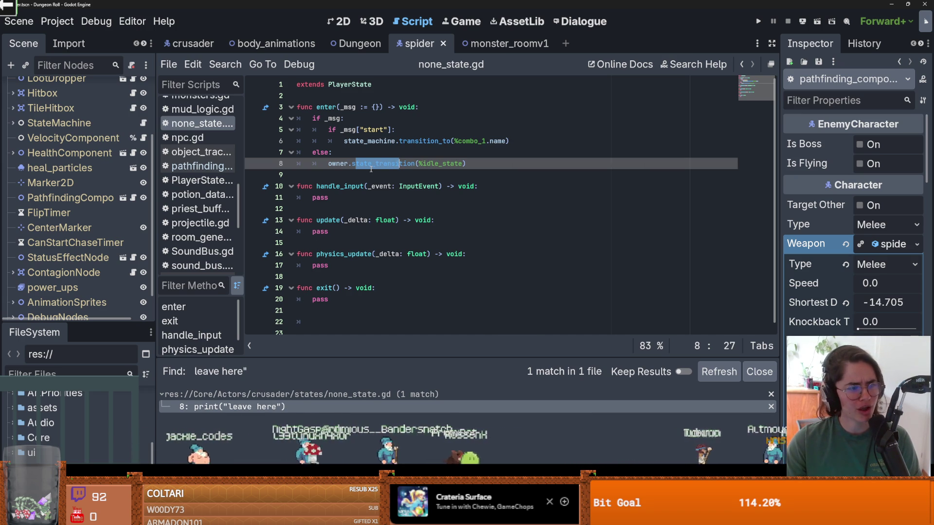
key(ctrl+s)
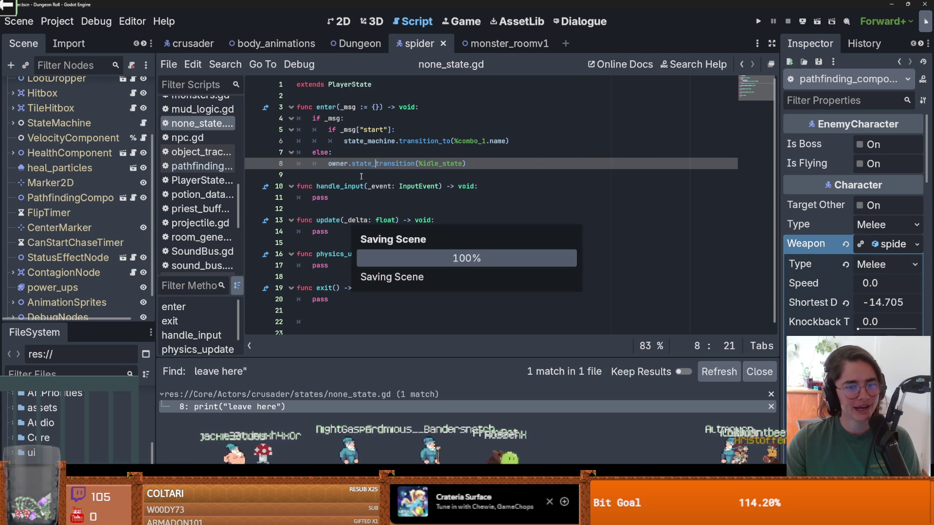
click(373, 174)
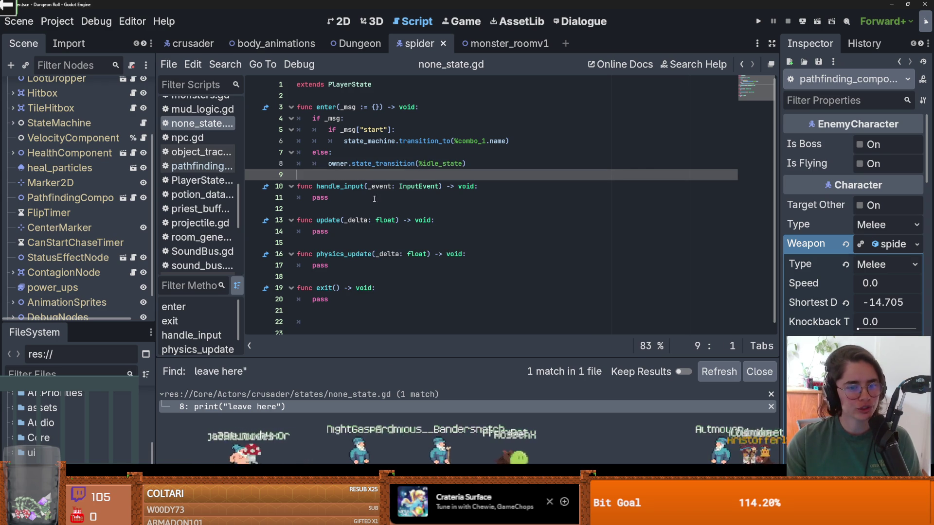
click(443, 43)
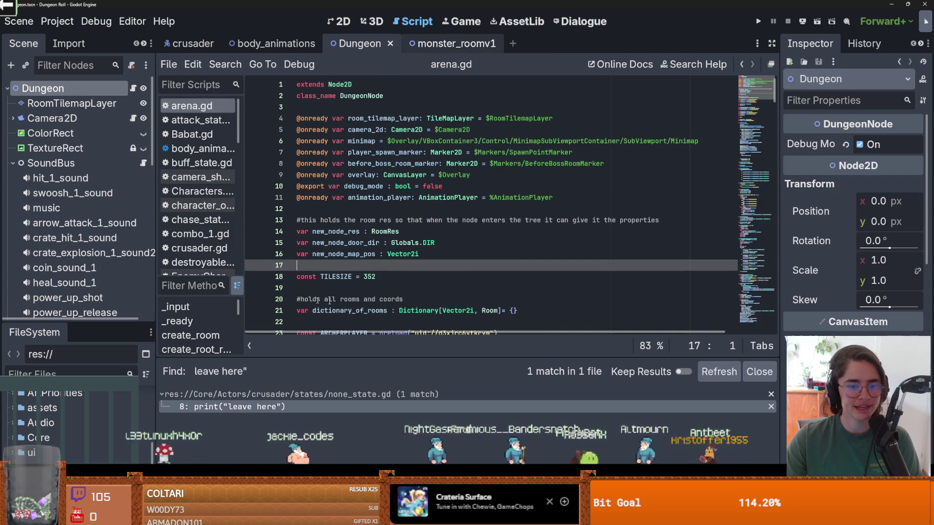
Enlarge the scene tree dock, collapse SoundBus, and save the Dungeon scene.
scroll(341, 300, down, 10)
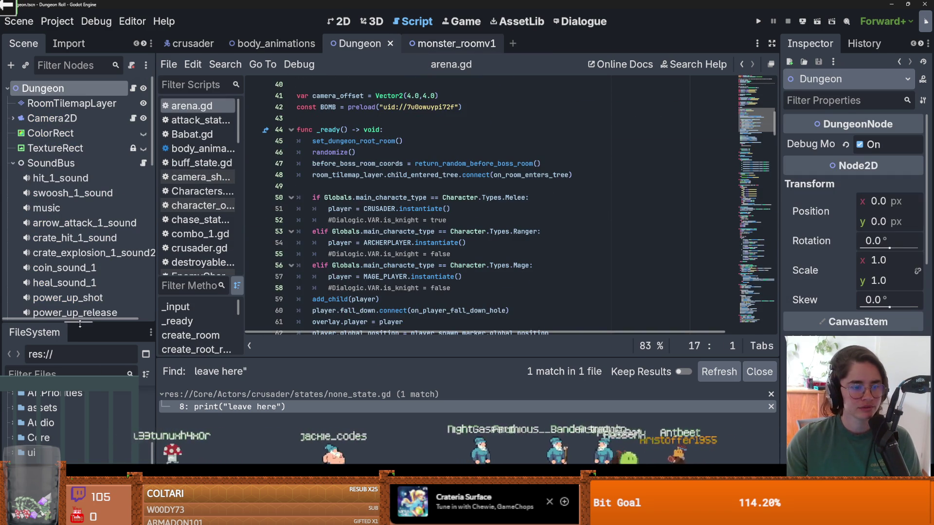
drag(78, 322, 73, 407)
click(13, 163)
key(ctrl+s)
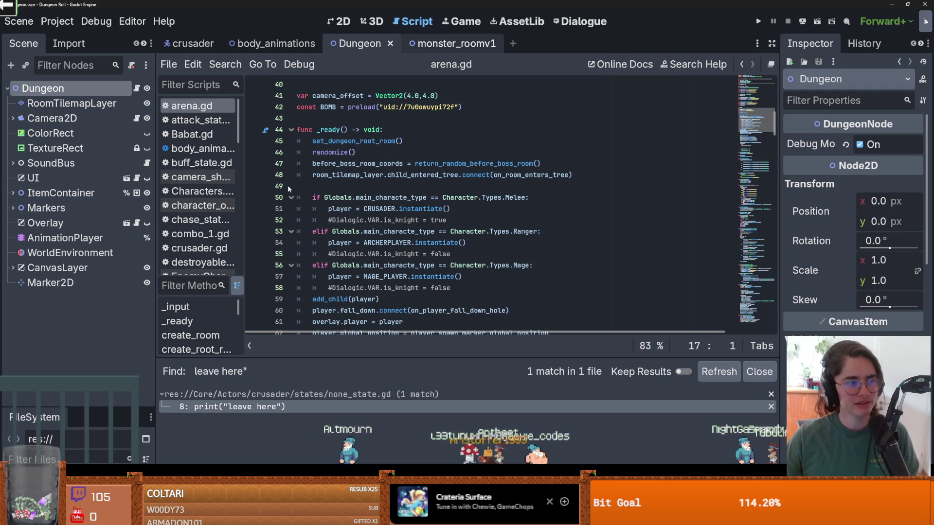
scroll(292, 170, up, 1)
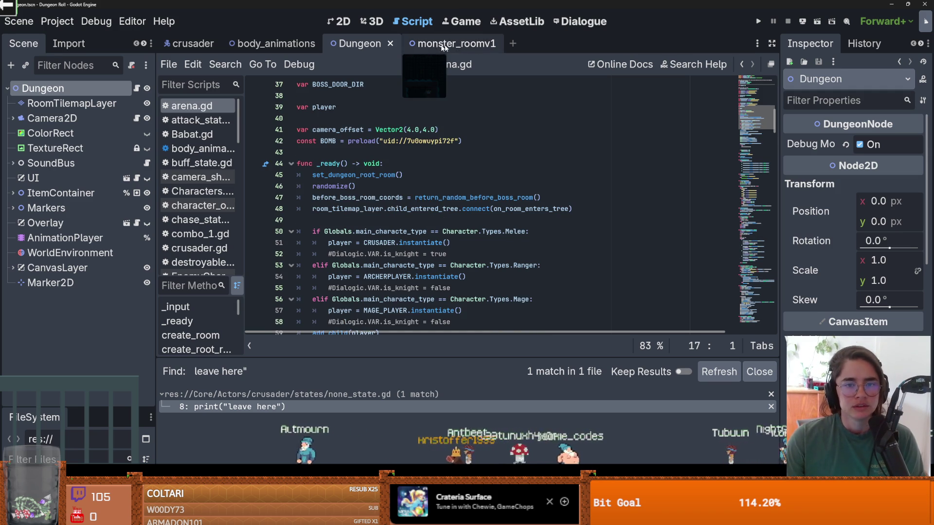
scroll(375, 166, up, 1)
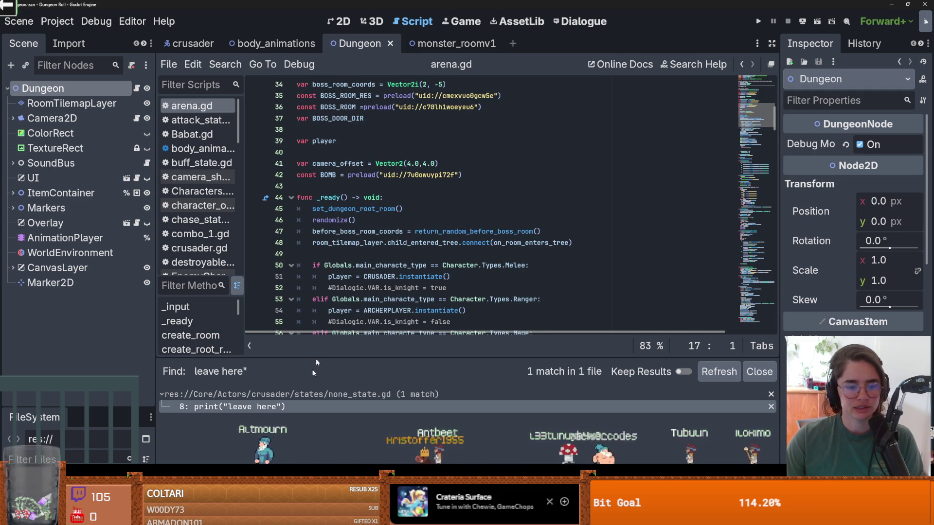
Run Dungeon Roll and move the knight around the arena room, chaining sword attacks.
click(759, 21)
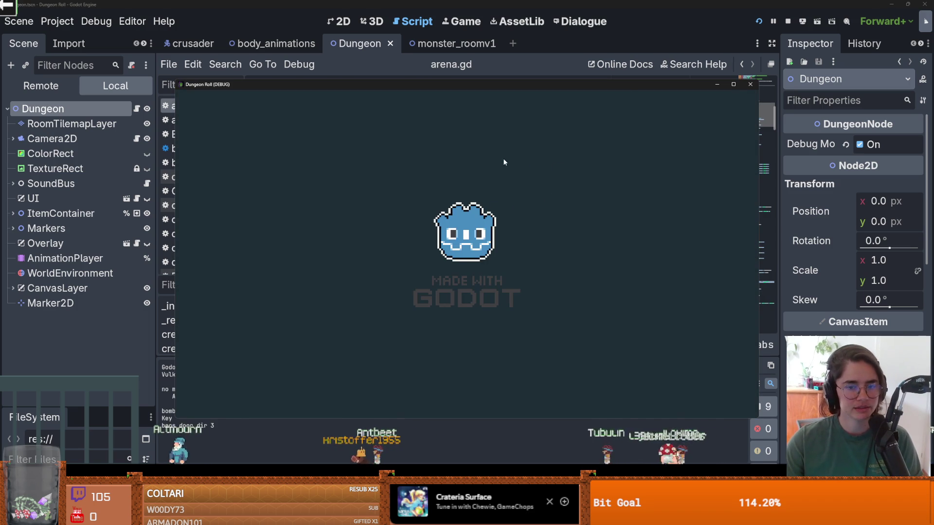
key(w)
key(d)
key(s)
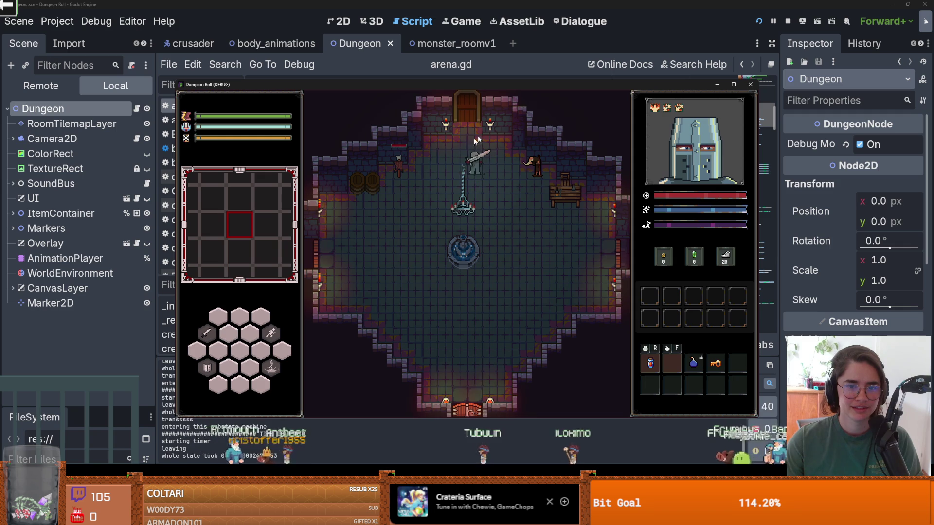
click(462, 214)
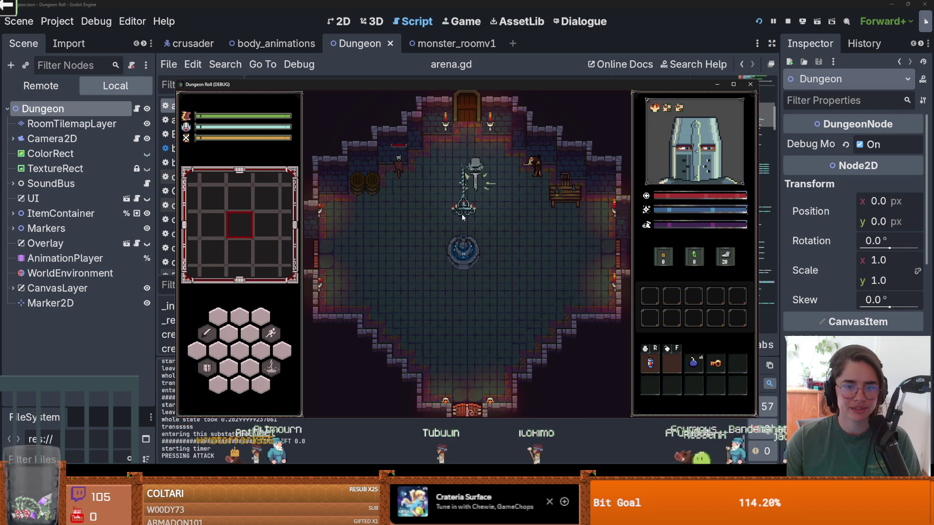
click(532, 181)
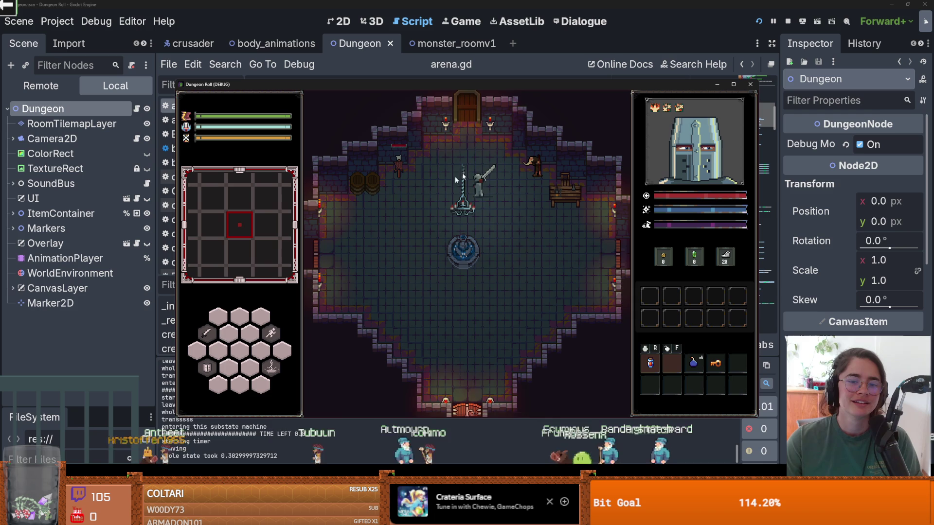
click(487, 158)
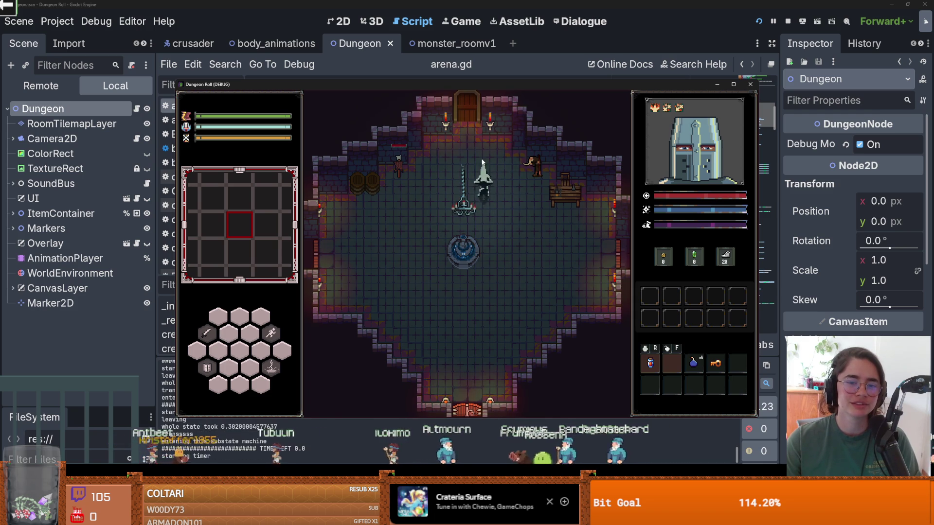
click(437, 197)
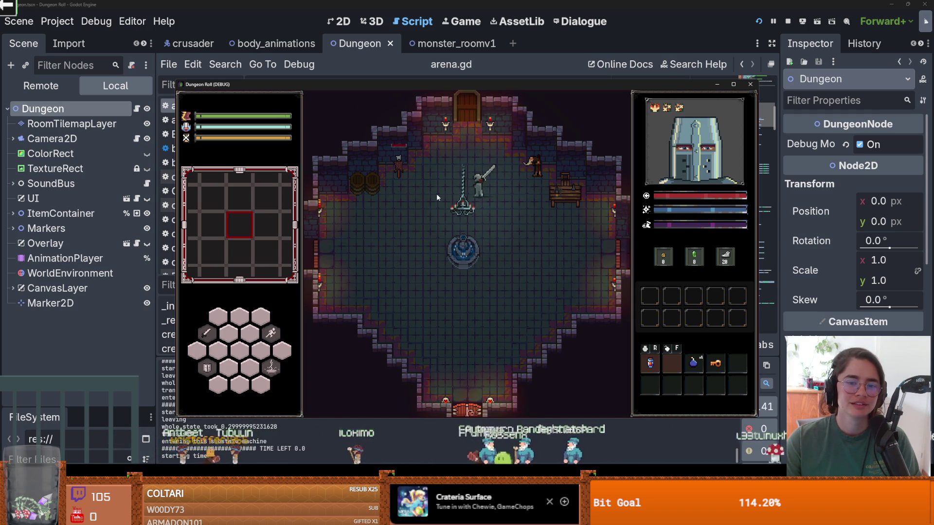
click(437, 197)
click(436, 197)
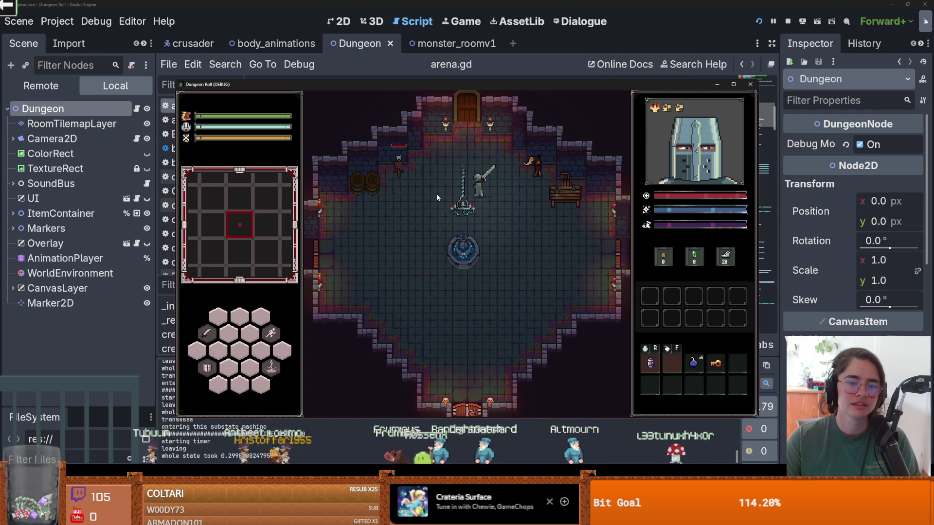
click(486, 221)
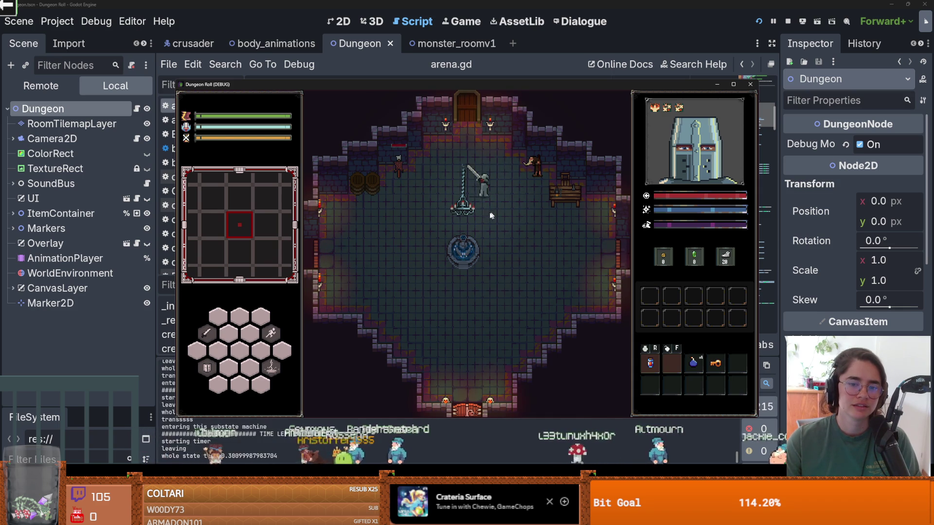
click(517, 191)
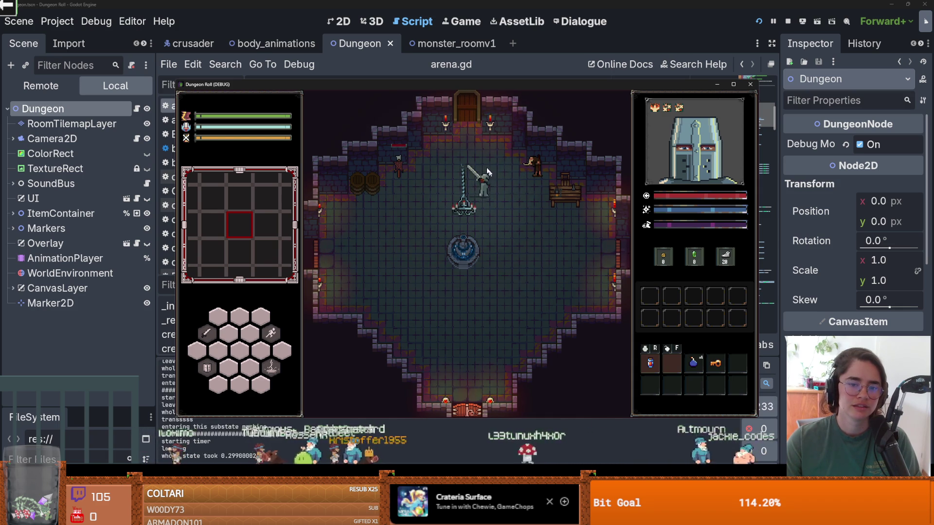
Go through the top door, pick a room card, walk into the new room, and close the game.
key(w)
key(e)
click(437, 246)
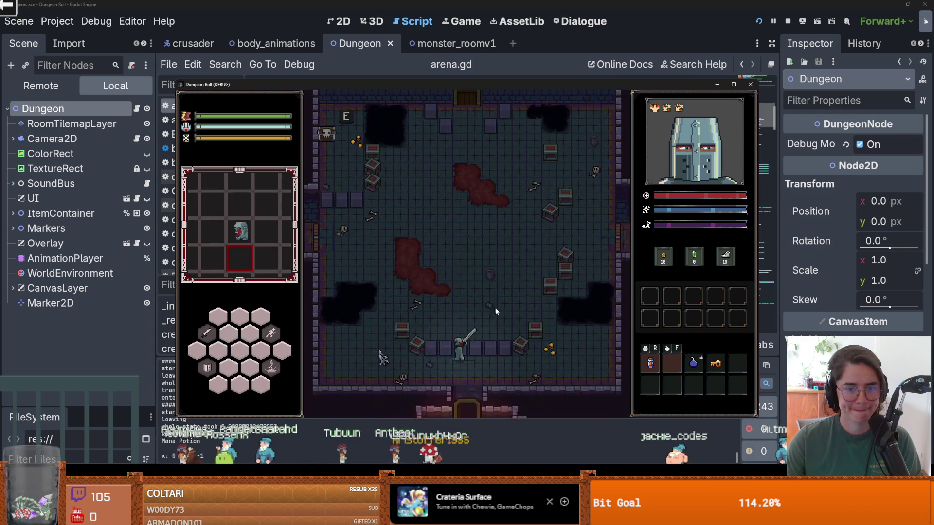
key(a)
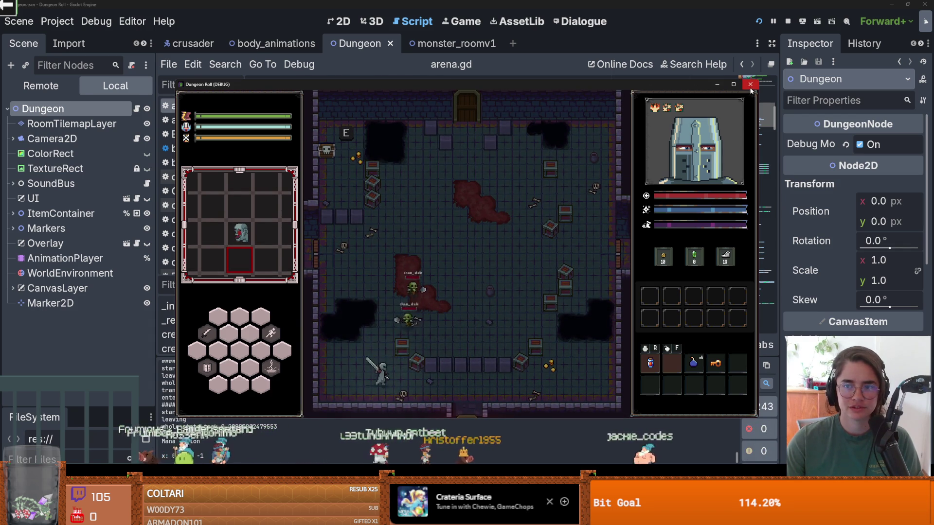
click(750, 85)
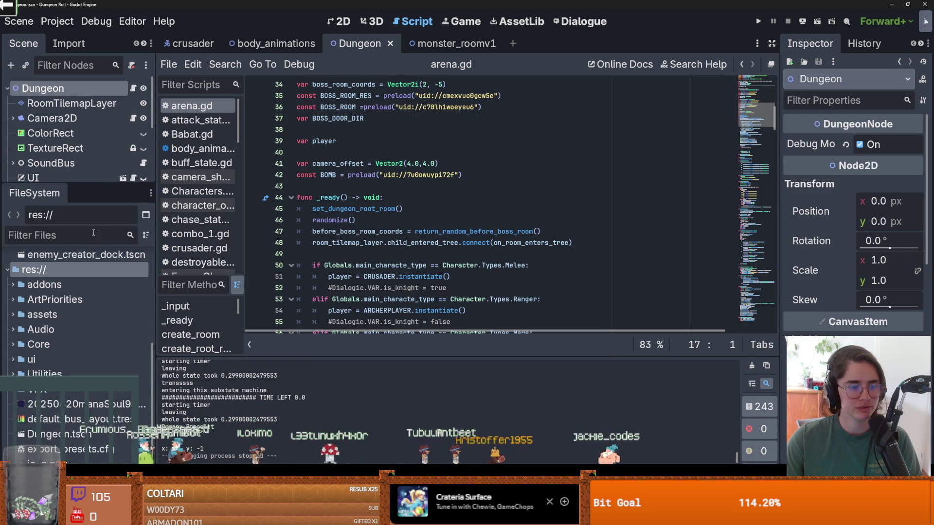
Filter the FileSystem for enemy_ba, open enemy_base_scene.tscn, expand DebugNodes, and run the project.
text(enemy_ba)
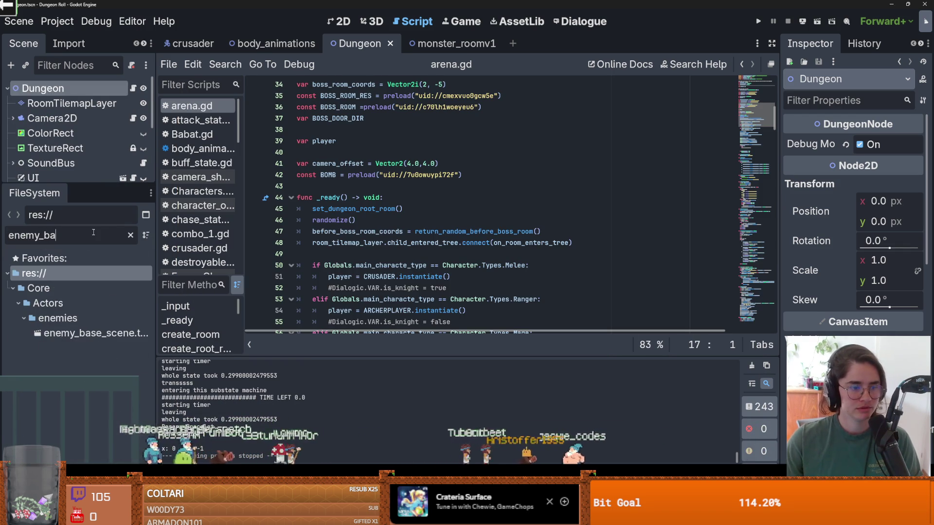
double_click(80, 338)
drag(72, 183, 72, 427)
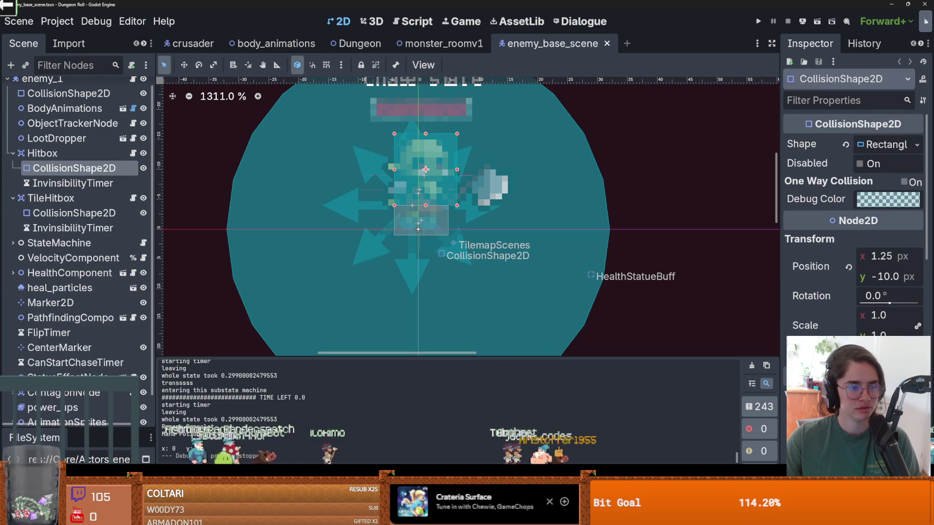
scroll(73, 243, down, 1)
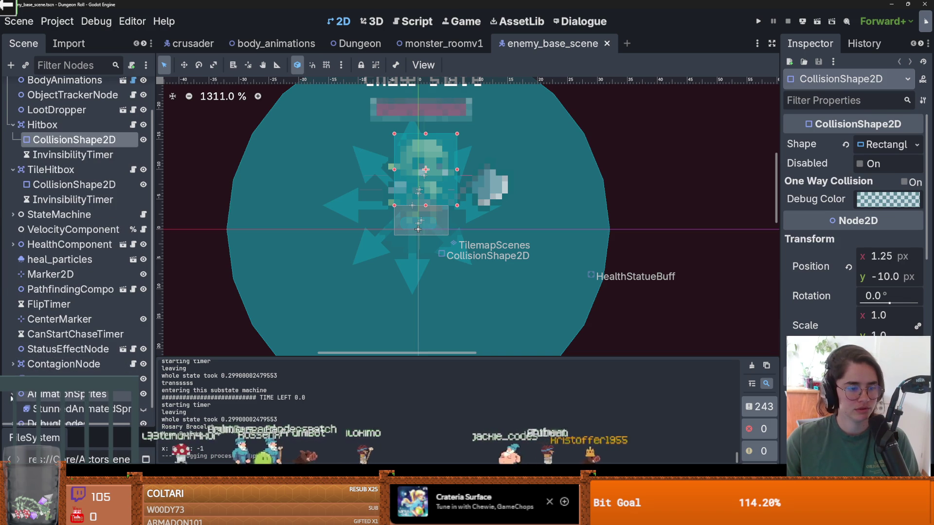
click(13, 409)
scroll(29, 340, down, 2)
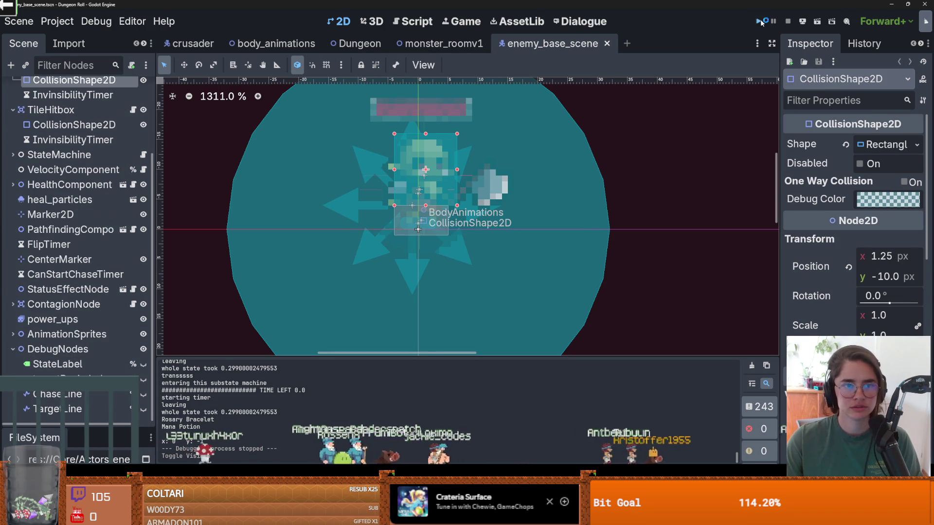
click(760, 21)
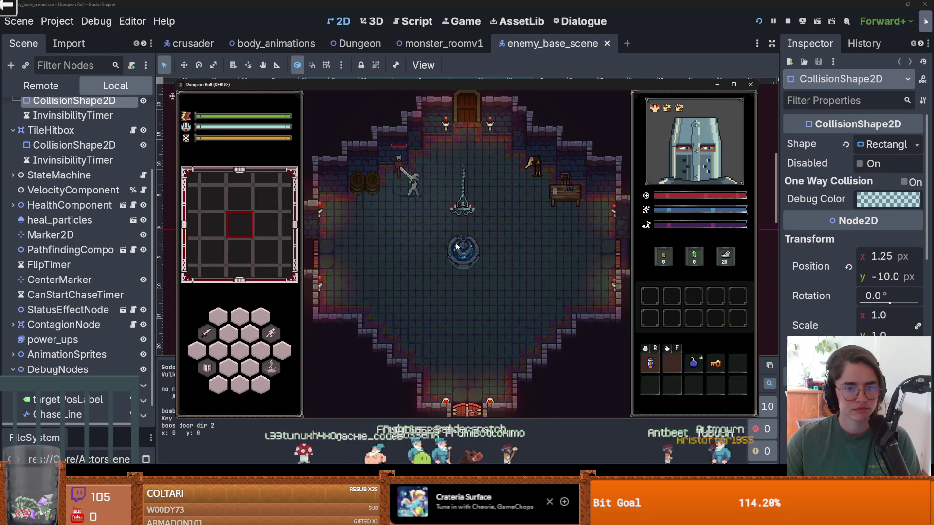
Enter the top door, choose a room card, and attack the goblin with a special attack and sword combo.
key(e)
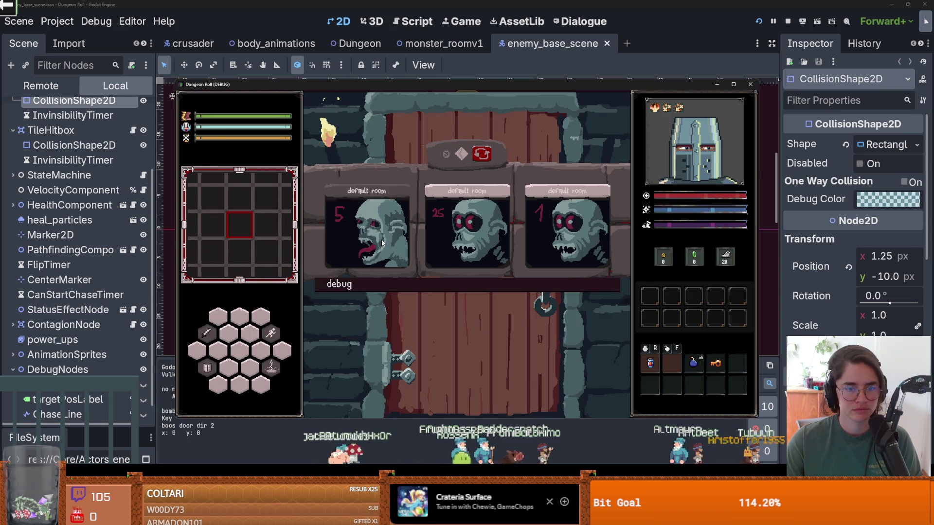
click(381, 240)
key(a)
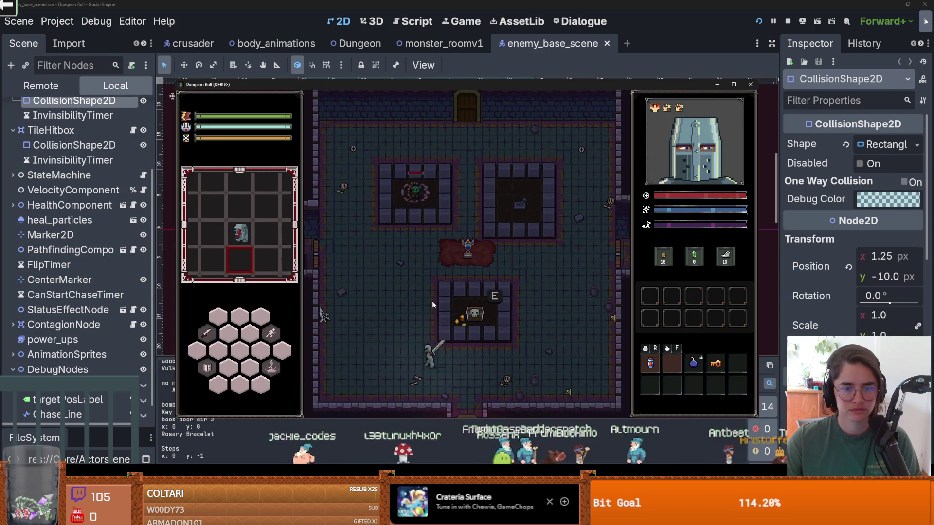
key(w)
right_click(460, 227)
key(w)
key(d)
click(492, 255)
click(417, 233)
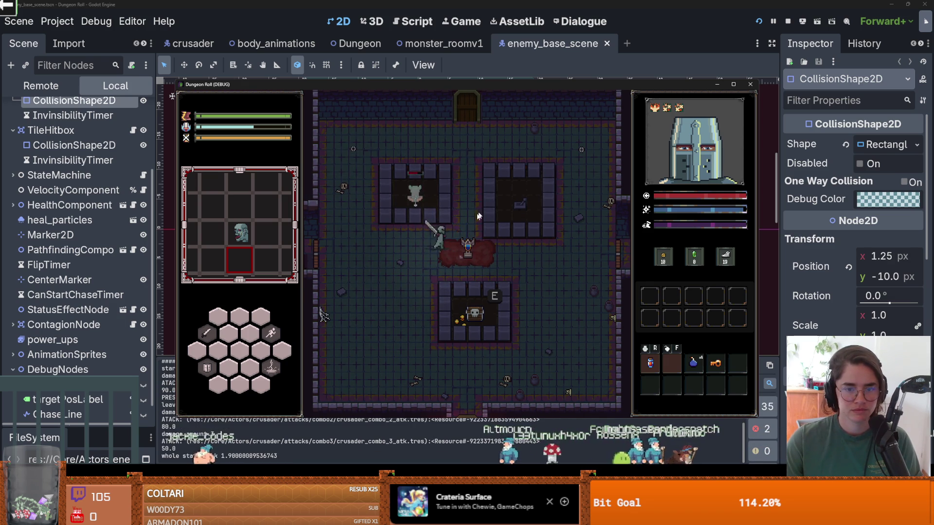
click(484, 246)
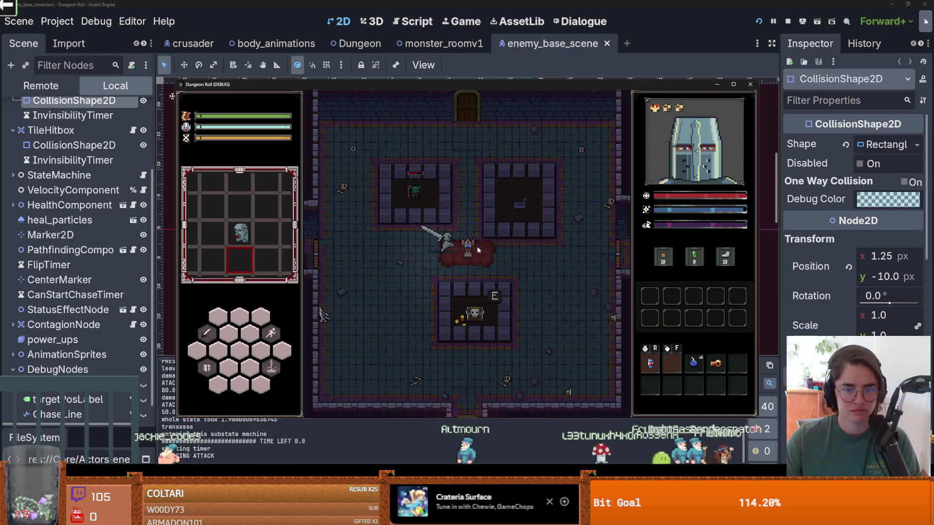
click(474, 249)
click(467, 241)
Keep slashing the goblin, walk through the lever, chest and upper-right rooms, then stop with F8.
key(a)
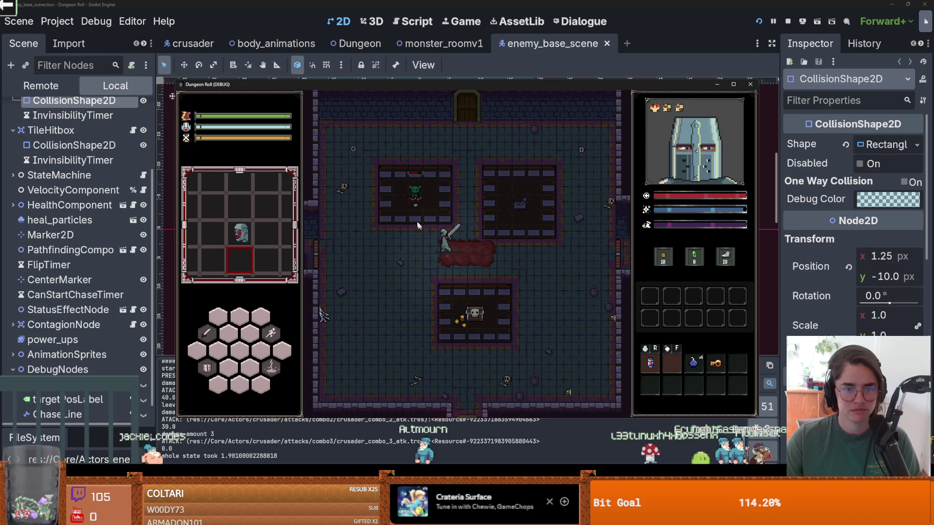
key(w)
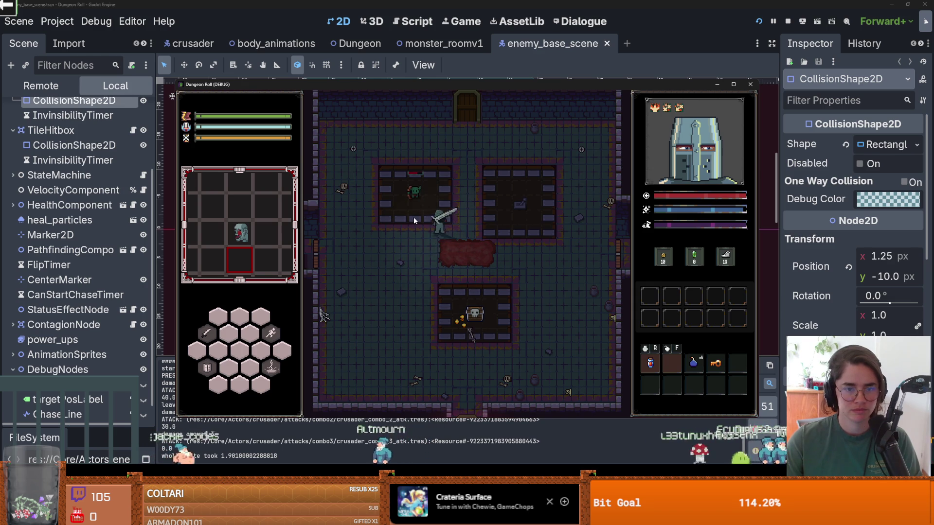
click(404, 218)
click(403, 218)
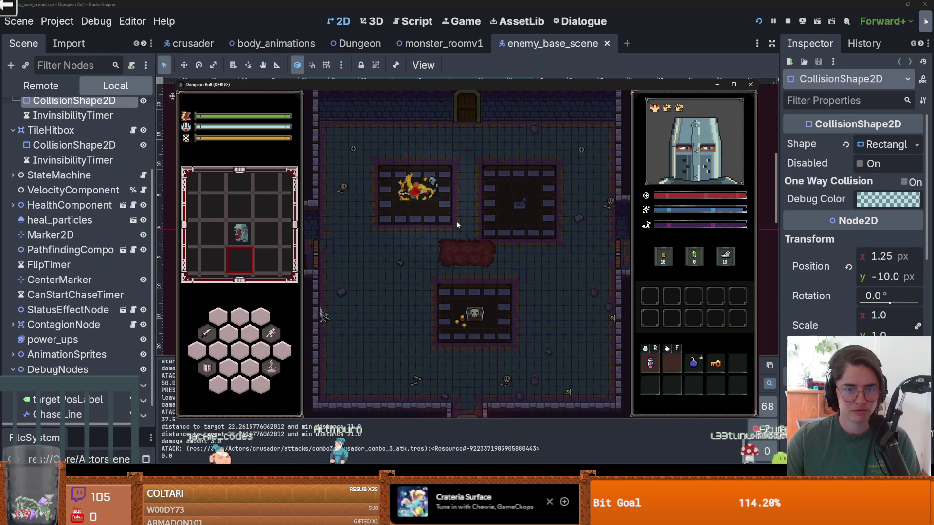
click(470, 221)
key(d)
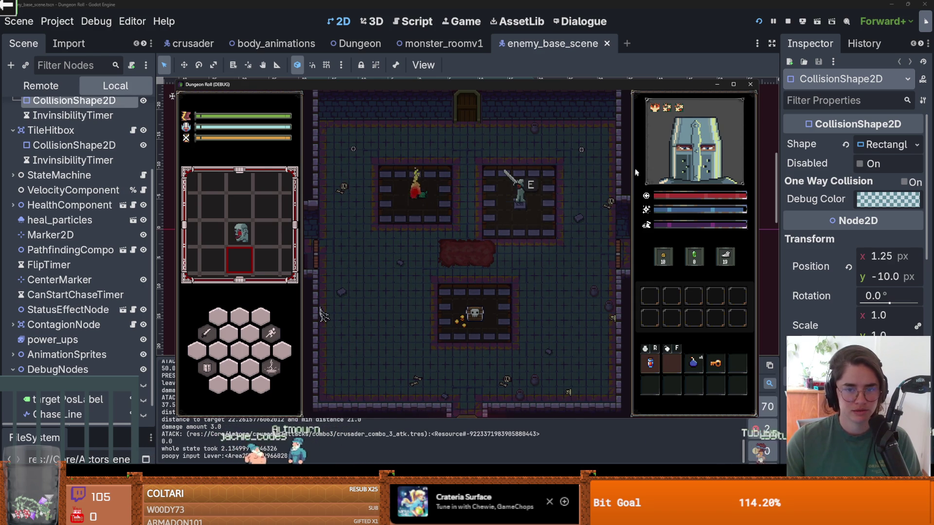
key(s)
key(a)
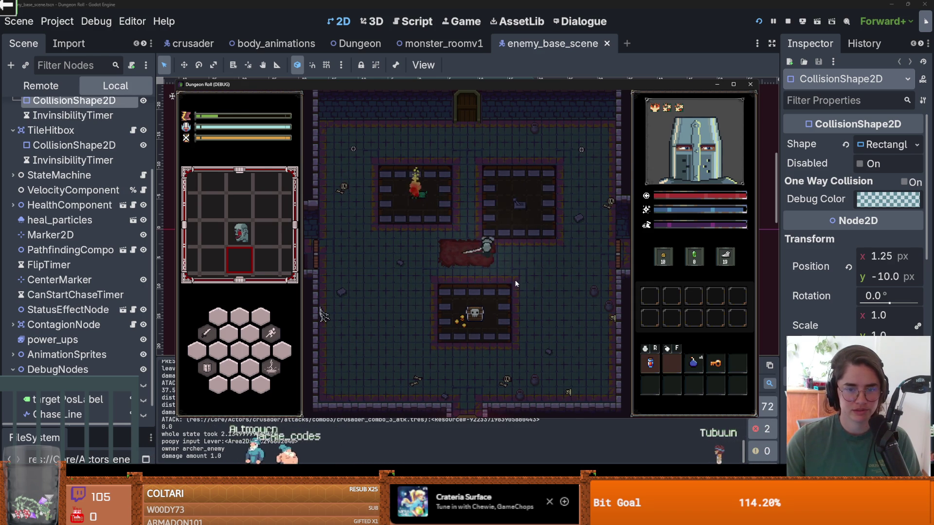
key(w)
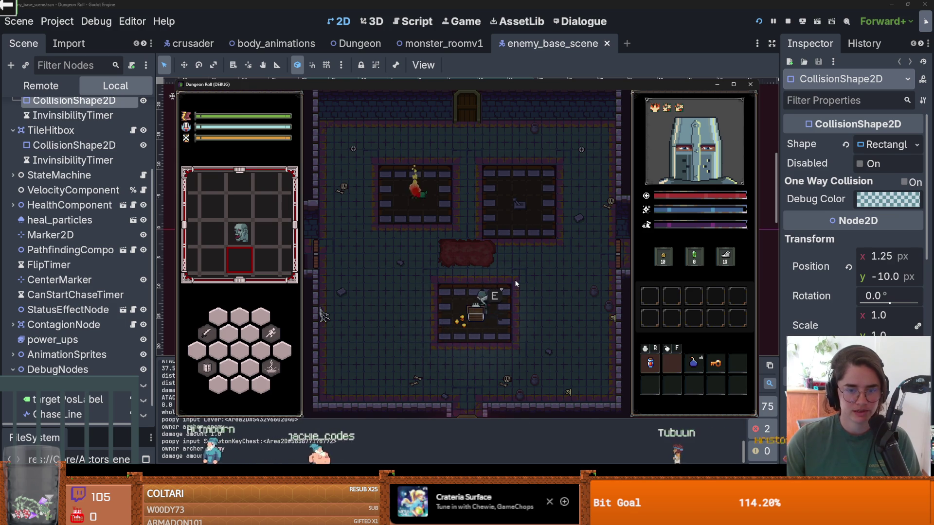
key(F8)
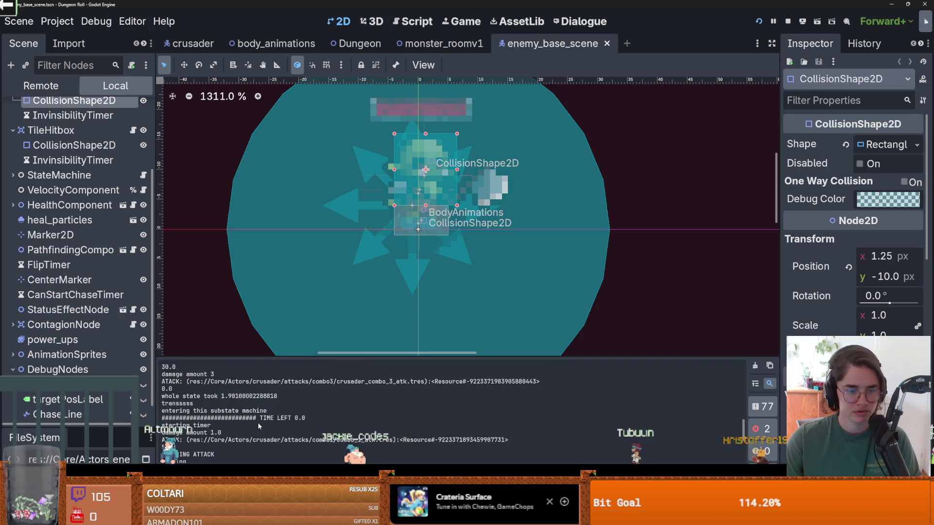
Scroll up the Output log, select the logged 95 damage value, and rerun Dungeon Roll with F5.
scroll(261, 420, up, 3)
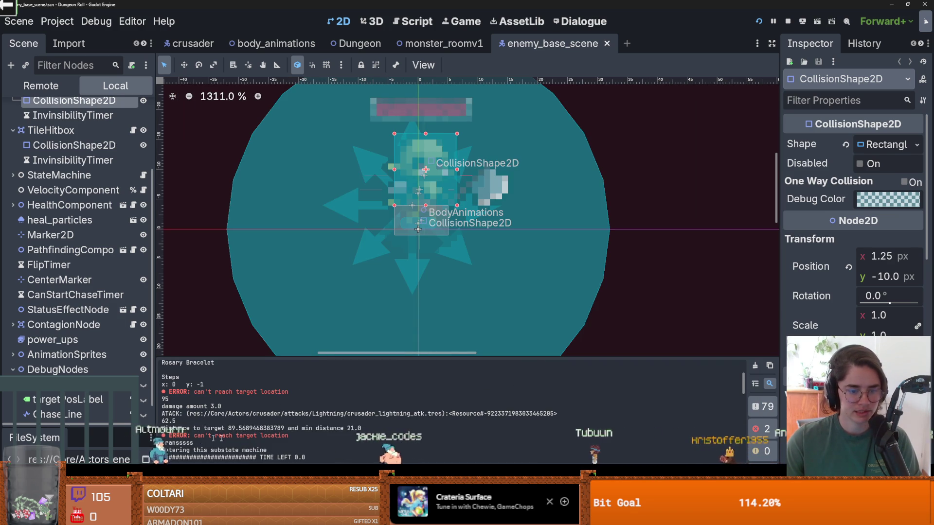
double_click(164, 399)
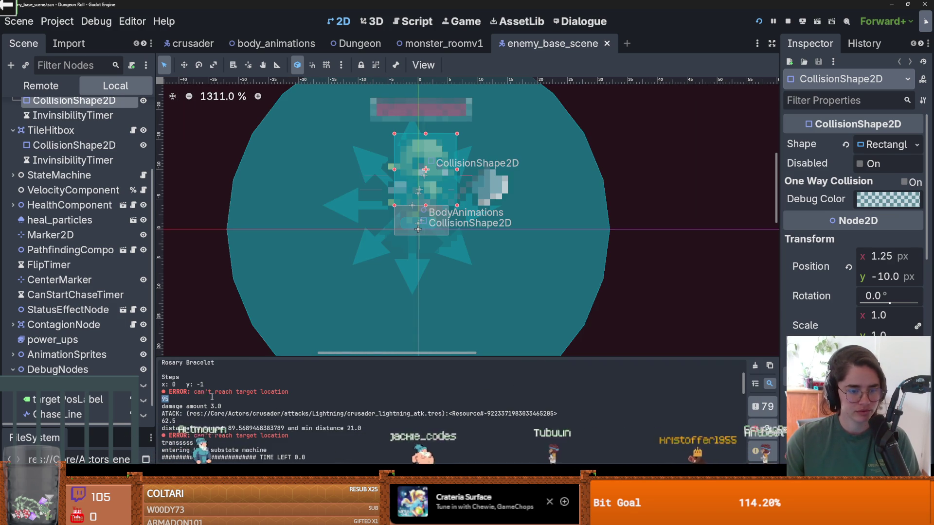
key(F5)
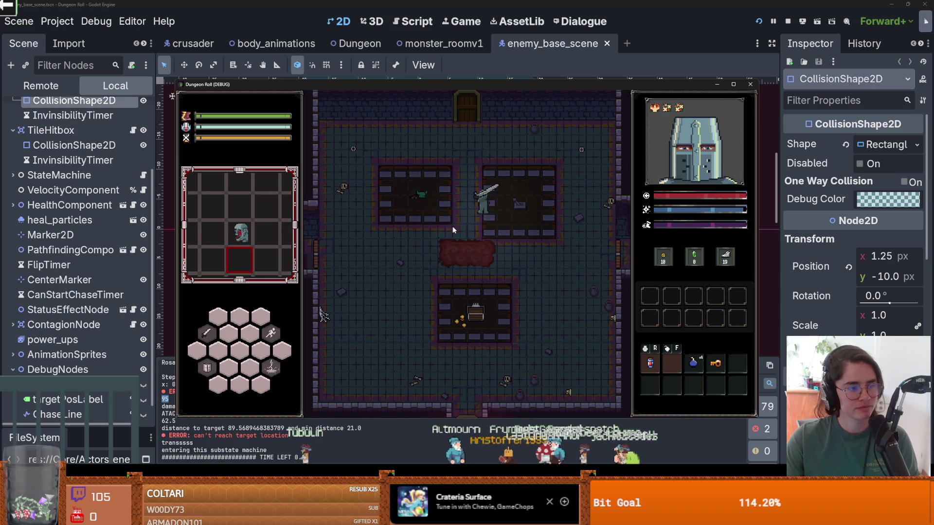
Unlock the door, enable debug to list every room card, enter a monster room, then stop with F8.
key(w)
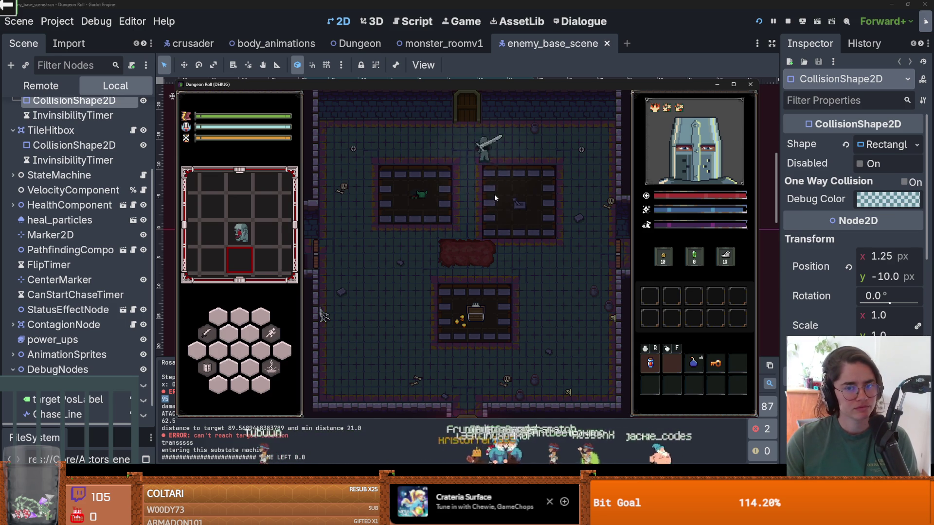
key(e)
click(448, 266)
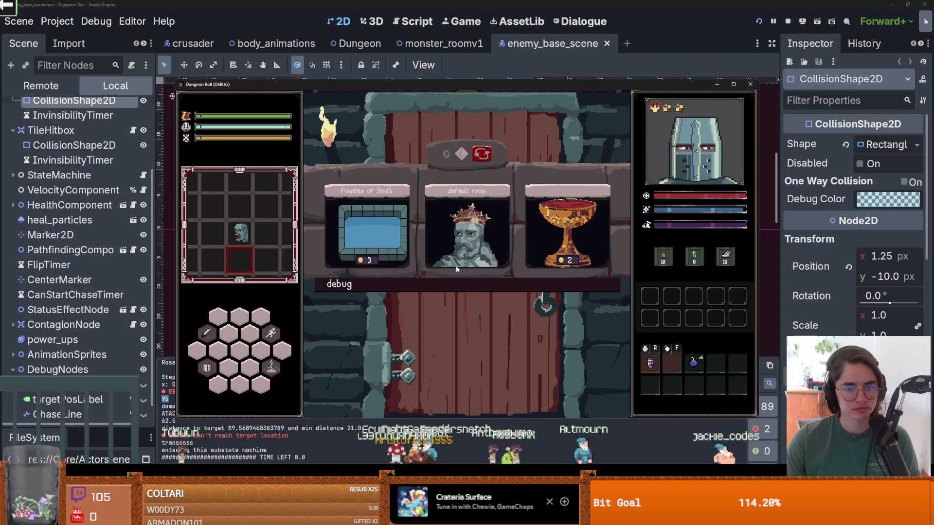
click(437, 280)
scroll(491, 326, down, 2)
scroll(511, 343, down, 3)
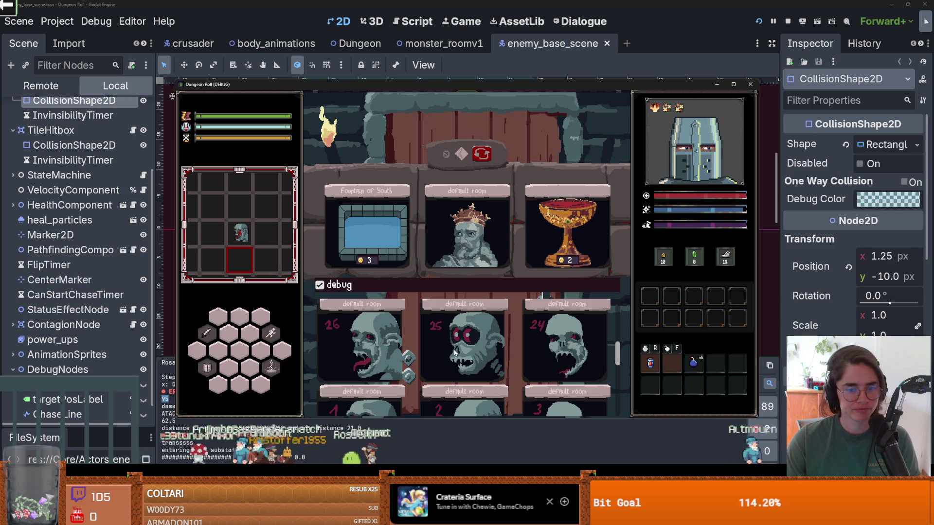
click(349, 336)
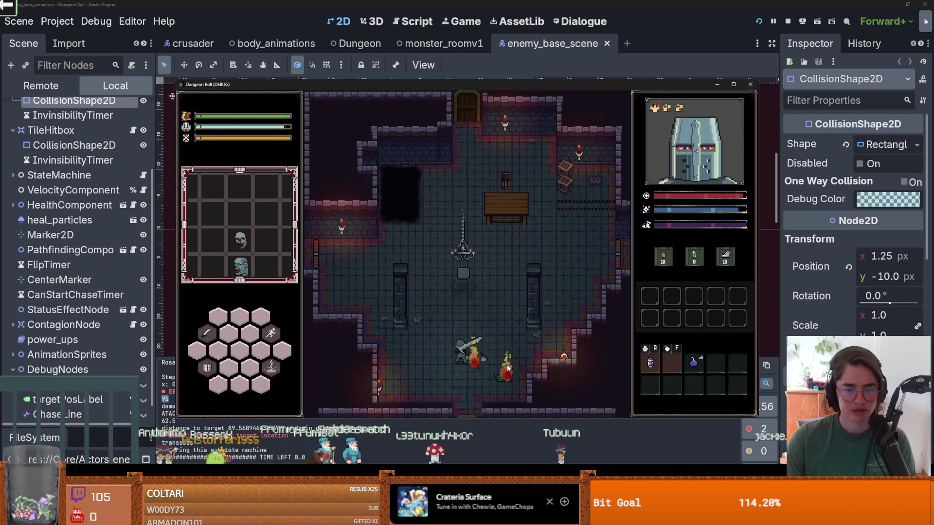
key(F8)
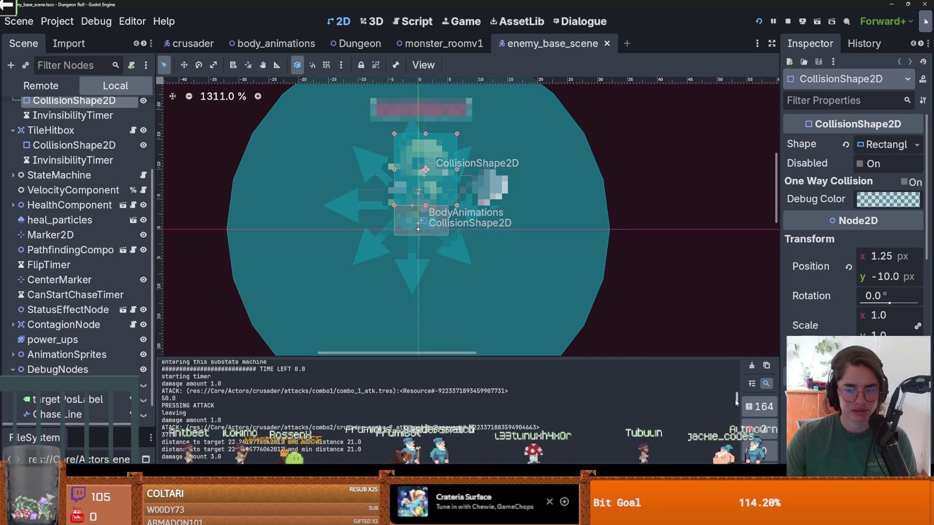
Restart the game, collect the door loot, and fight the goblins with sword combos and lightning.
key(F5)
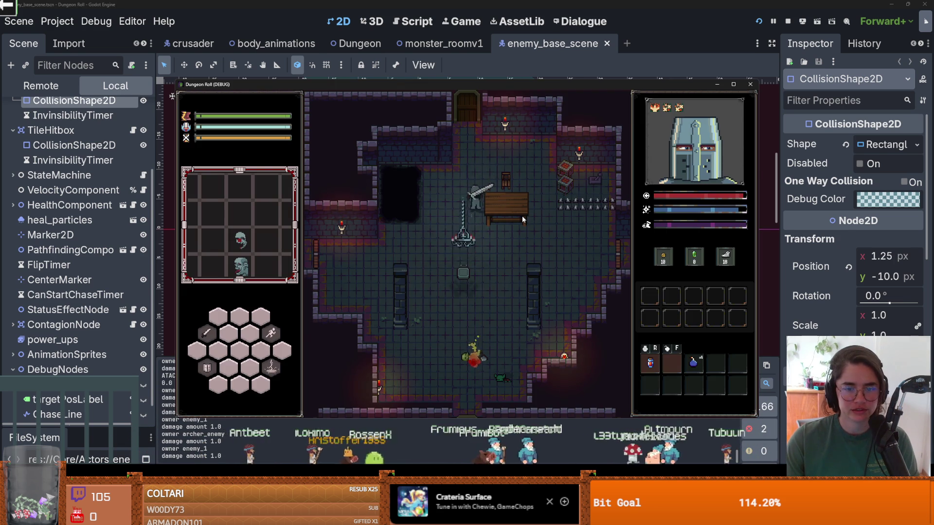
key(e)
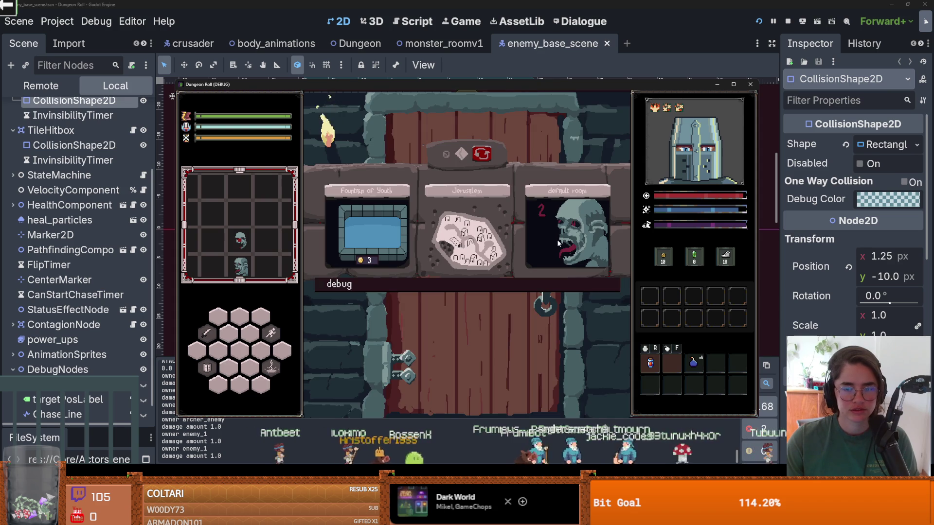
key(s)
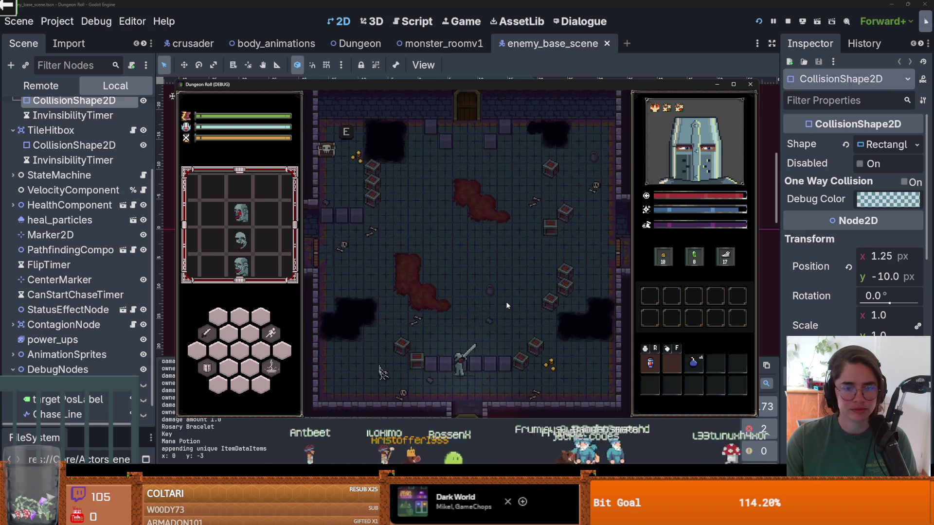
key(w)
click(425, 325)
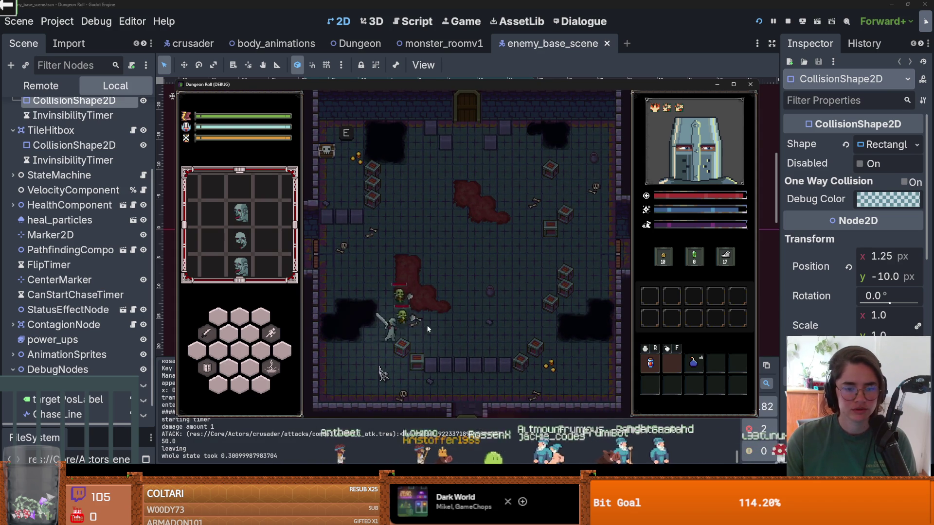
right_click(428, 327)
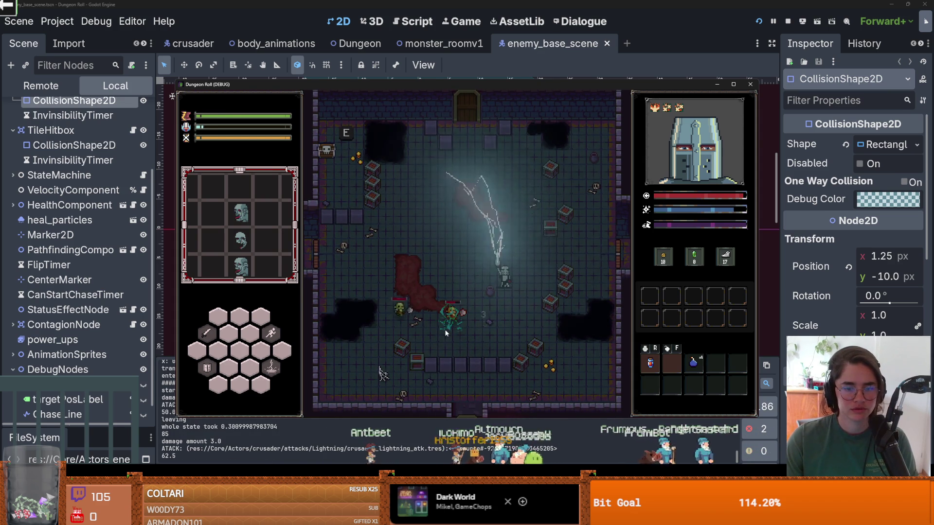
click(421, 322)
click(422, 323)
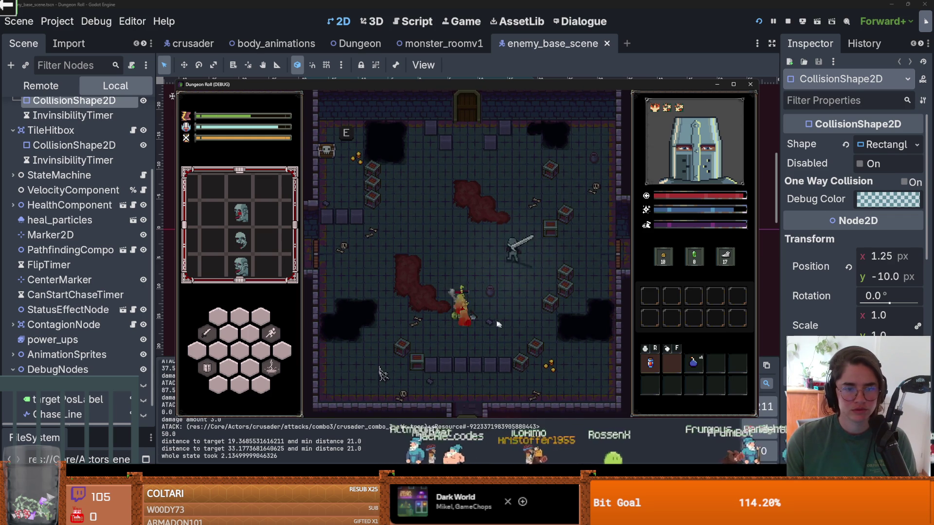
click(470, 321)
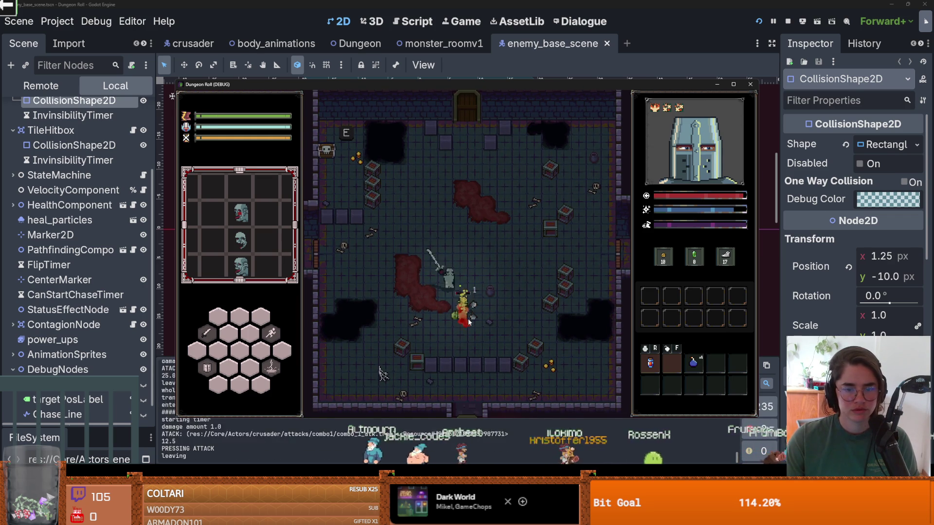
Walk the crusader to the top door and pick a room card for the next room.
key(w)
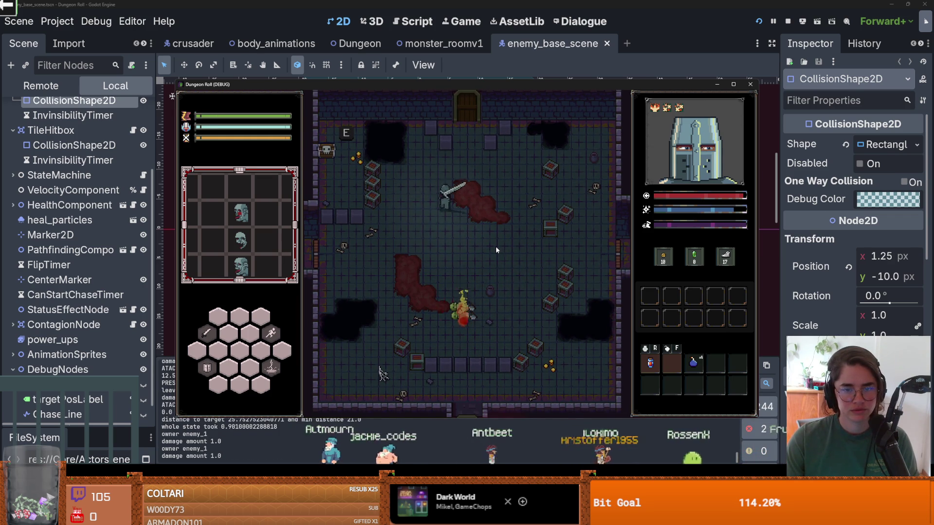
key(e)
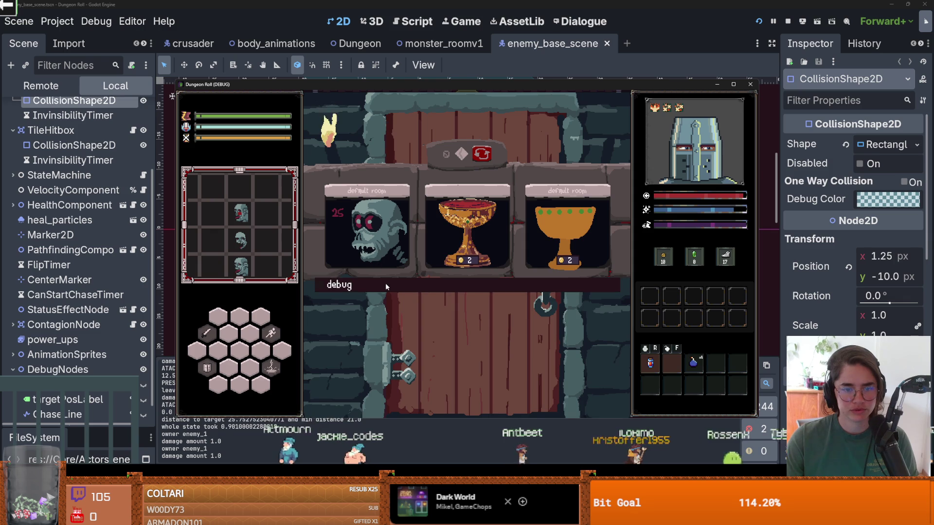
scroll(463, 354, down, 5)
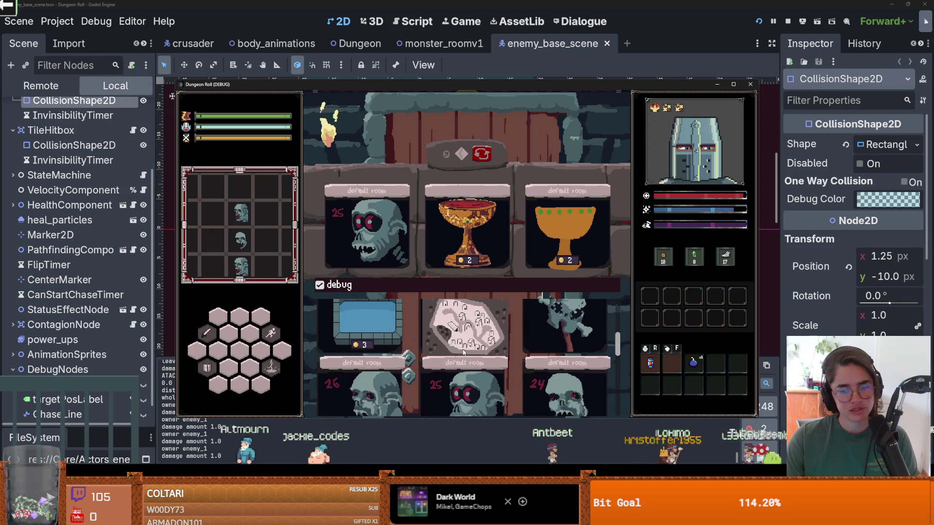
scroll(463, 340, up, 1)
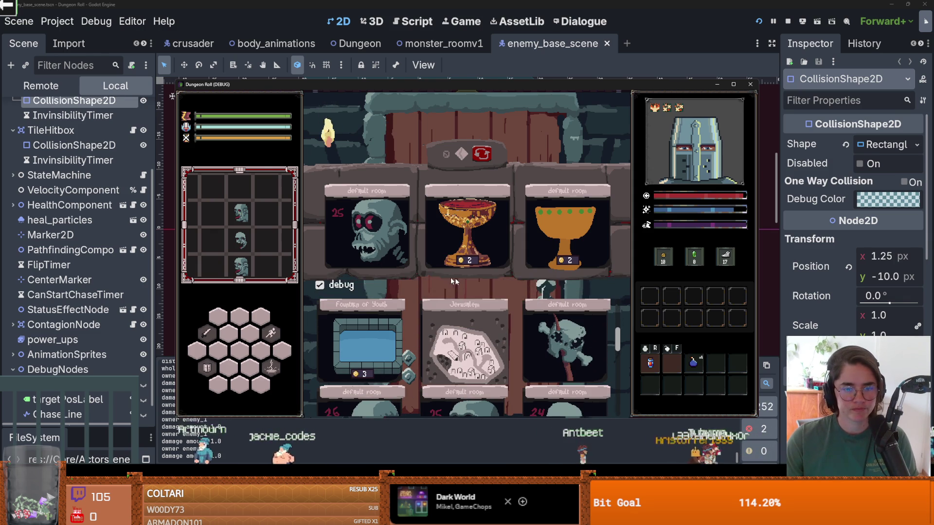
click(403, 243)
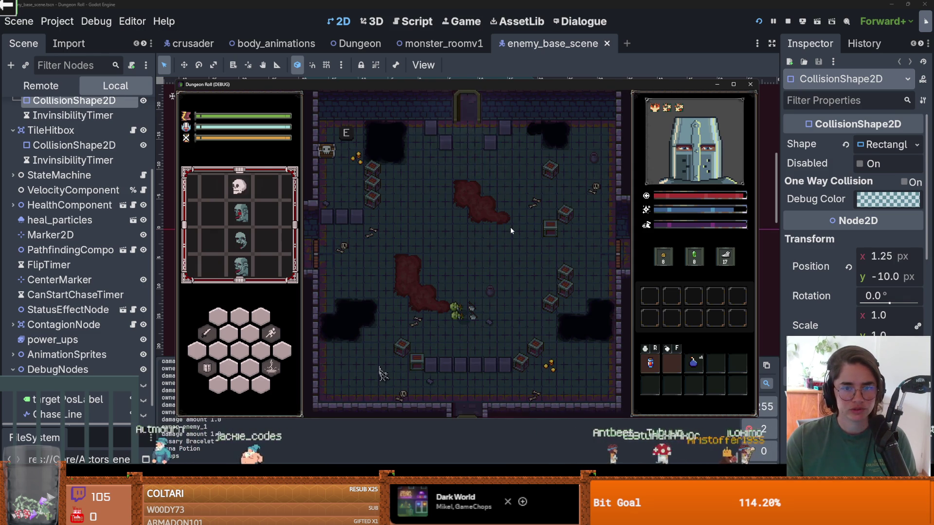
Move around the new room's top doorway and check the zoomed-out dungeon map.
key(w)
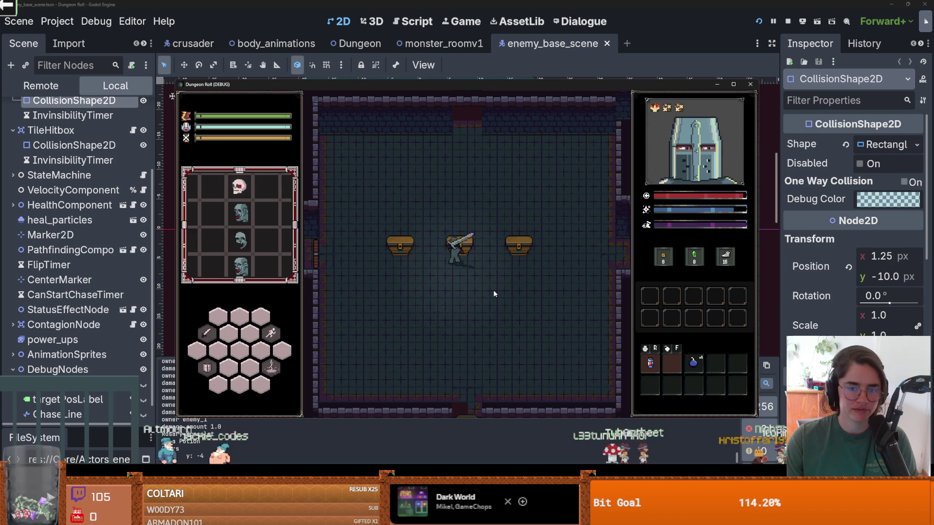
key(w)
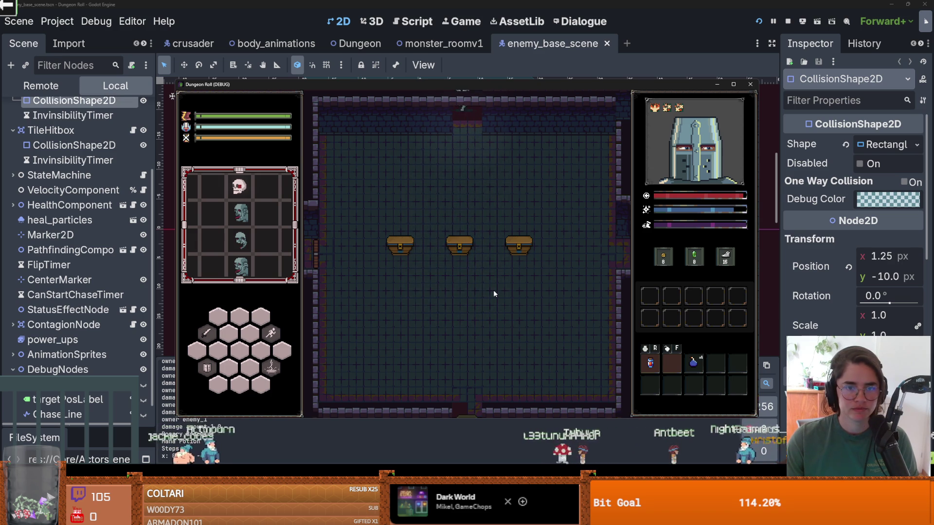
key(s)
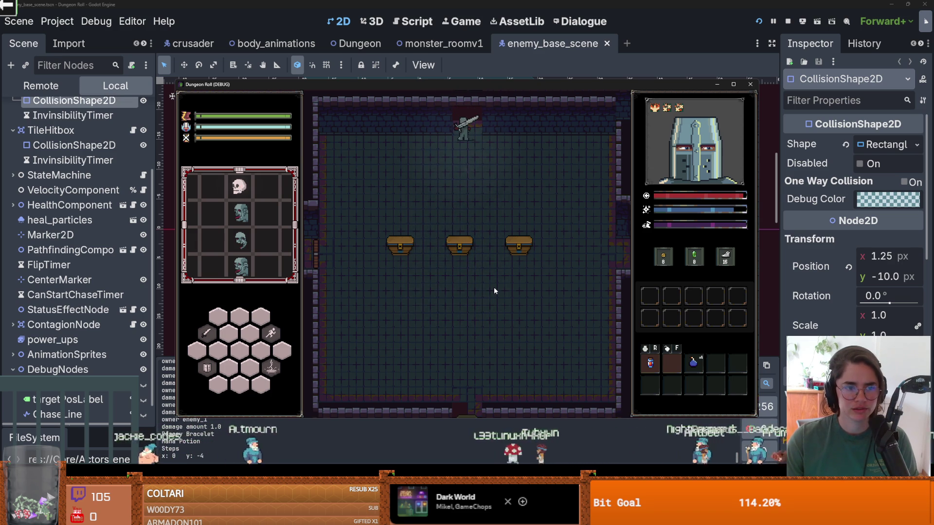
key(w)
key(s)
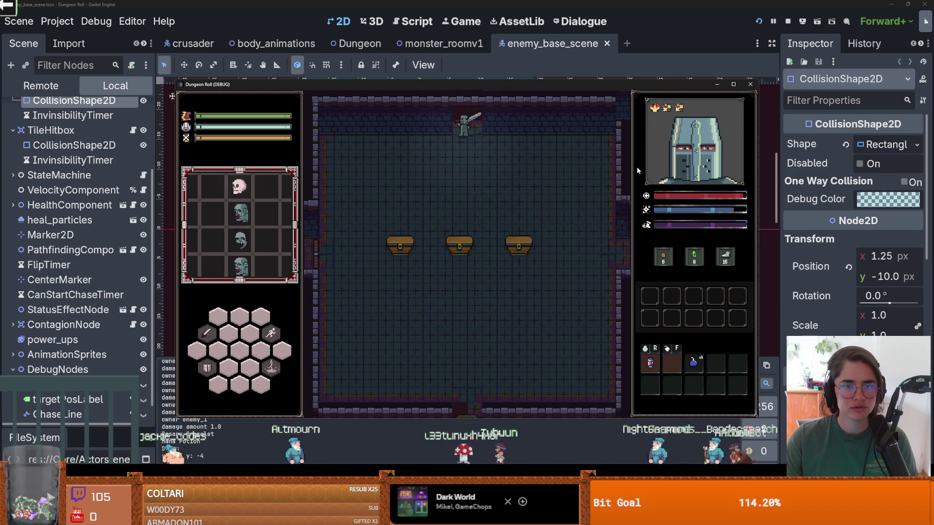
key(w)
key(m)
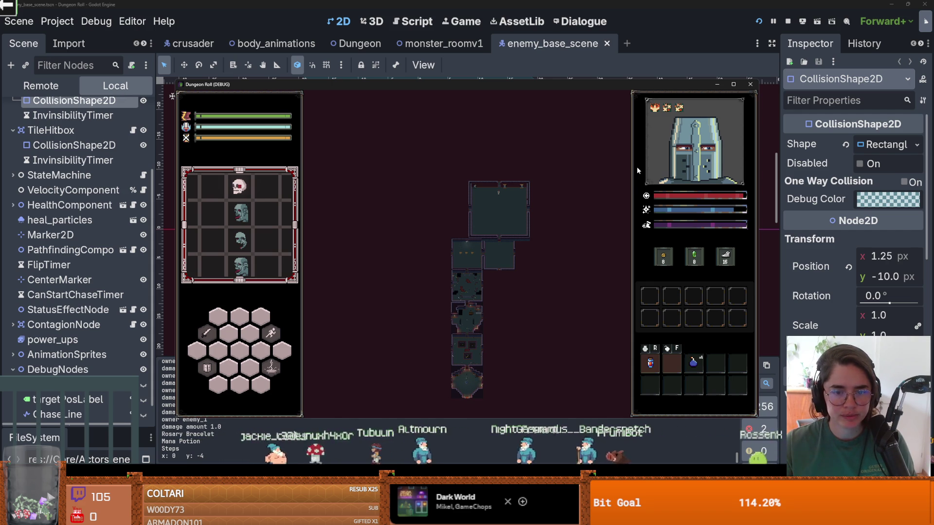
key(m)
Walk the knight through the right door, then through the top door into the enemy room.
key(d)
key(s)
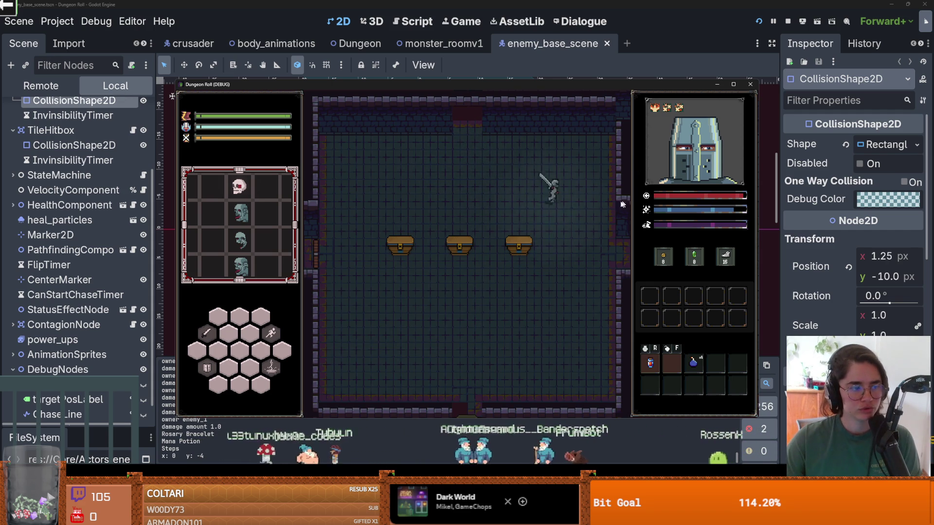
key(d)
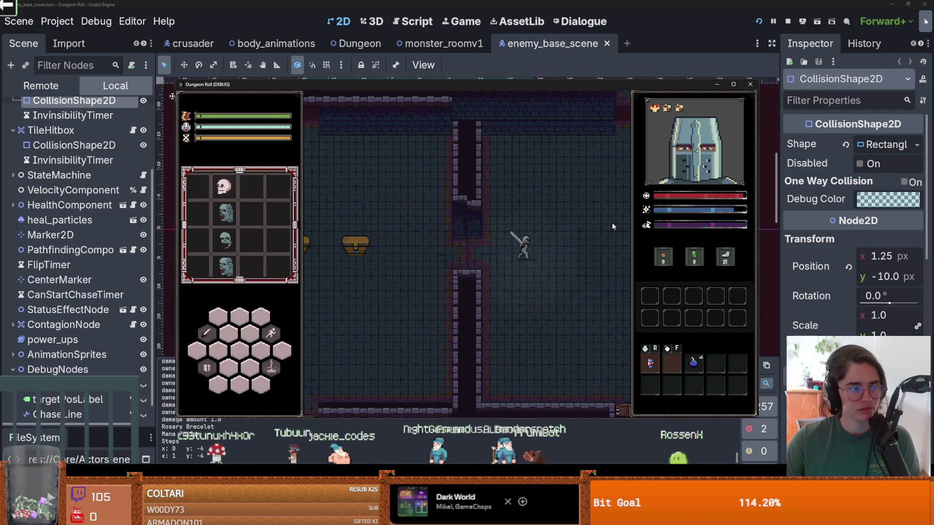
key(d)
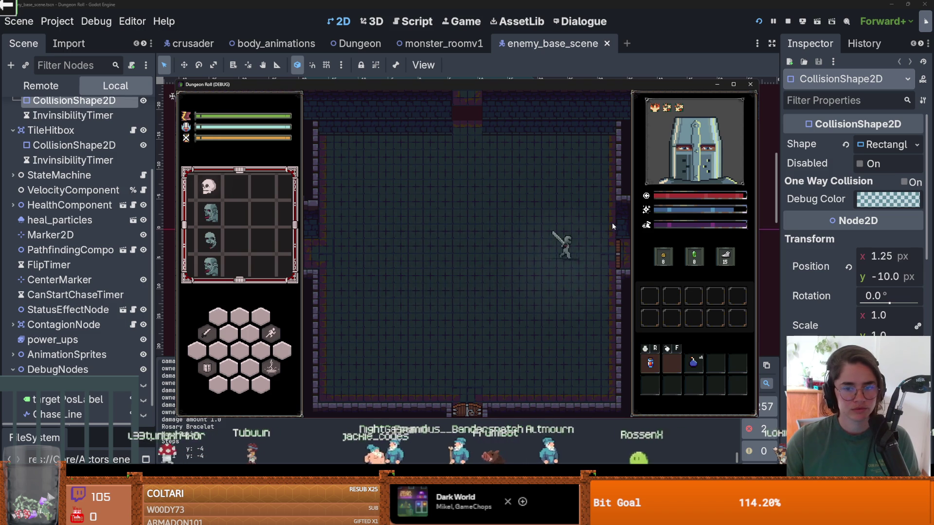
key(w)
key(a)
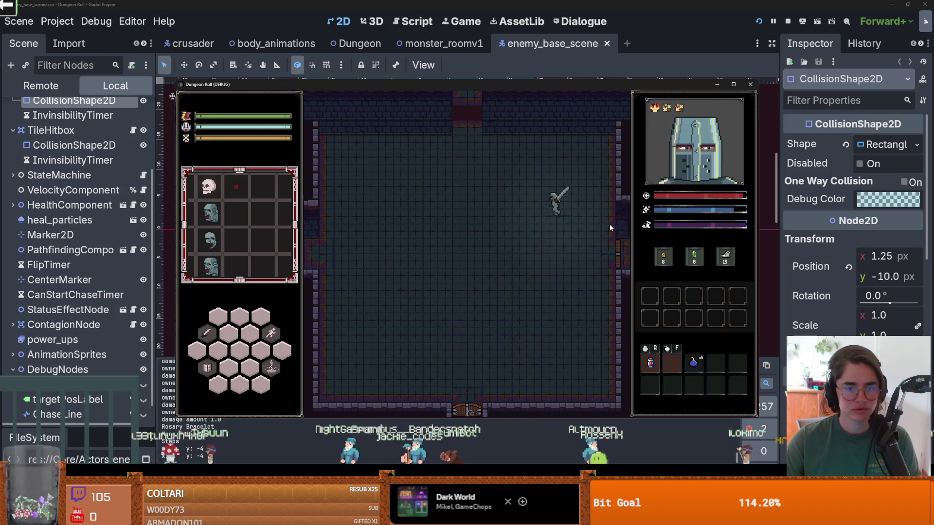
key(w)
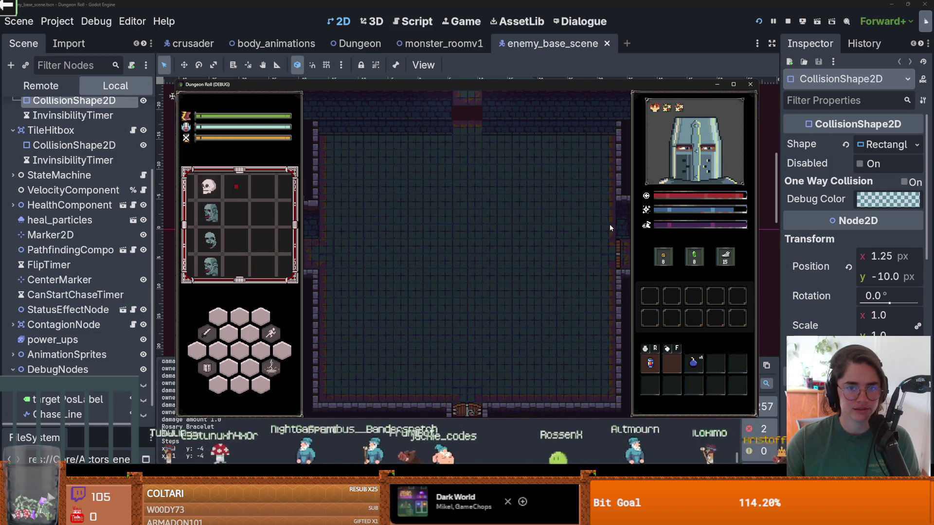
key(w)
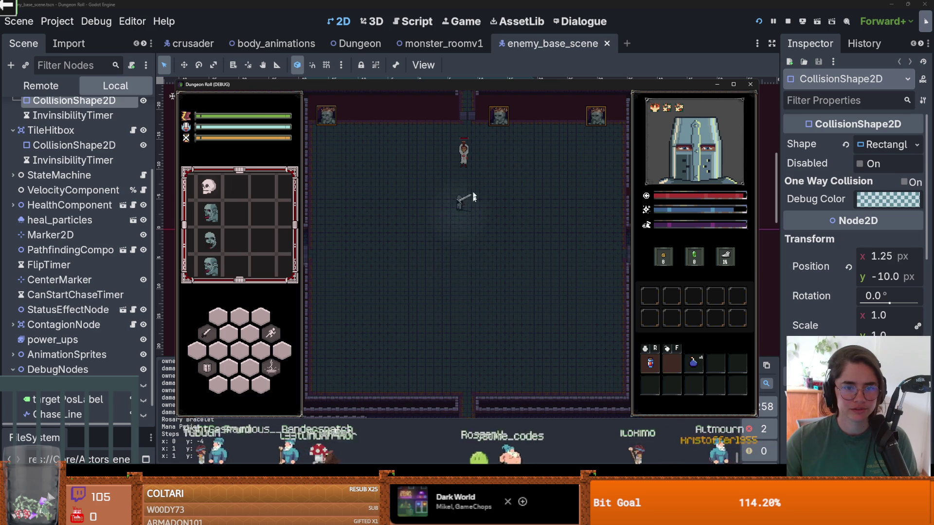
Attack the skeleton with flaming combos and lightning, then close the game window.
click(483, 173)
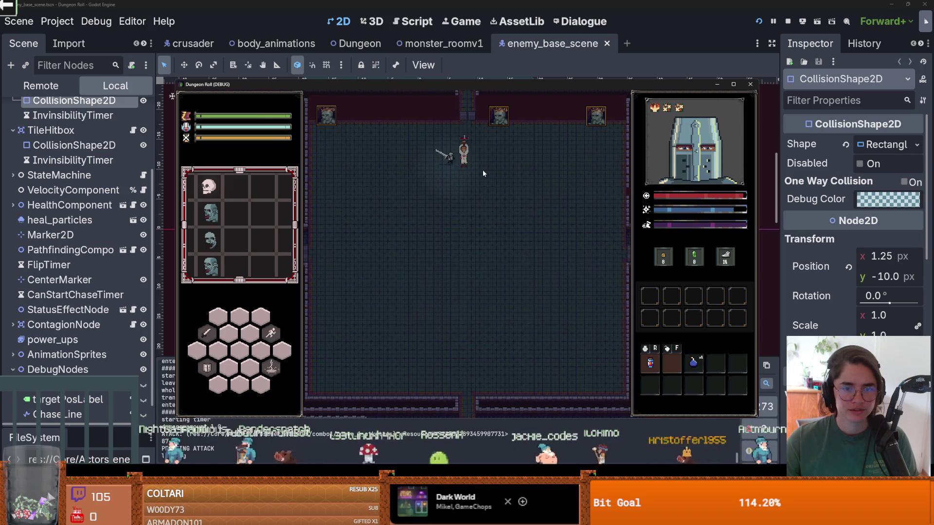
click(500, 166)
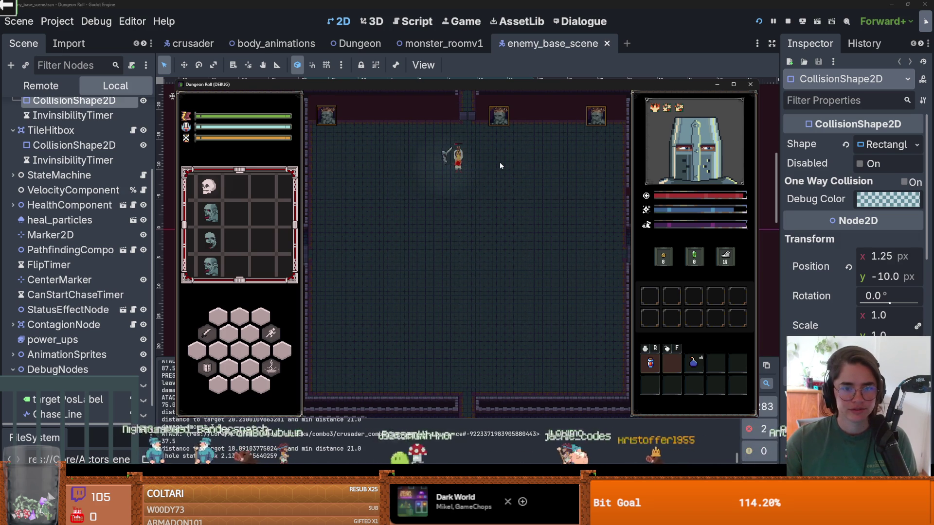
key(s)
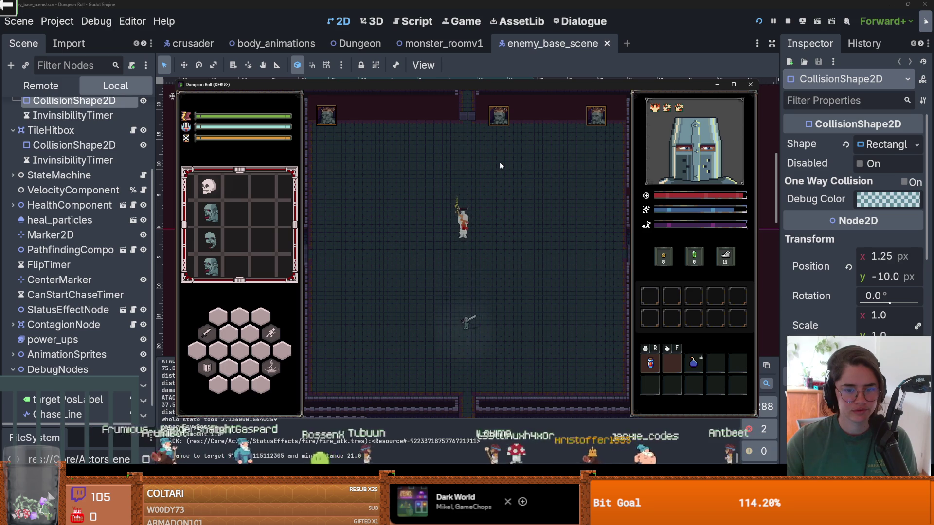
right_click(500, 163)
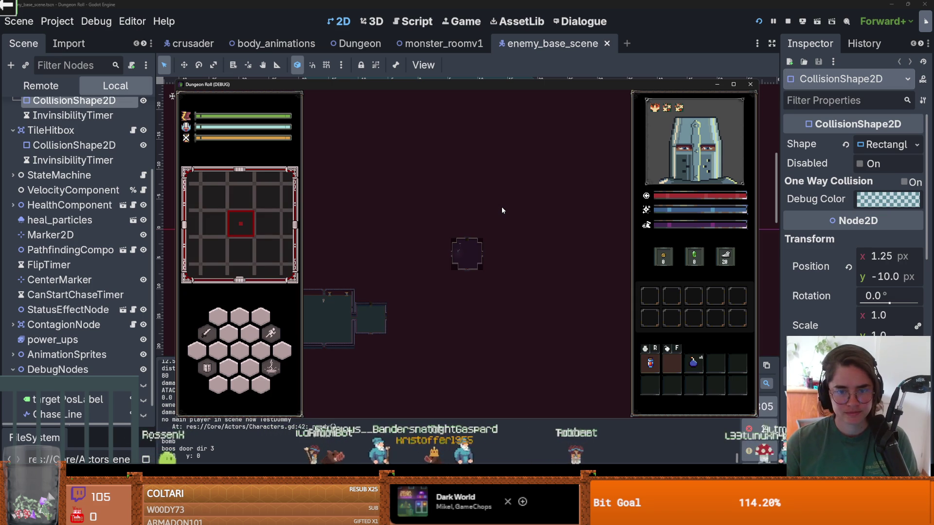
click(750, 84)
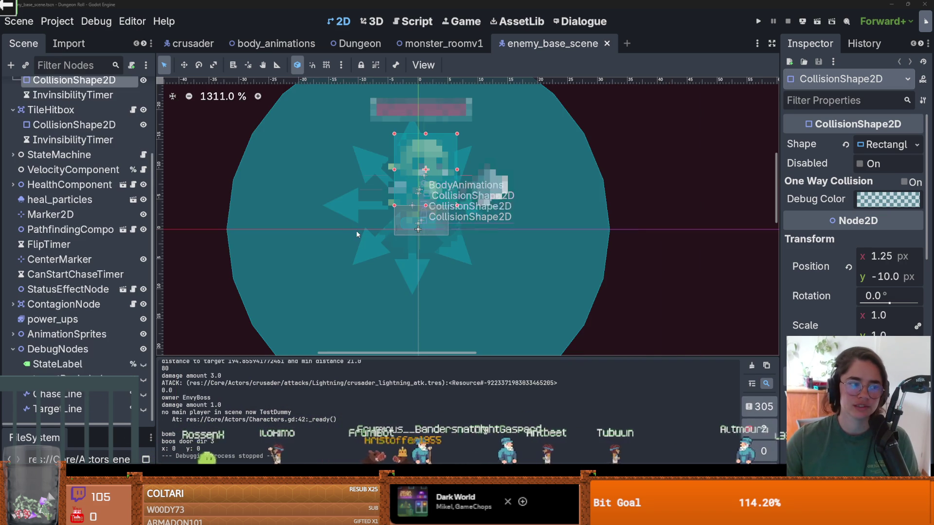
Relaunch the game, enlarge the debugger's list of 20 errors, open one, and focus the file filter.
scroll(352, 258, down, 1)
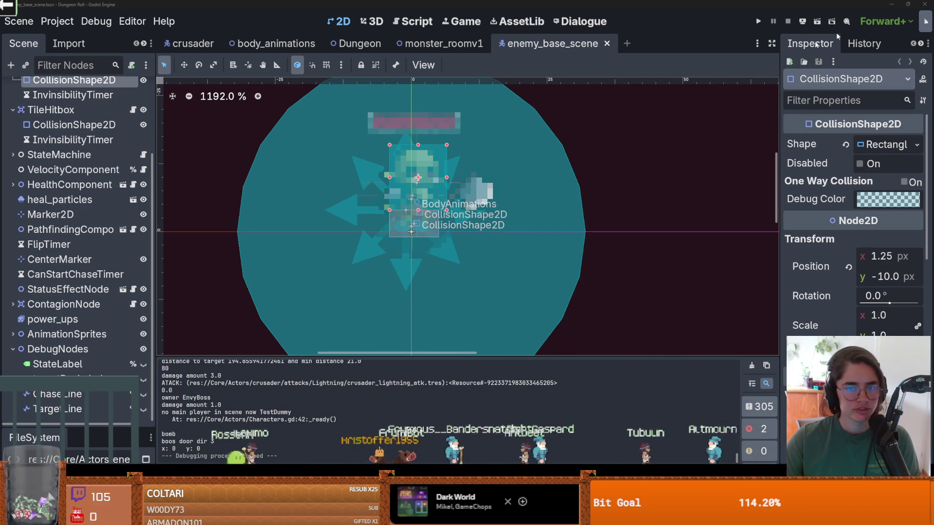
click(760, 25)
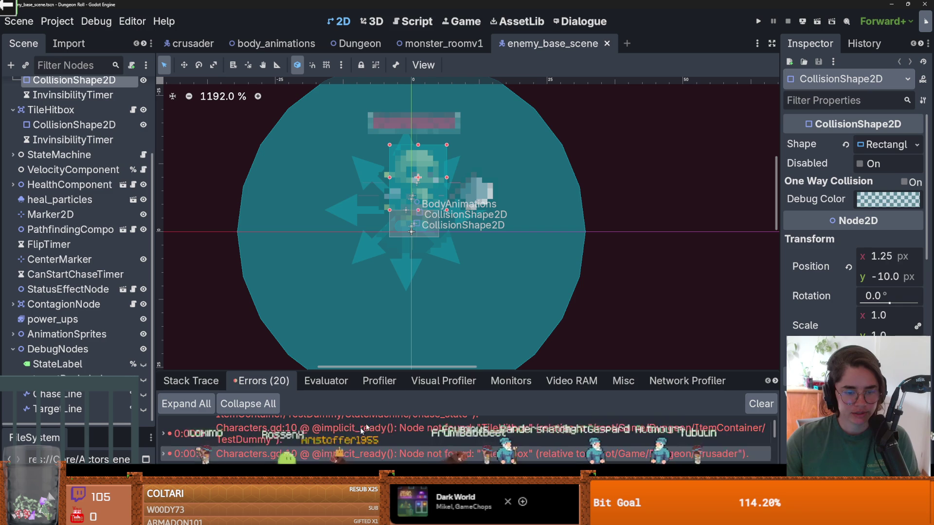
drag(412, 370, 414, 91)
scroll(491, 337, down, 2)
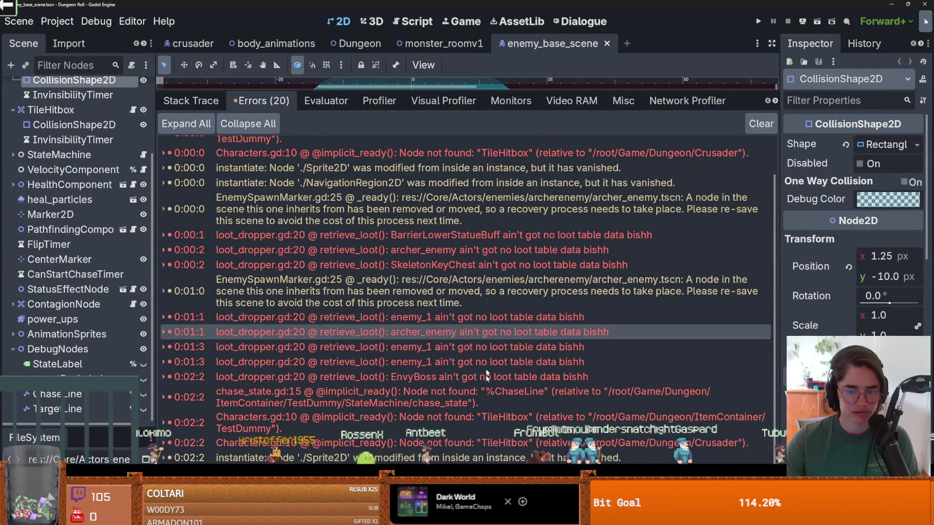
double_click(516, 399)
click(69, 276)
Filter the project files by 'dummy', open the test_dummy scene, and enlarge its scene tree.
text(dummy)
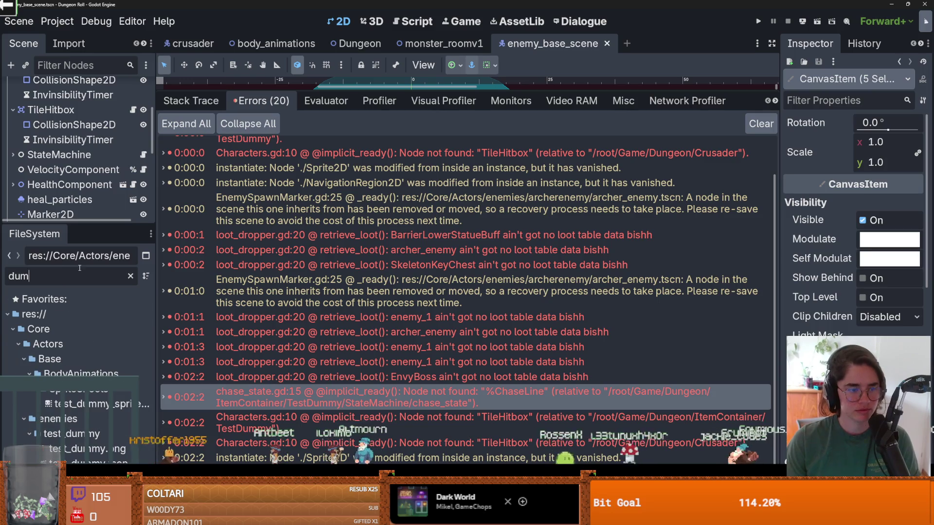
double_click(88, 462)
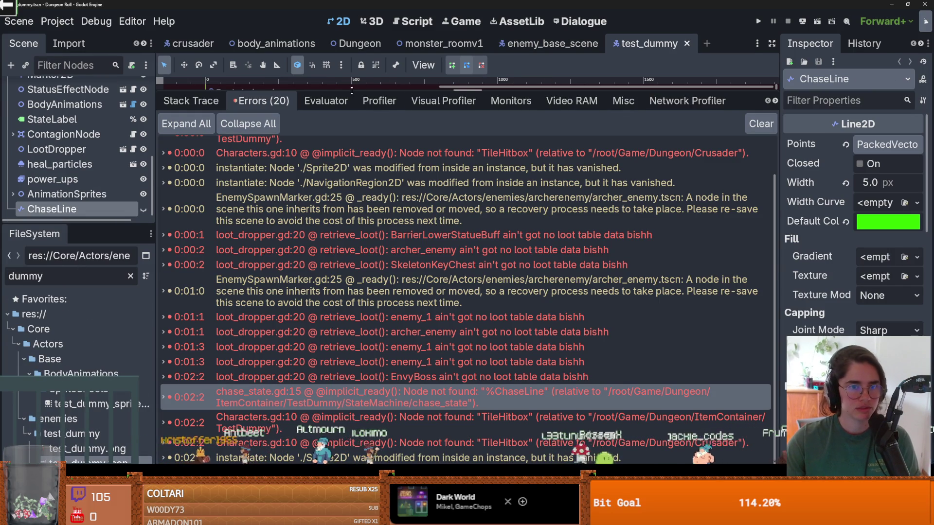
key(shift+F12)
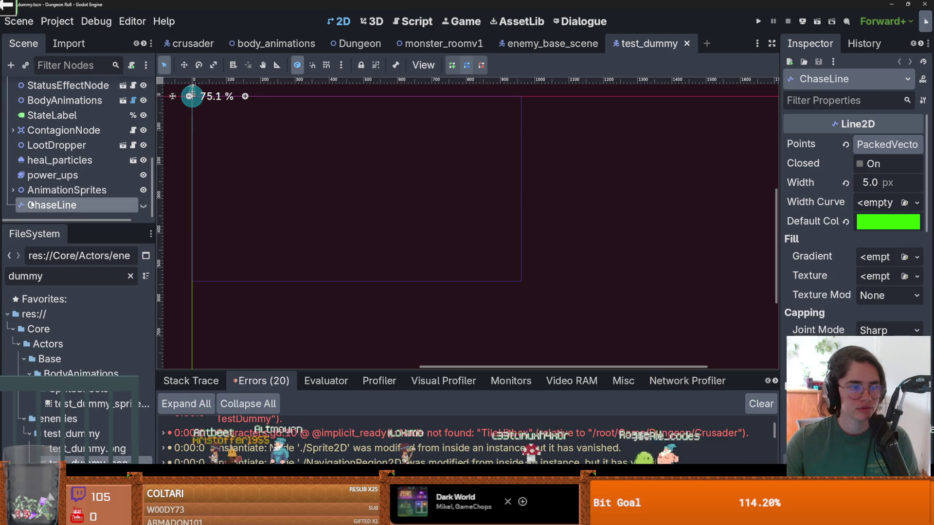
scroll(353, 231, up, 2)
scroll(319, 220, up, 2)
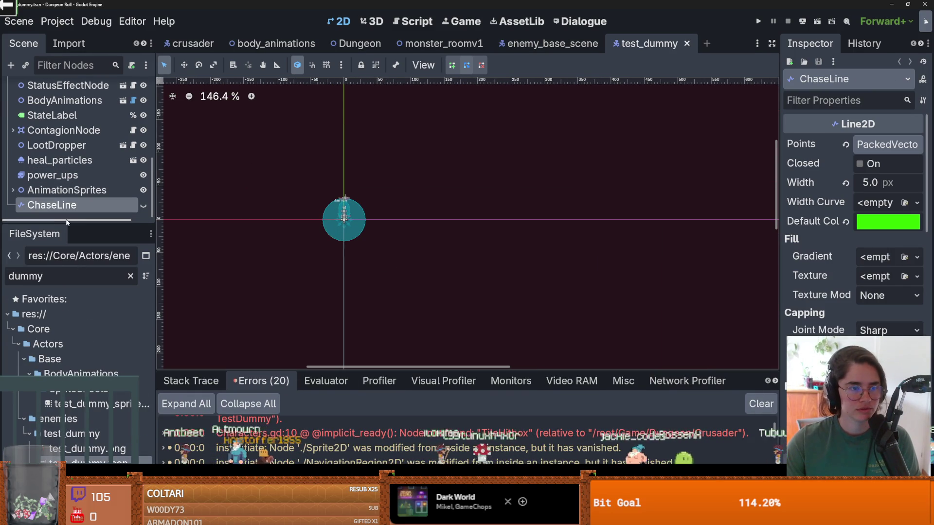
mouse_move(69, 222)
mouse_down()
mouse_move(68, 428)
mouse_move(68, 370)
mouse_up()
scroll(73, 219, up, 5)
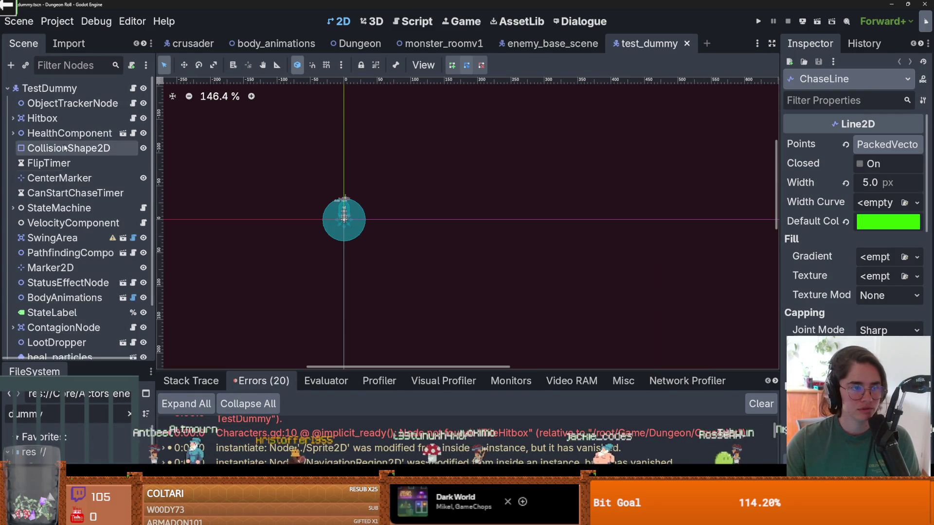
Paste the DebugNodes group under the TestDummy root and collapse it.
right_click(54, 88)
click(83, 193)
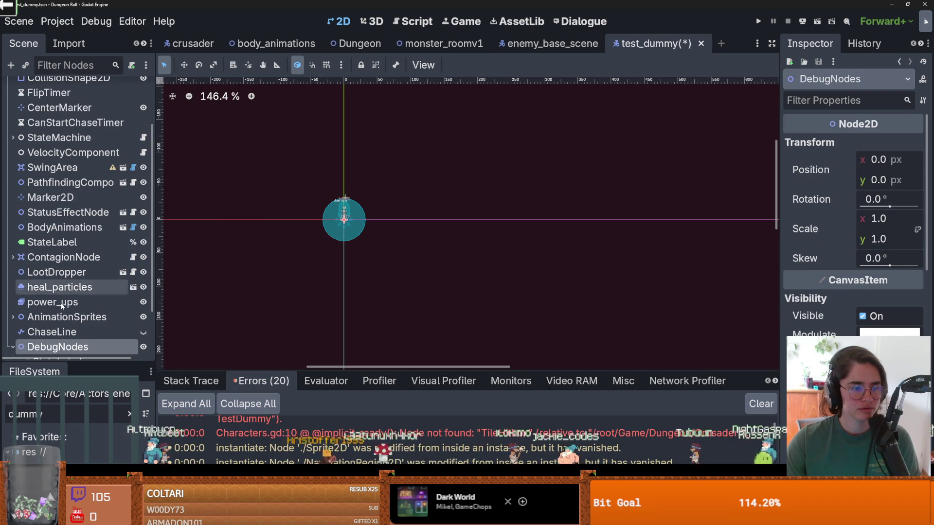
scroll(33, 335, down, 3)
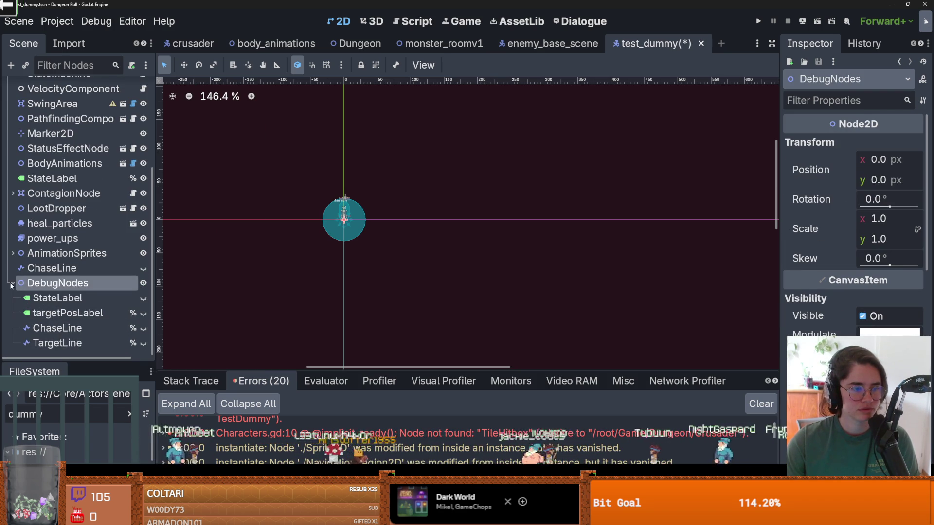
key(Left)
Delete the old ChaseLine and StateLabel nodes, confirming each deletion.
right_click(54, 331)
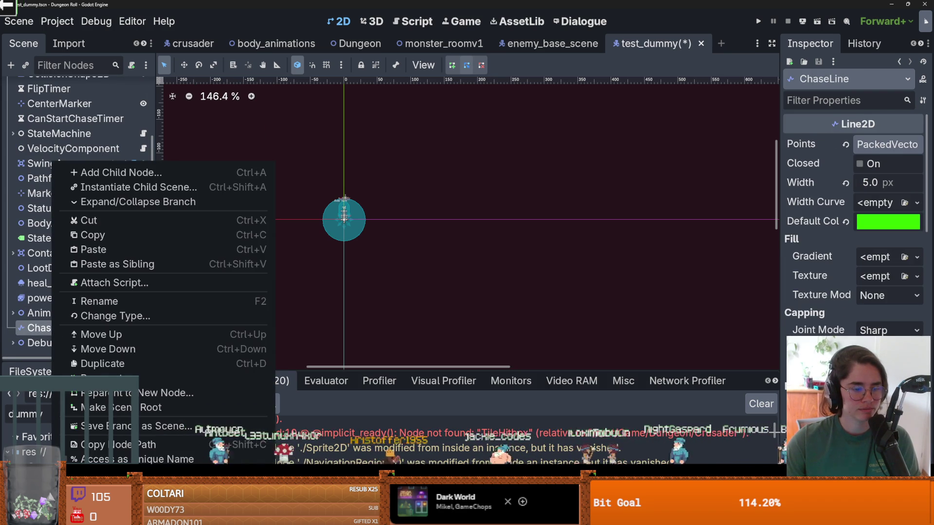
key(Delete)
click(436, 274)
click(49, 253)
right_click(57, 254)
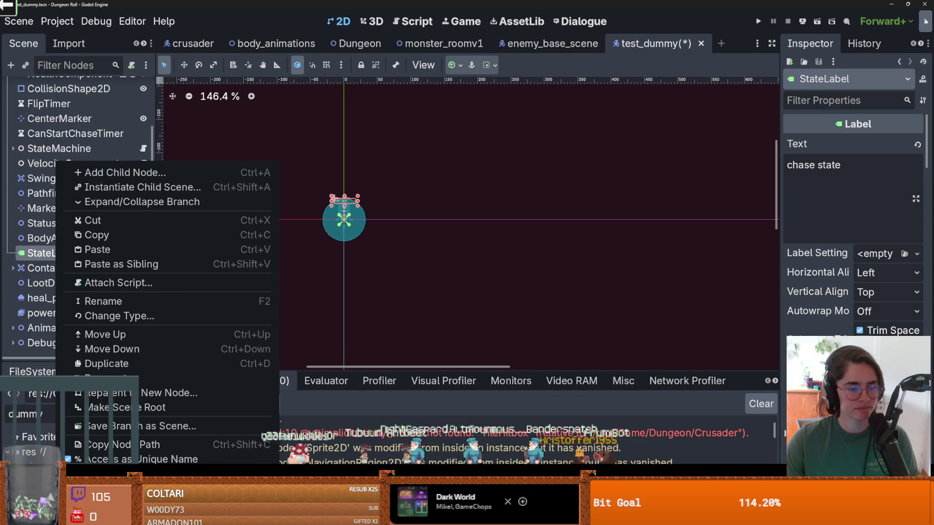
click(97, 378)
click(436, 273)
scroll(87, 291, up, 3)
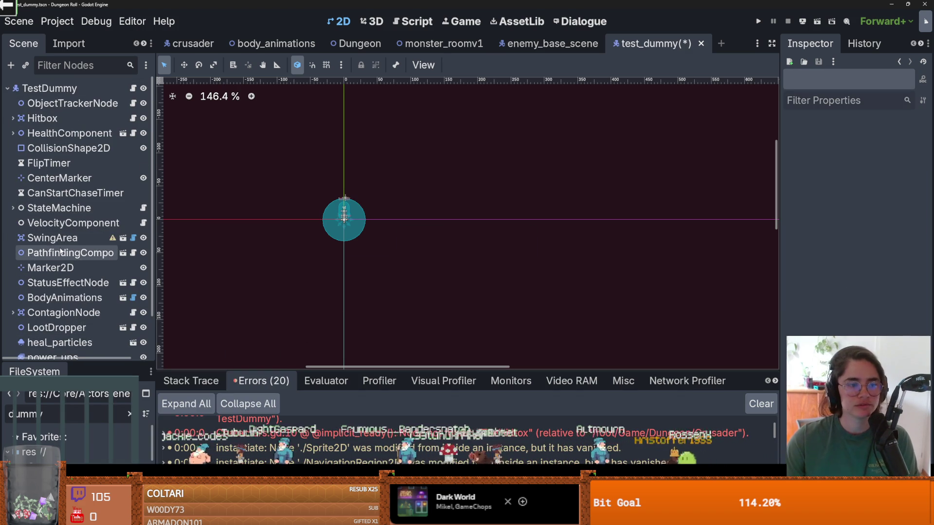
Save the edited test_dummy scene.
scroll(466, 244, down, 2)
key(ctrl+s)
scroll(480, 243, up, 5)
scroll(479, 256, up, 2)
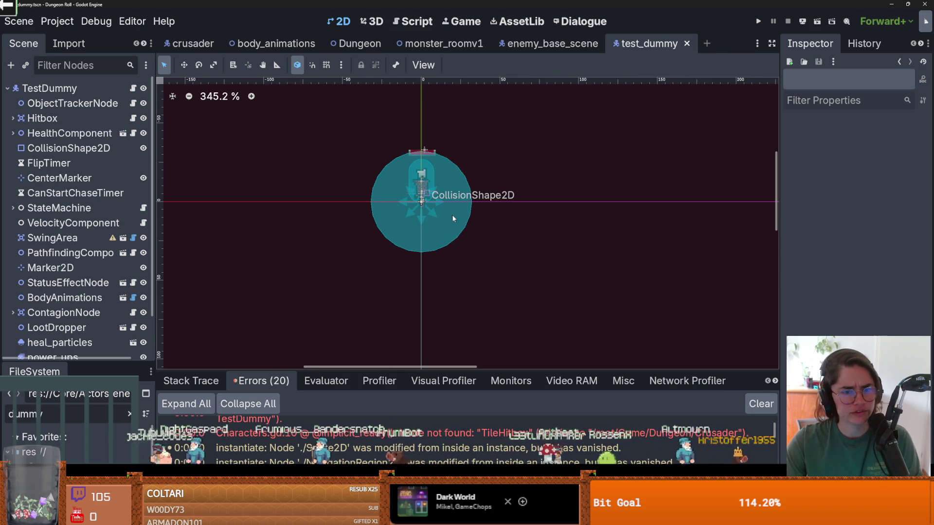
key(ctrl+s)
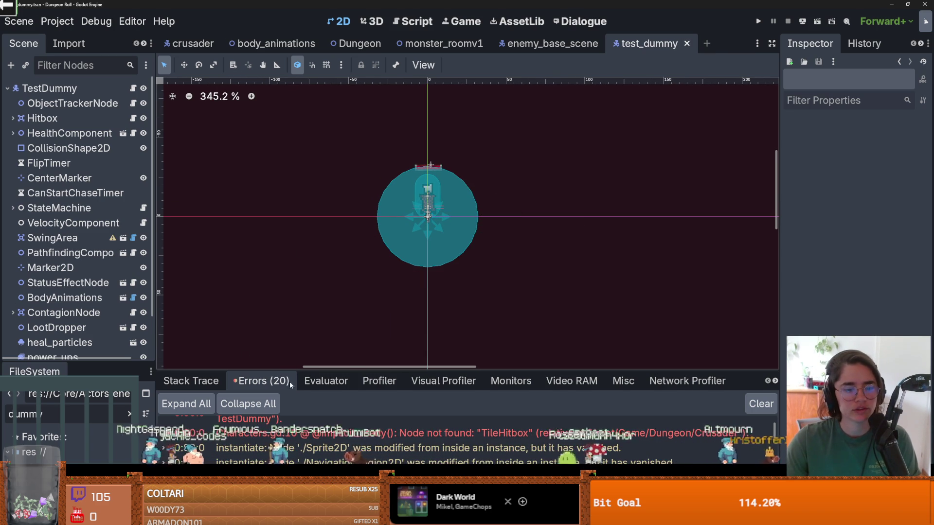
Enlarge the Debugger Errors panel to read the errors, then switch to enemy_base_scene.
drag(299, 369, 298, 277)
scroll(338, 335, up, 2)
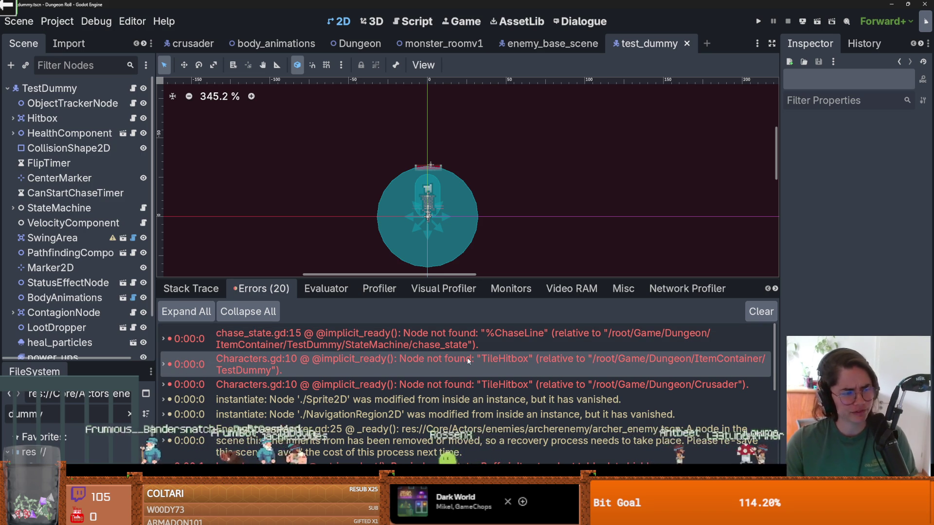
mouse_move(469, 360)
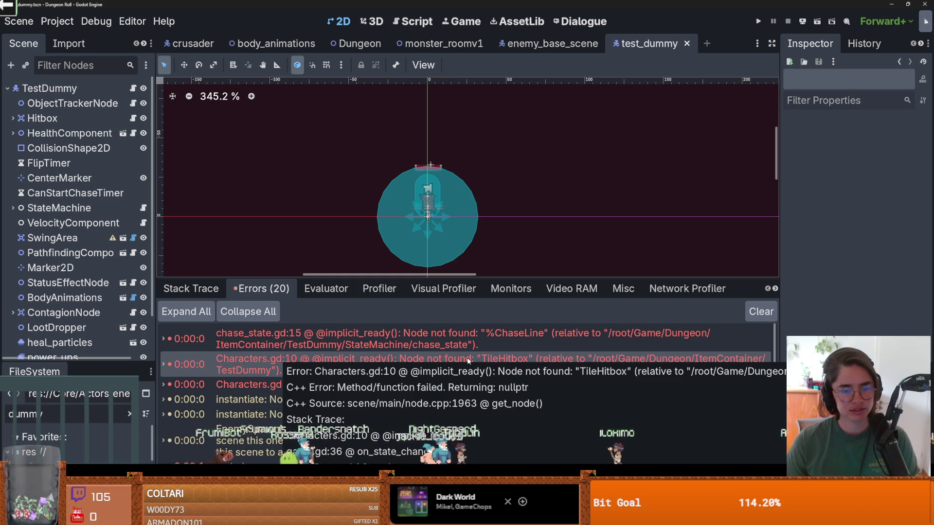
drag(596, 275, 600, 258)
scroll(486, 237, down, 1)
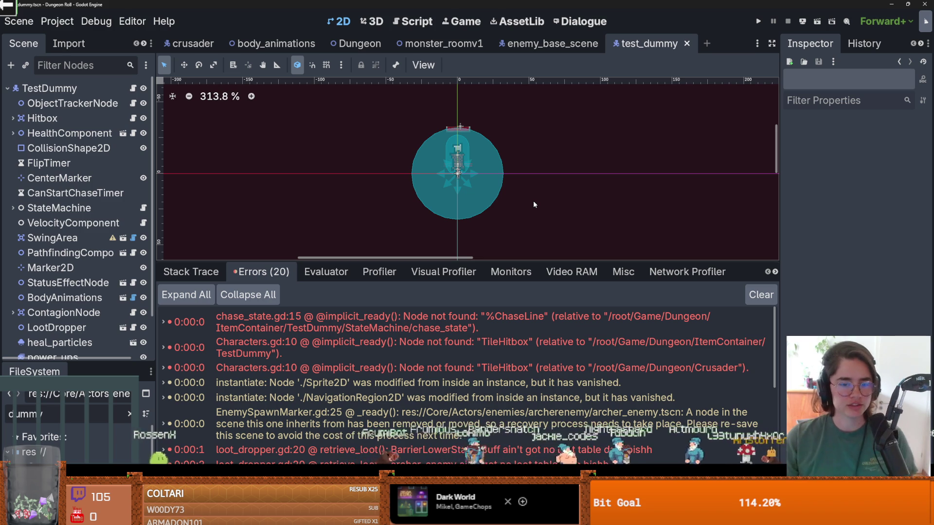
drag(534, 259, 543, 294)
click(552, 43)
scroll(484, 188, down, 1)
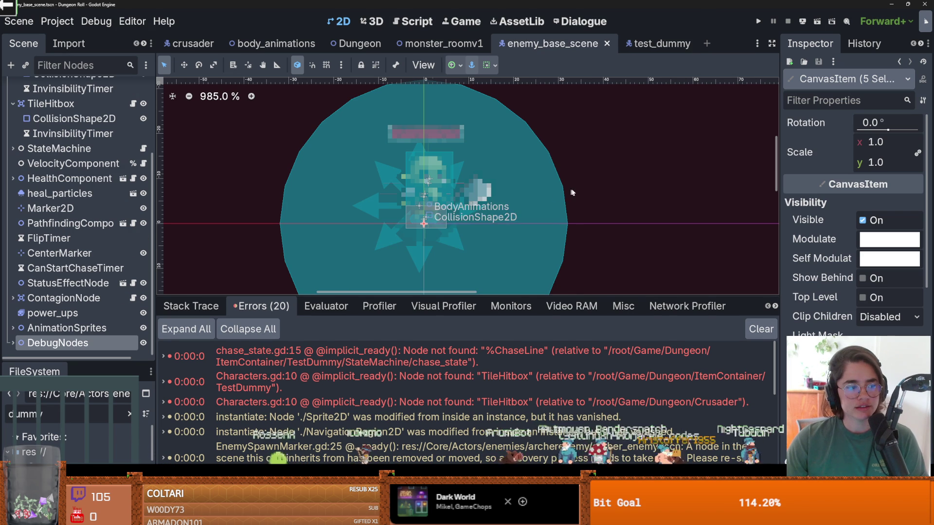
Close the test_dummy tab, switch to monster_roomv1, and resize the docks to view its tree.
mouse_move(654, 48)
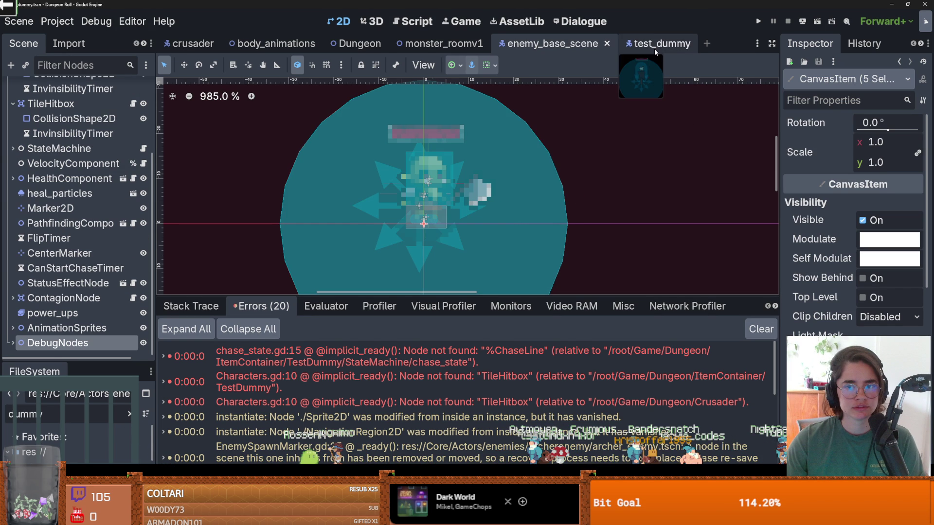
middle_click(655, 48)
click(434, 45)
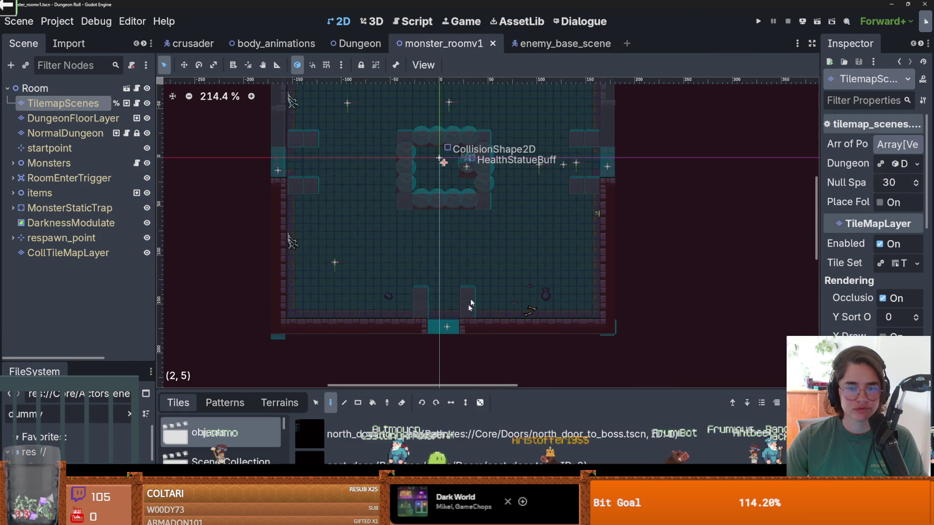
drag(103, 336, 103, 227)
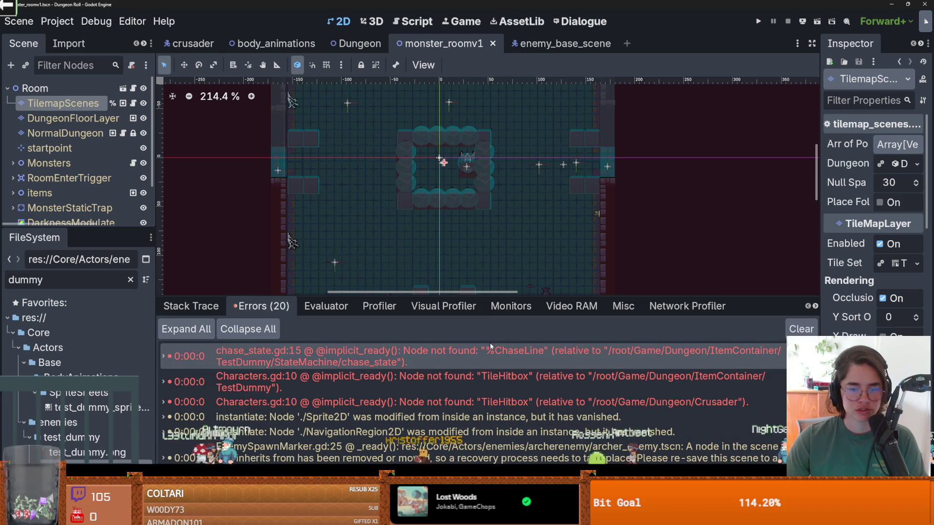
scroll(479, 376, down, 1)
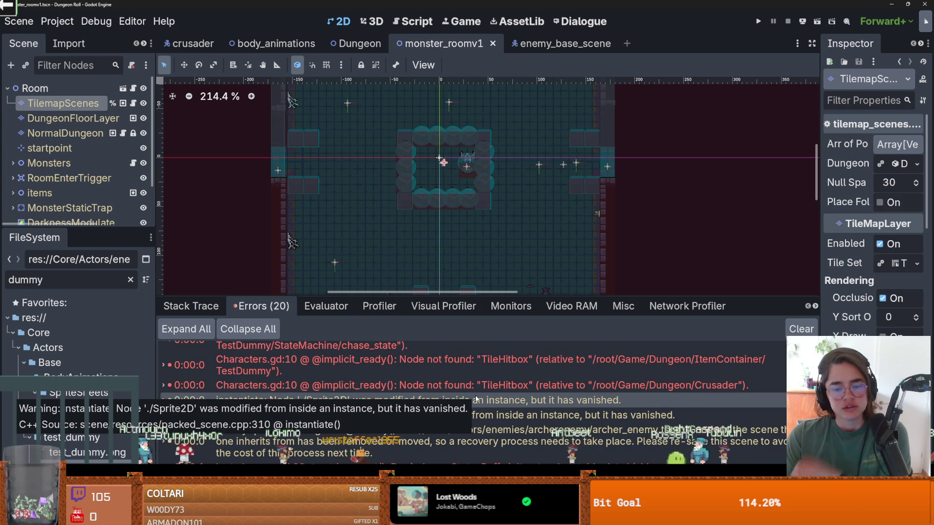
scroll(474, 400, down, 4)
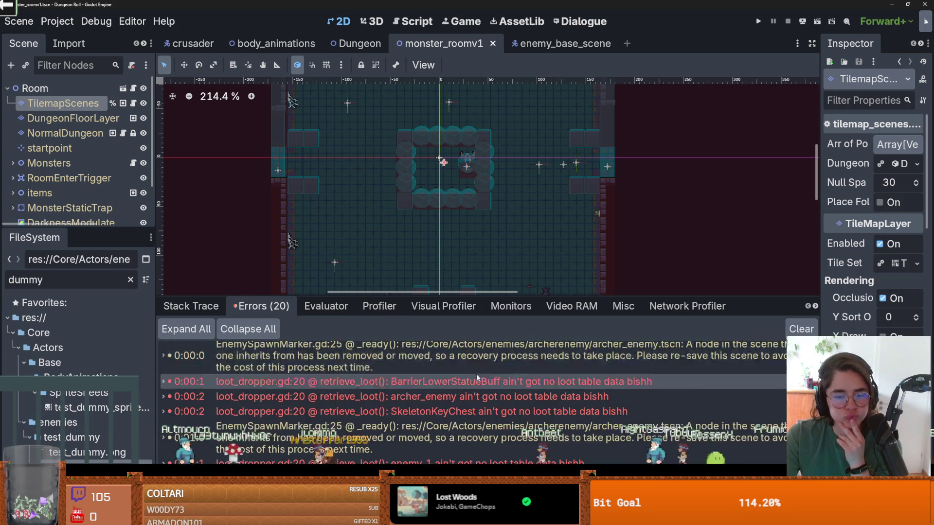
scroll(478, 369, down, 5)
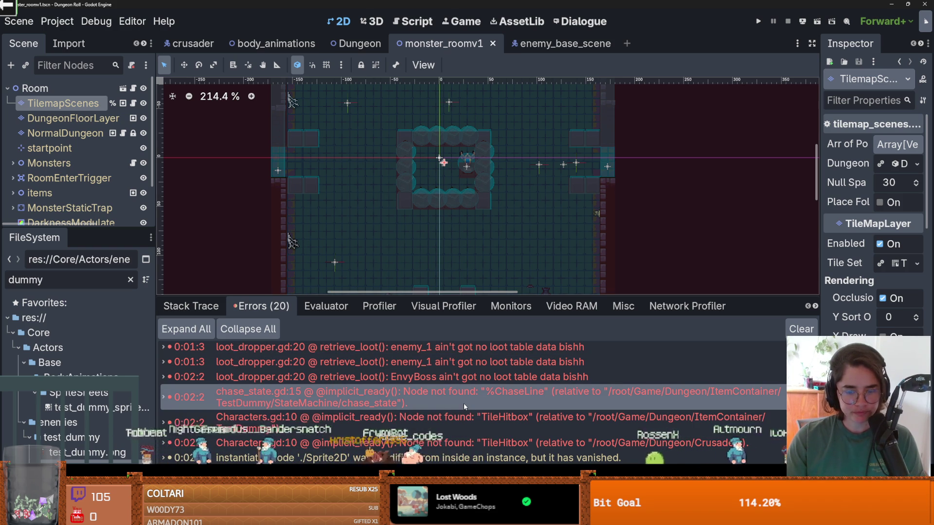
mouse_move(55, 226)
mouse_down()
mouse_move(73, 336)
mouse_move(96, 247)
mouse_up()
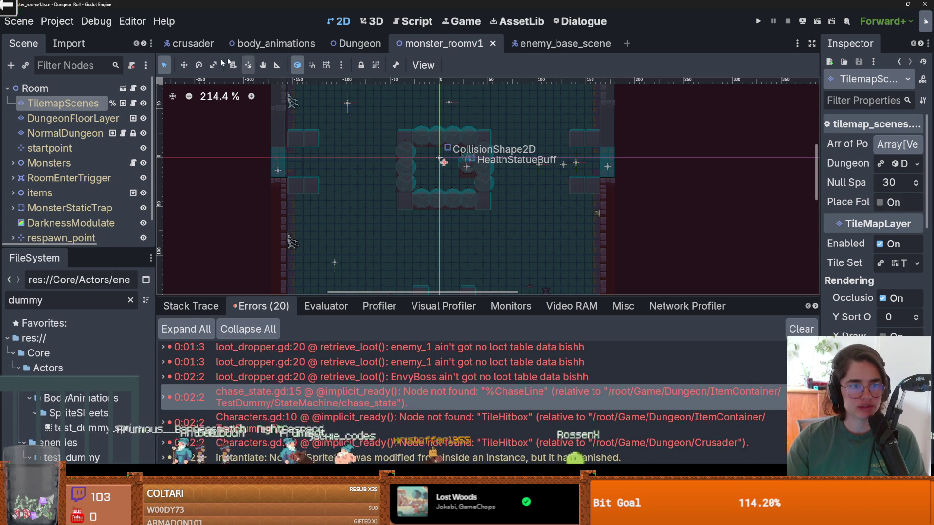
Return to enemy_base_scene, filter files by 'spikes', and enlarge the enemy's node tree.
click(560, 43)
scroll(413, 247, up, 1)
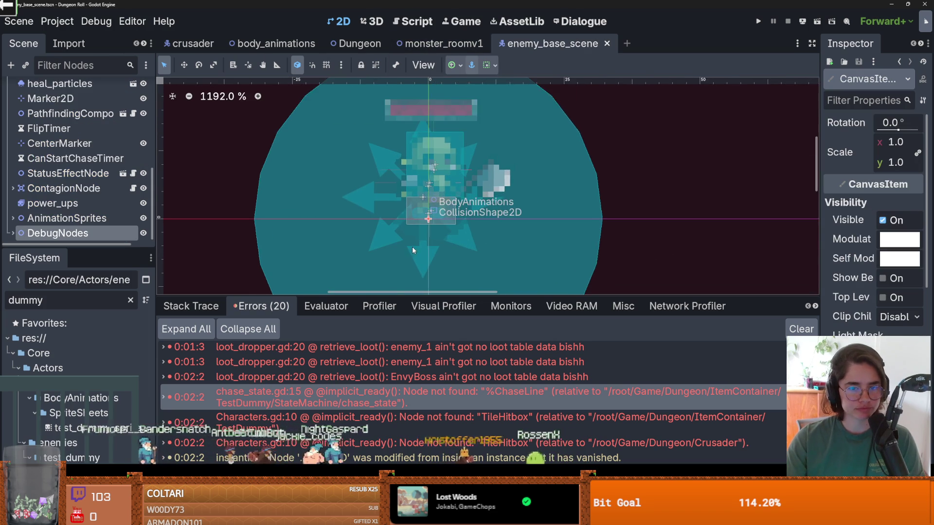
scroll(125, 180, up, 1)
scroll(125, 176, up, 5)
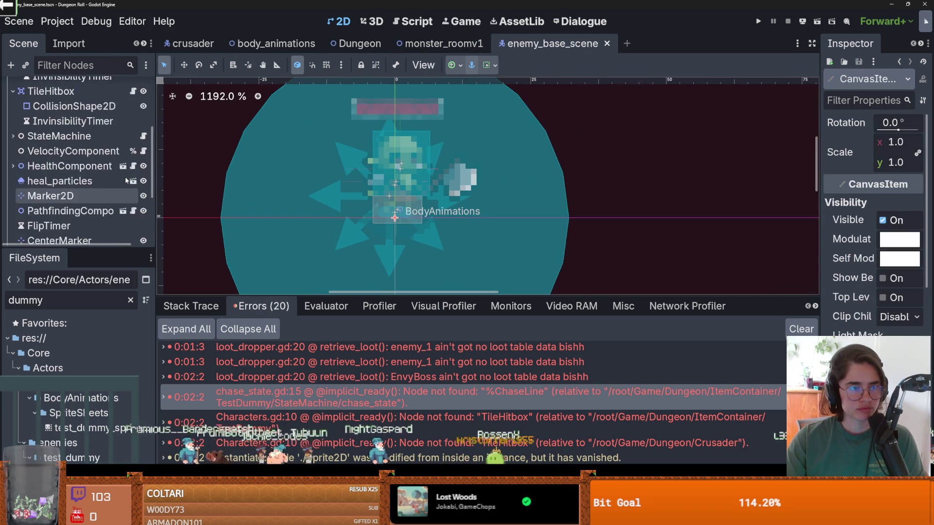
drag(95, 246, 95, 153)
double_click(79, 205)
text(spikes)
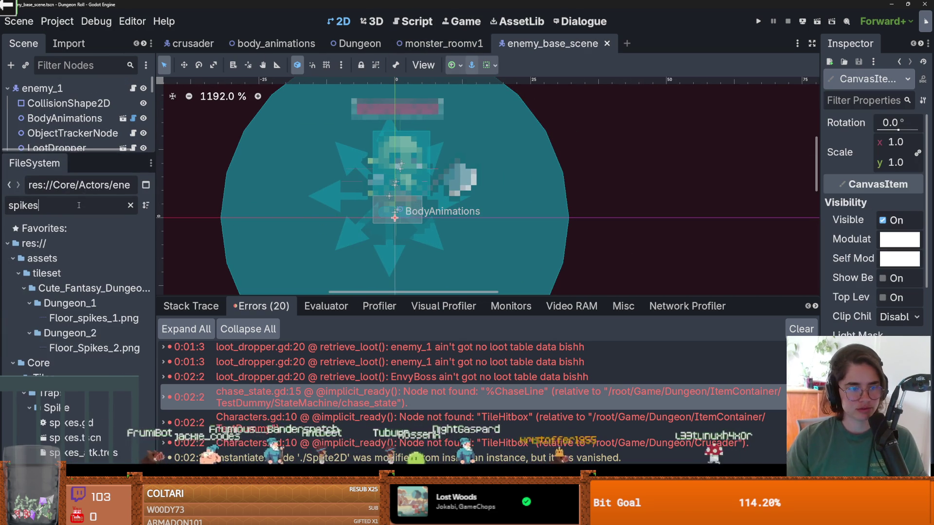
scroll(331, 168, up, 1)
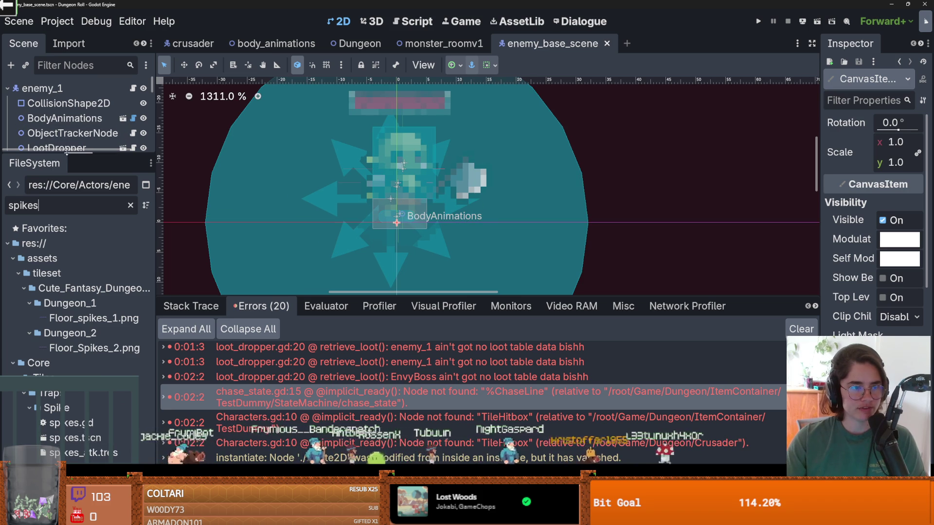
drag(78, 155, 78, 286)
Make the Hitbox collision rectangle taller downward and save the scene.
click(43, 163)
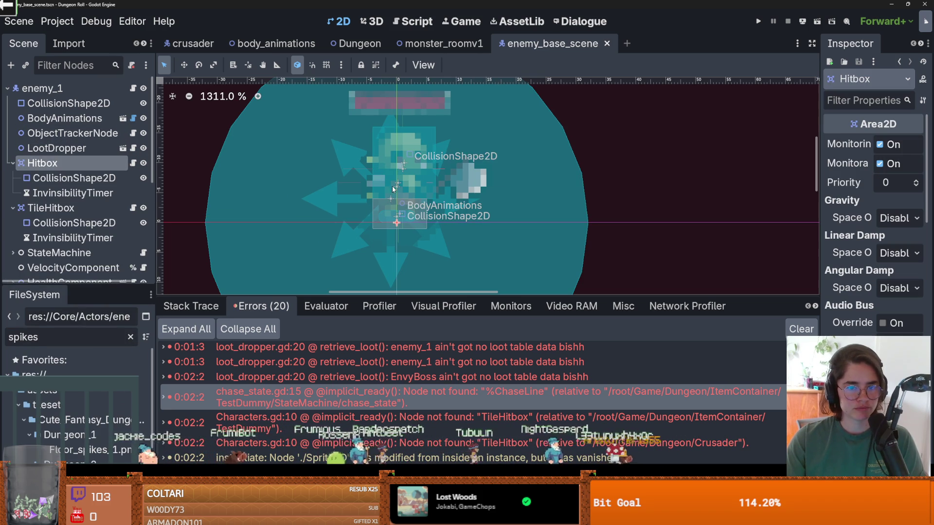
click(429, 183)
drag(404, 199, 404, 217)
key(ctrl+s)
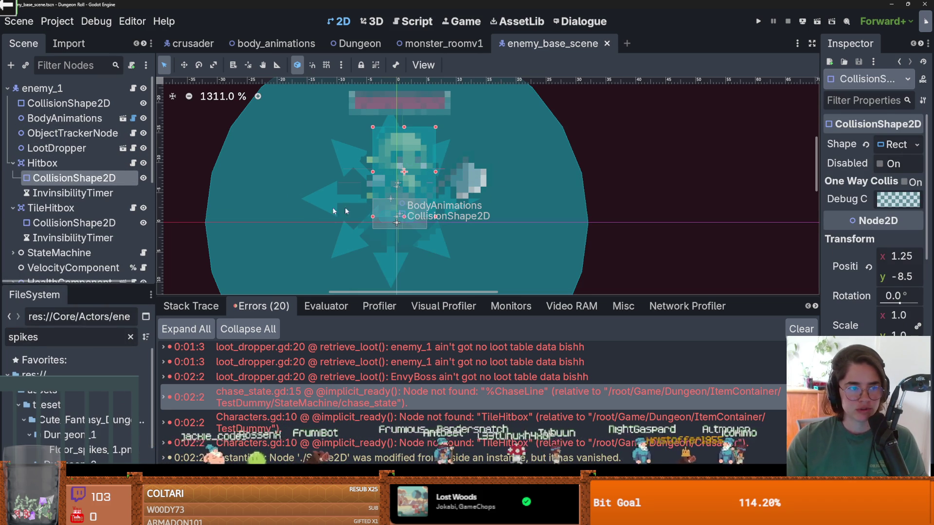
Pull the TileHitbox collision rectangle's top edge down and save again.
click(13, 163)
click(73, 193)
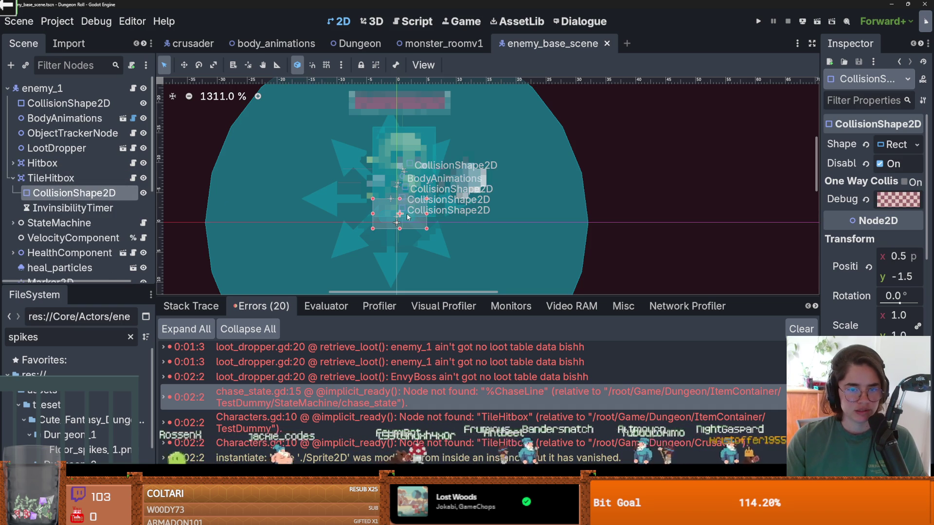
scroll(408, 214, up, 4)
drag(388, 185, 387, 196)
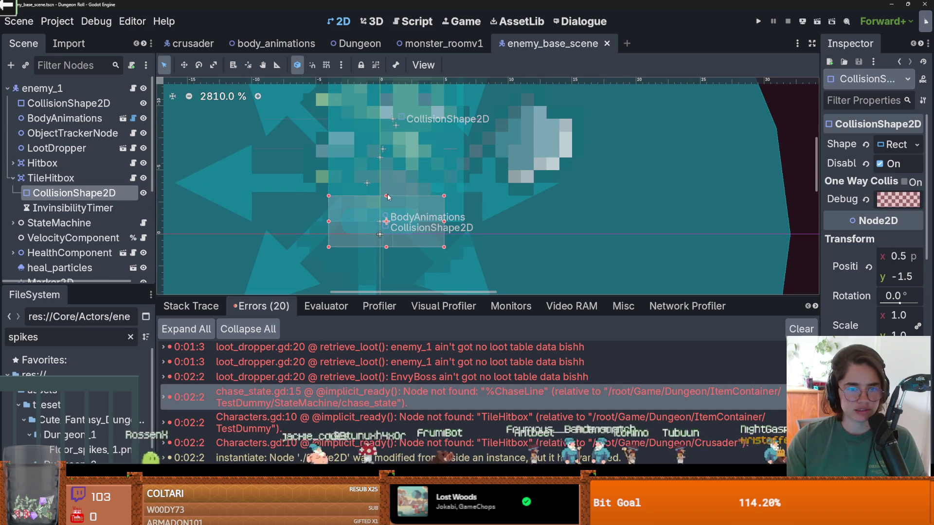
scroll(424, 211, down, 4)
key(ctrl+s)
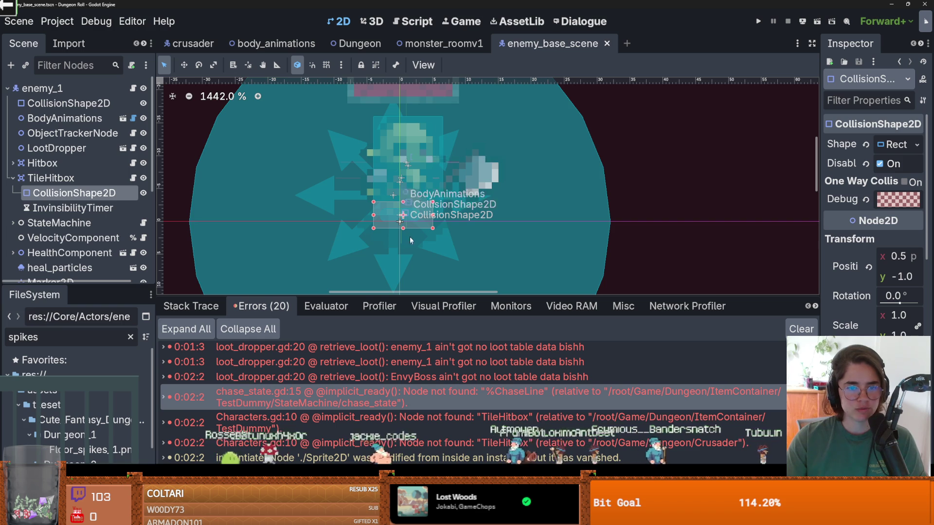
Inspect the ContagionNode and Hitbox collision shapes, save, and review TileHitbox and Hitbox properties.
click(436, 185)
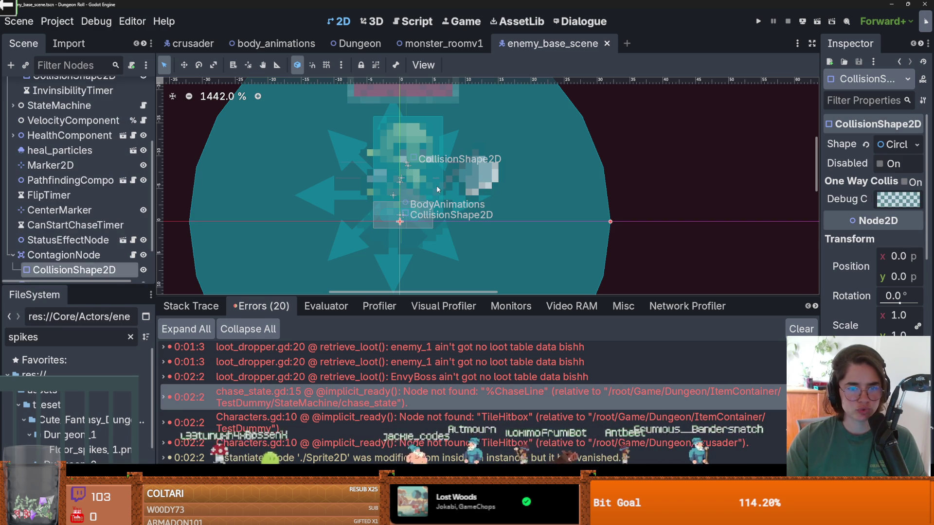
scroll(62, 159, up, 5)
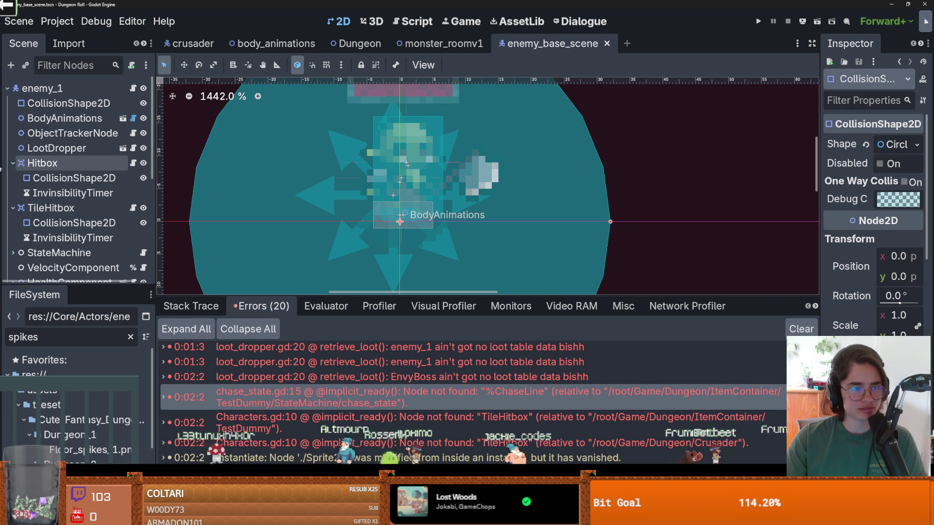
click(46, 179)
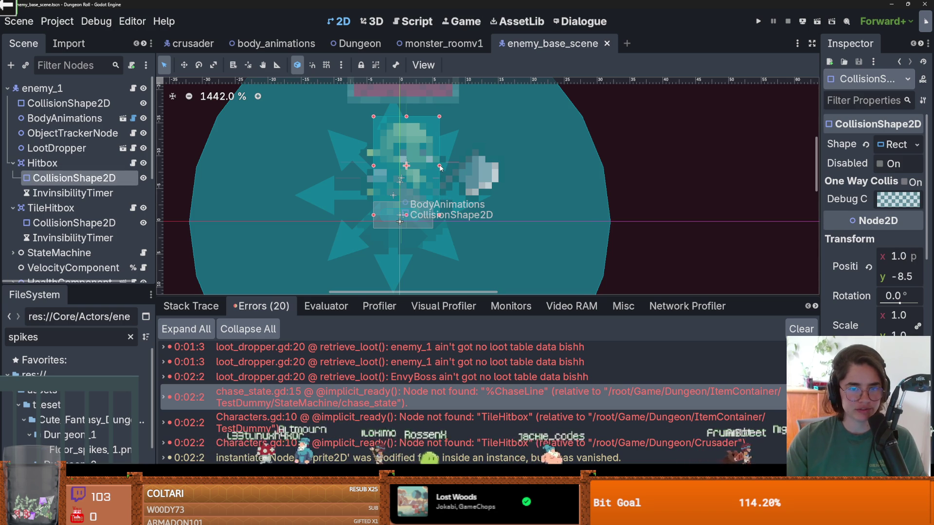
key(ctrl+s)
click(17, 211)
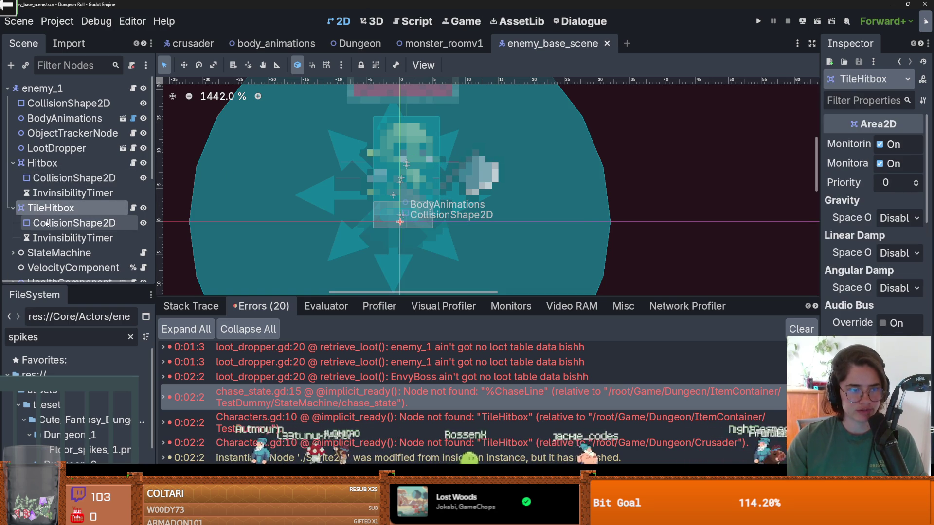
click(48, 162)
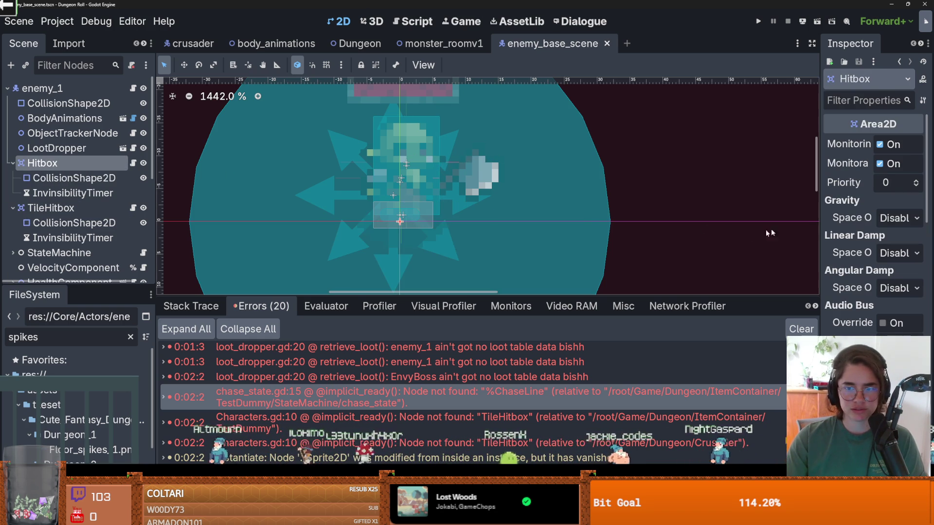
Widen the Inspector and verify TileHitbox's collision is layer 4 (EnemyHitbox) with mask 9.
mouse_move(817, 225)
mouse_down()
mouse_move(734, 204)
mouse_move(714, 214)
mouse_up()
scroll(805, 309, down, 5)
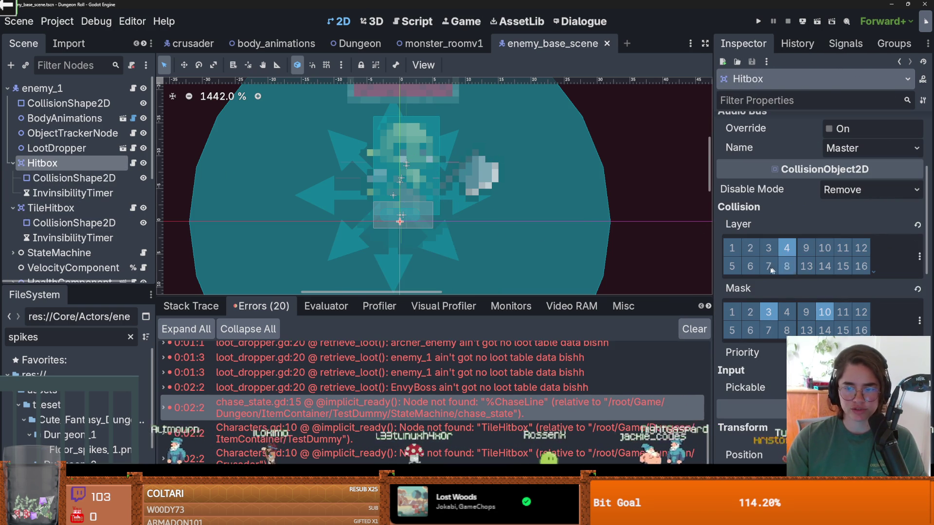
click(51, 207)
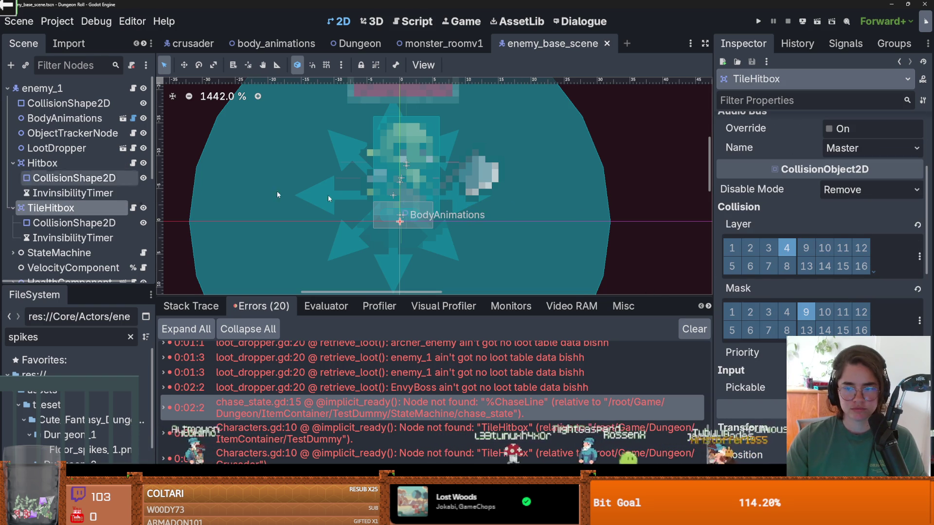
click(919, 257)
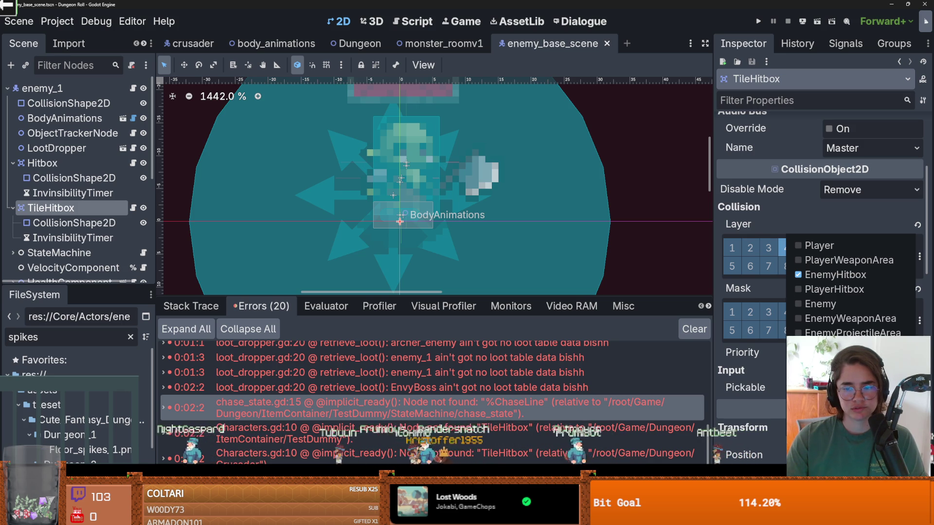
click(785, 220)
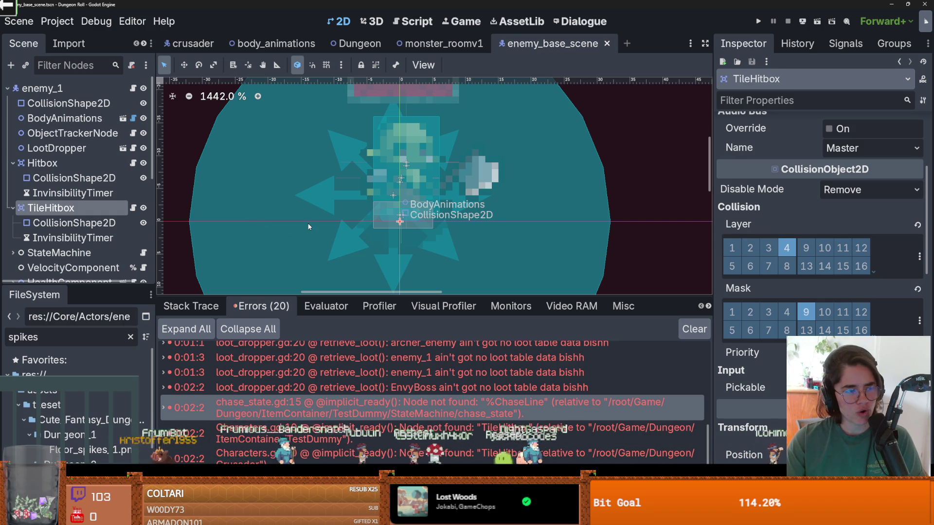
scroll(450, 223, down, 1)
Save enemy_base_scene and collapse the Hitbox and TileHitbox nodes in the Scene dock.
key(ctrl+s)
scroll(384, 223, up, 1)
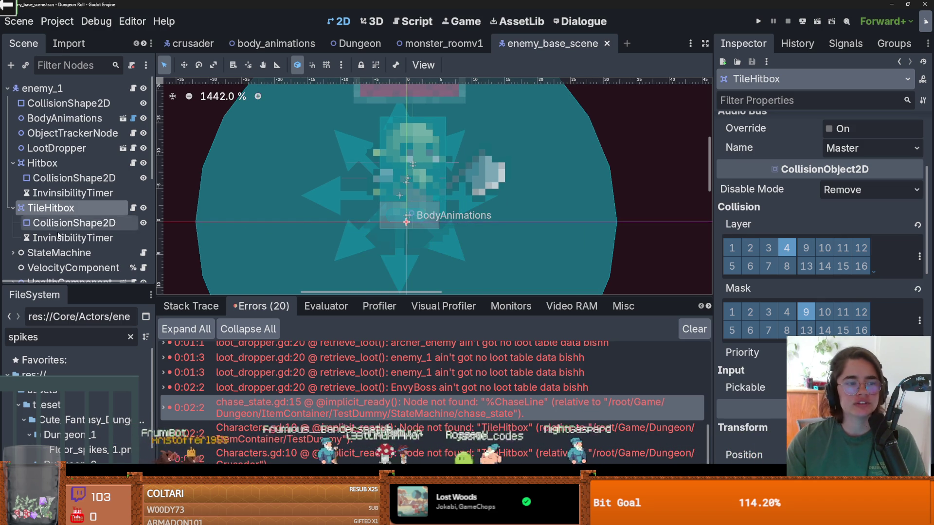
drag(76, 290, 76, 333)
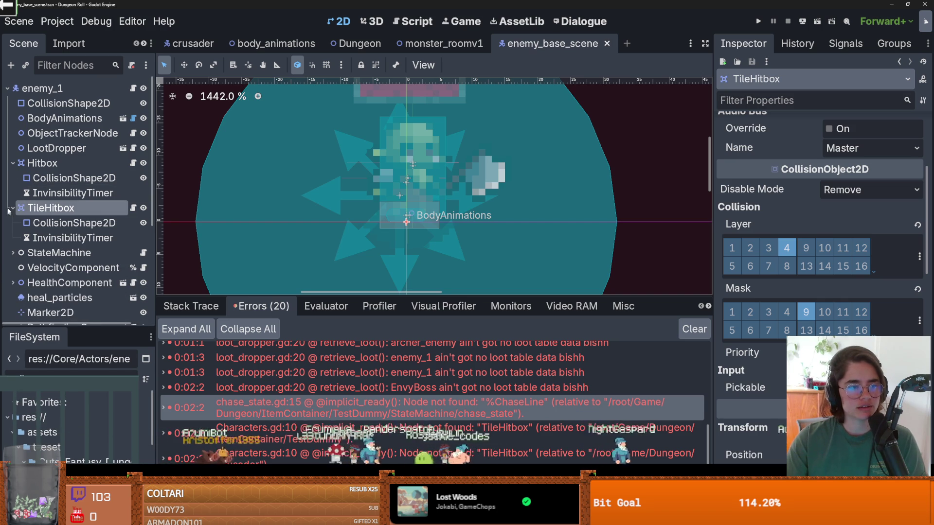
click(13, 163)
click(11, 179)
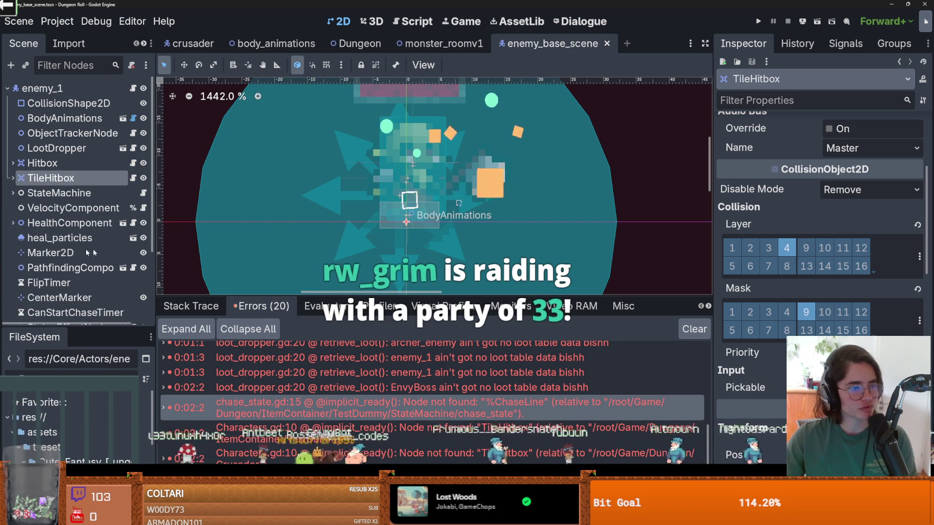
Save the scene again and start a Dungeon Roll debug run with F5.
scroll(395, 205, up, 1)
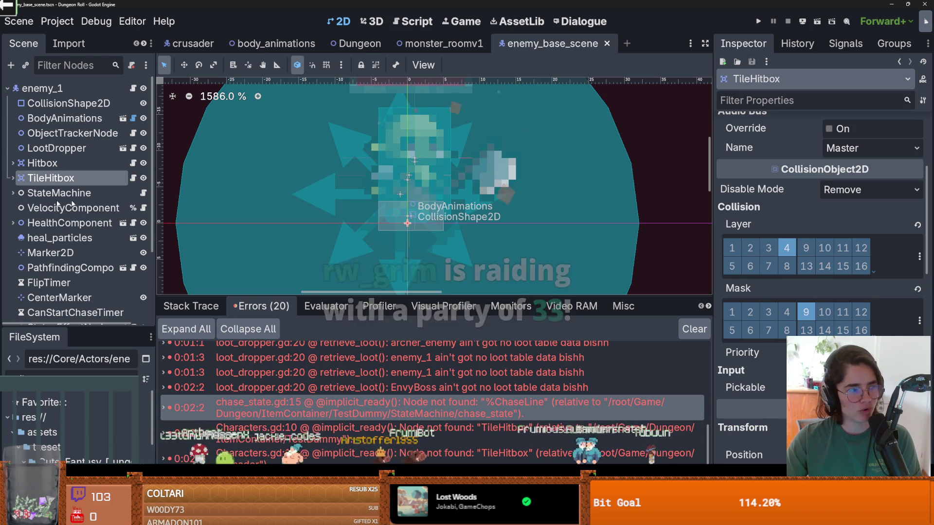
scroll(335, 239, up, 1)
key(ctrl+s)
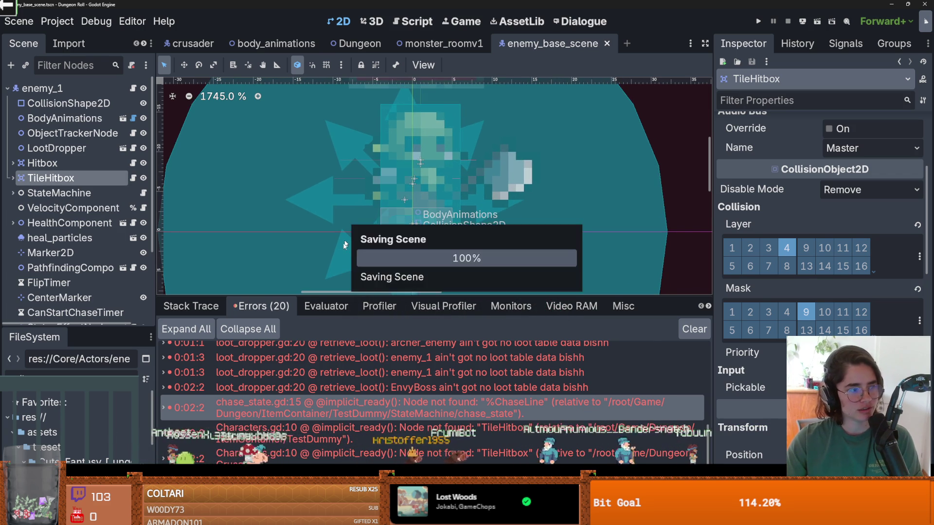
scroll(349, 249, up, 1)
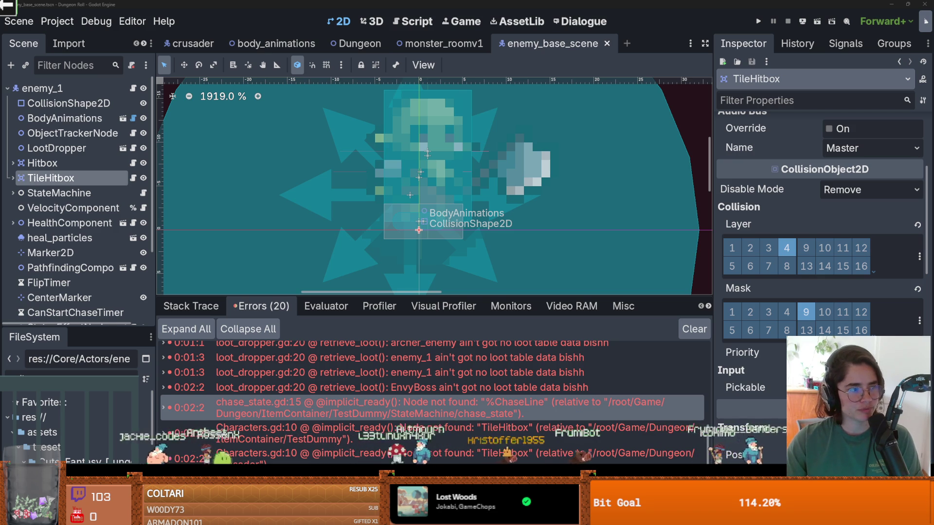
scroll(244, 201, up, 1)
key(ctrl+s)
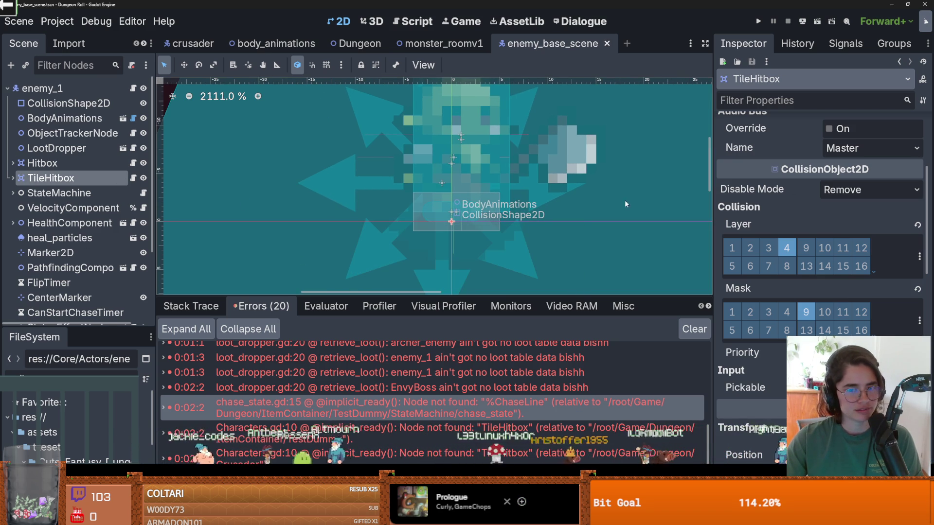
key(F5)
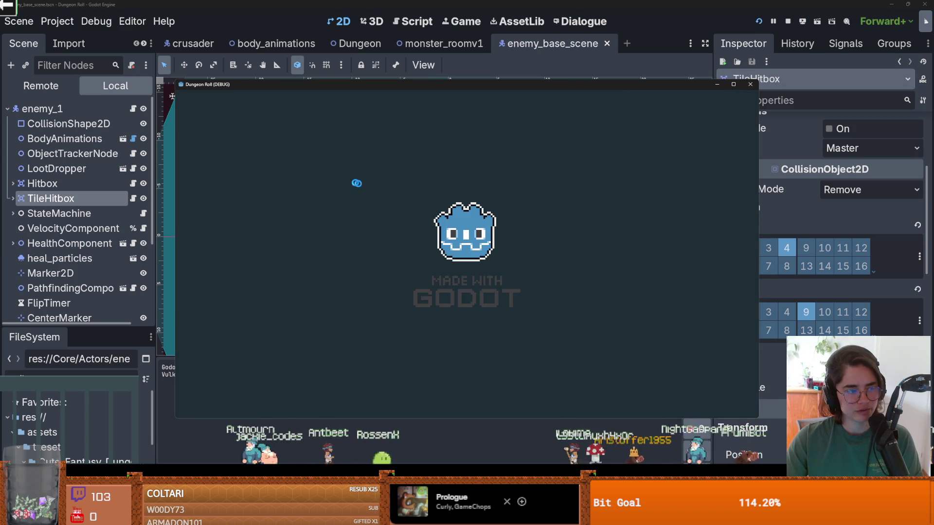
Walk the knight past the fountain to the right wall and choose the next room.
key(d)
key(s)
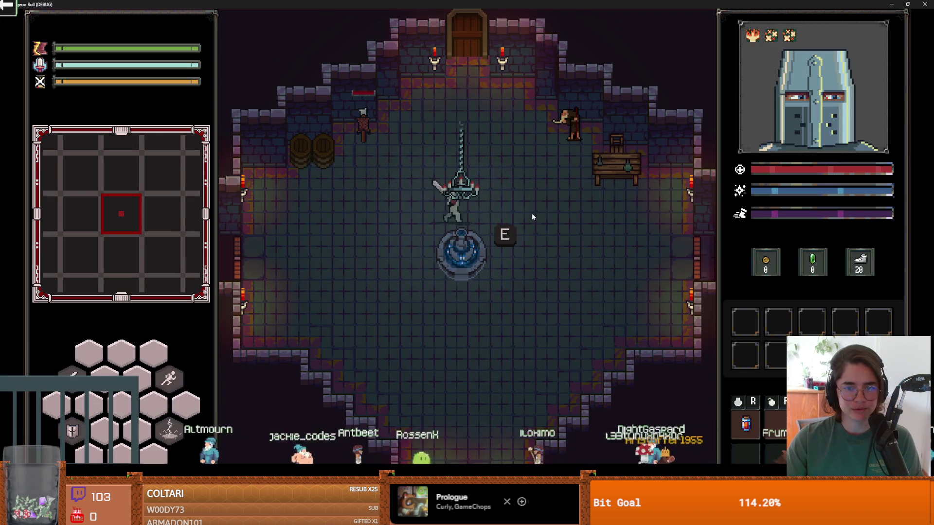
key(d)
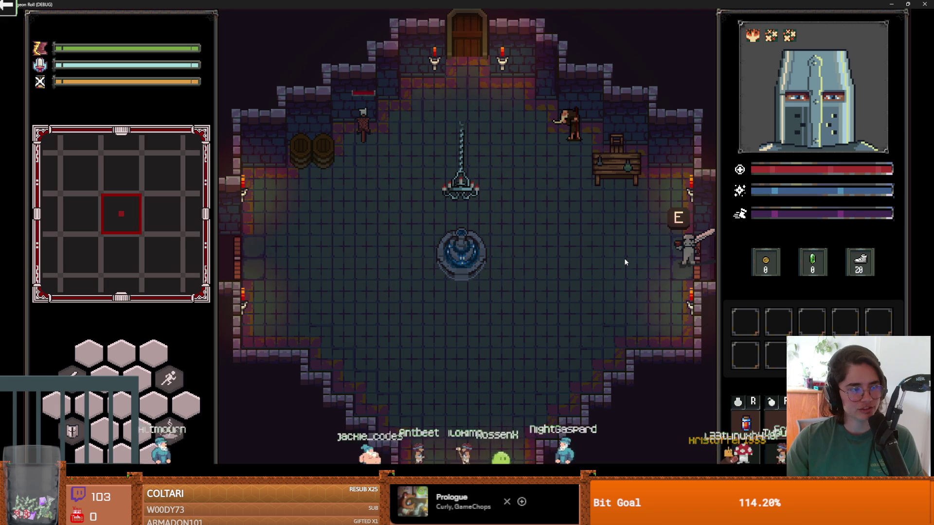
key(e)
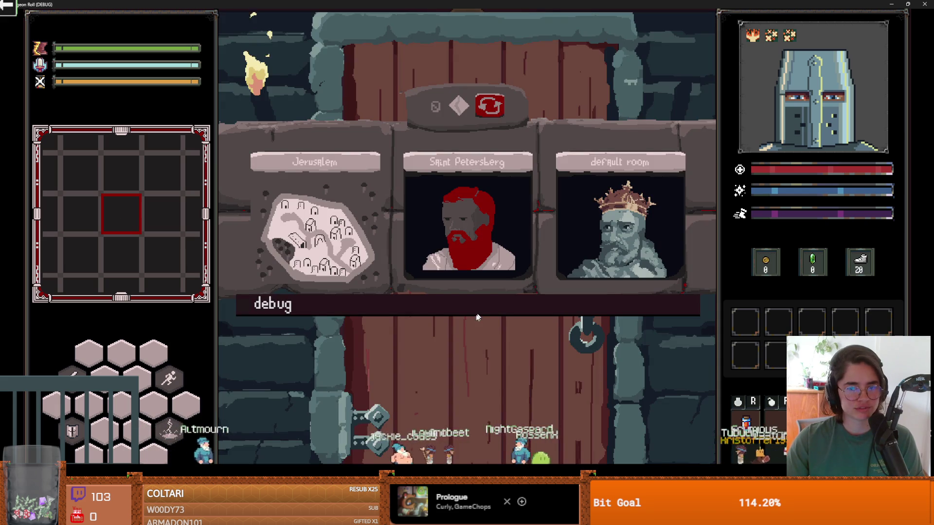
scroll(521, 387, down, 5)
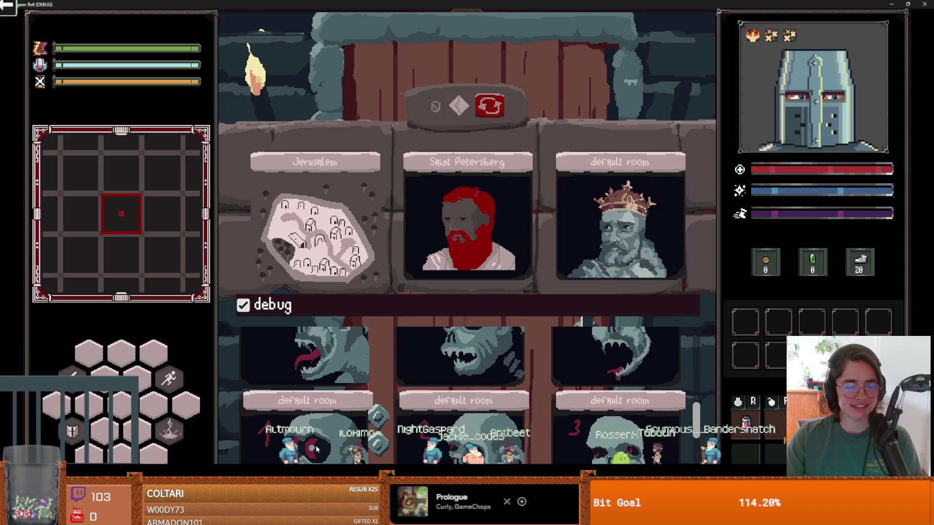
click(618, 428)
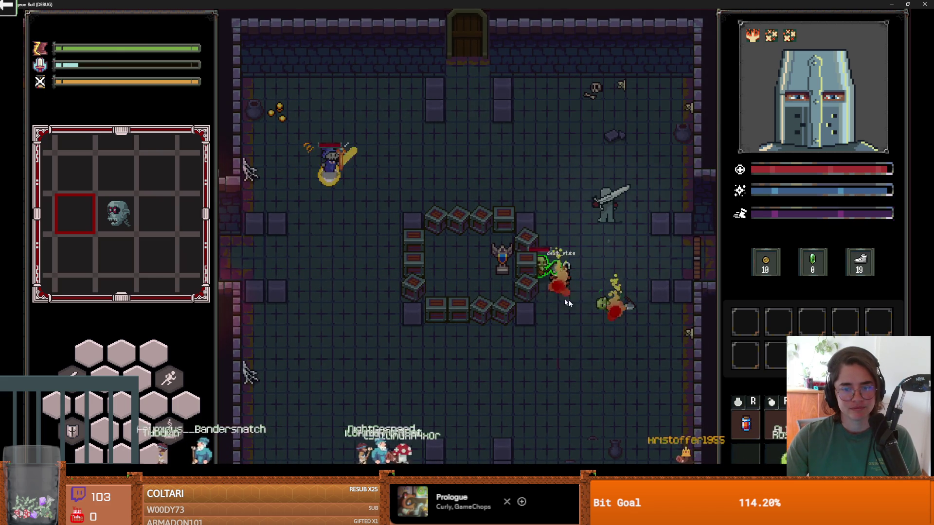
Resize the game window to check the editor, then close the running game.
drag(567, 4, 565, 72)
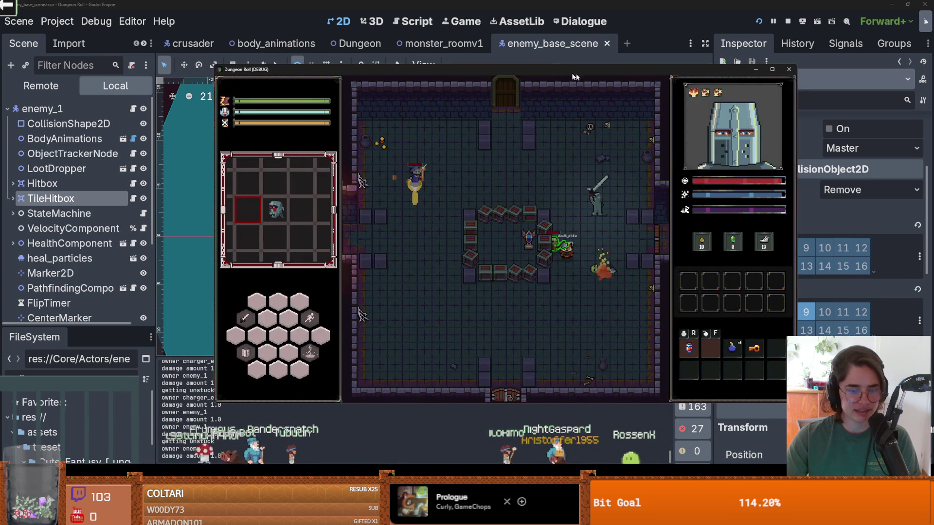
click(772, 71)
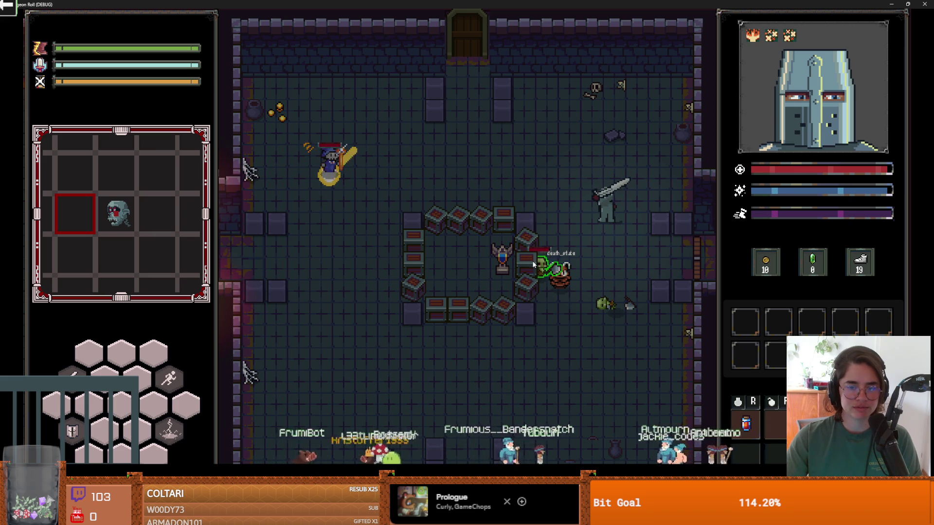
click(908, 4)
click(743, 97)
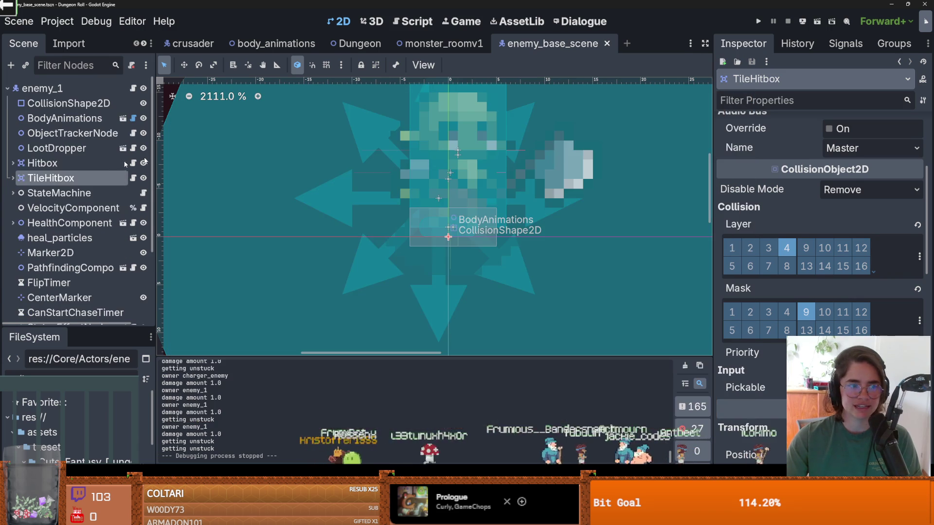
Expand StateMachine to list its idle-through-flee states, enlarge the Scene dock, and save.
click(13, 193)
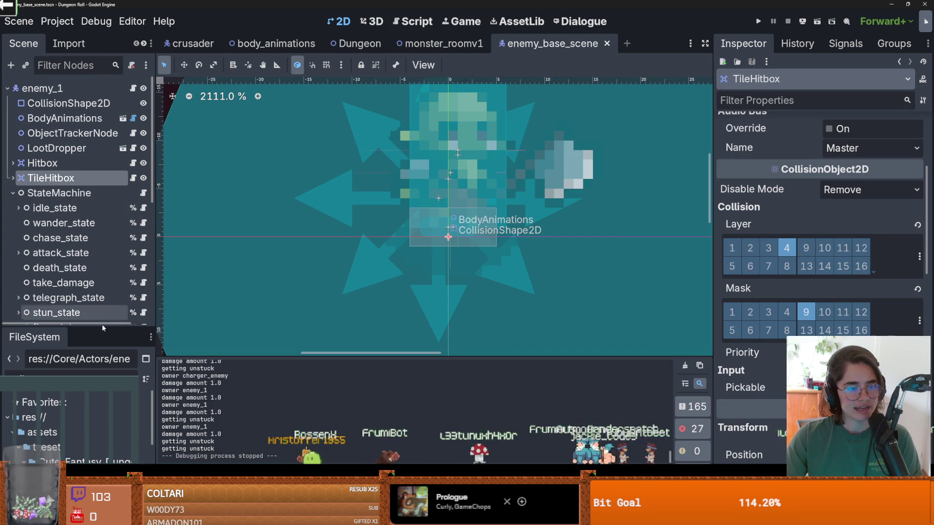
drag(102, 325, 103, 424)
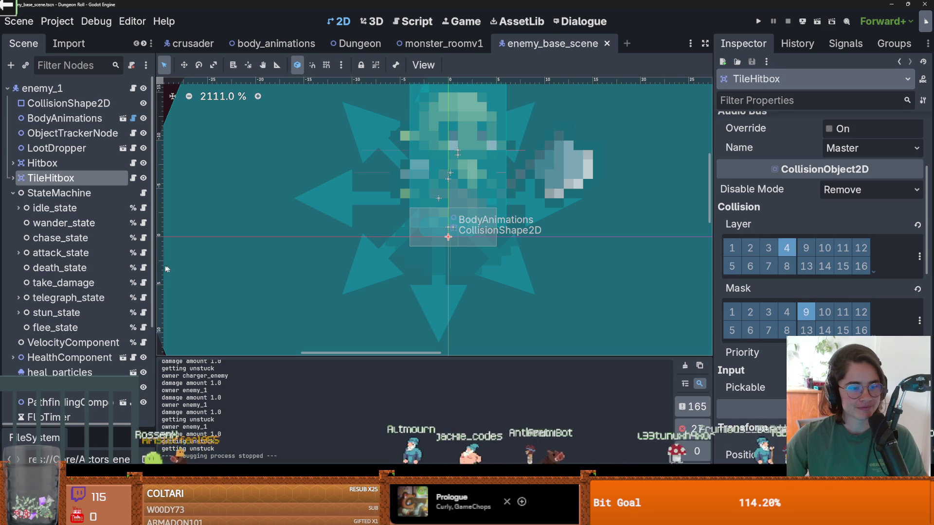
drag(154, 266, 184, 267)
key(ctrl+s)
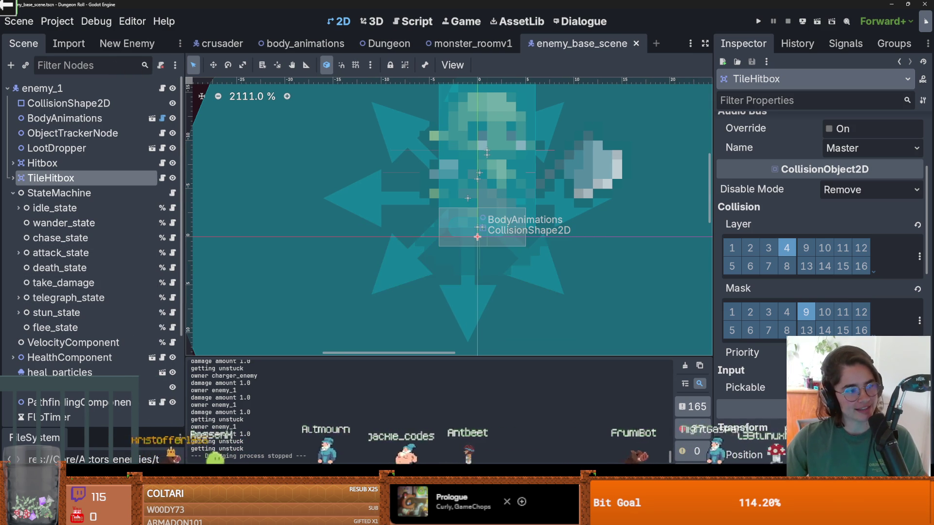
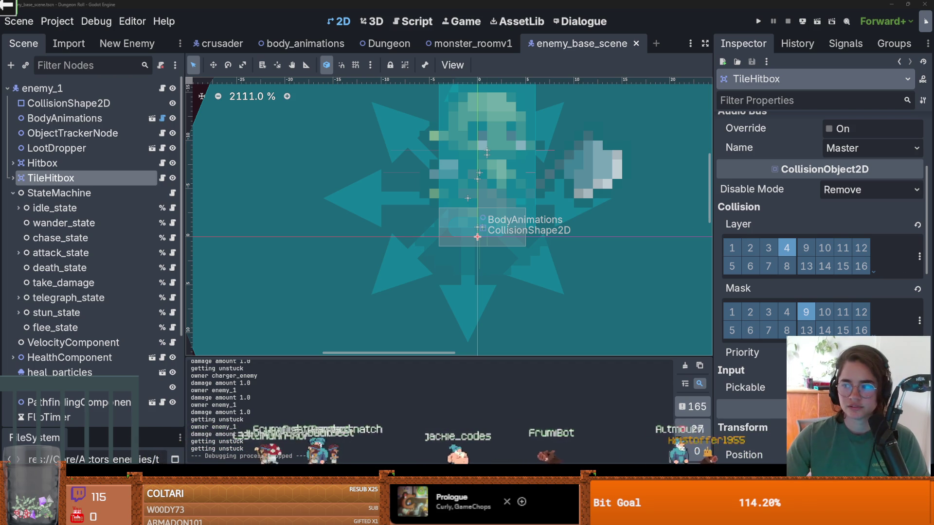
Save the enemy scene and open chase_state.gd at its stuck-timer nudge logic.
drag(467, 263, 402, 276)
key(ctrl+s)
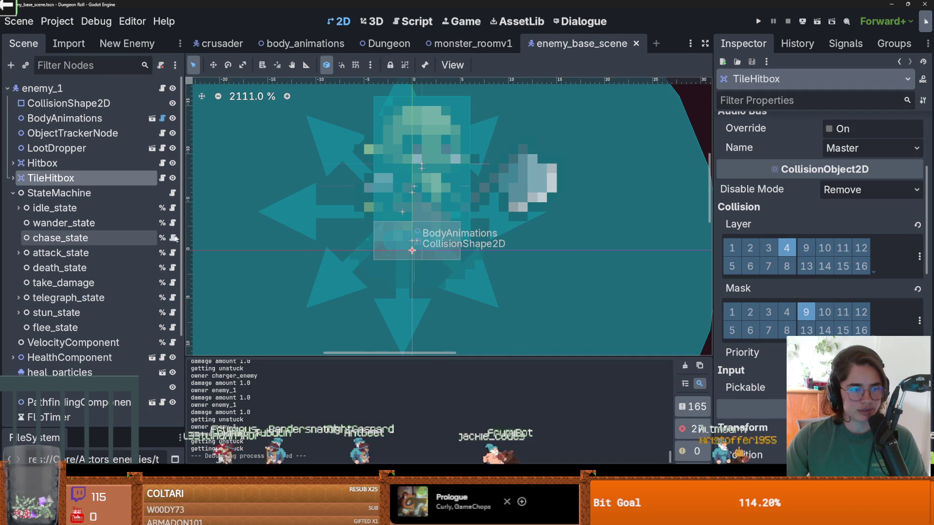
click(172, 238)
scroll(428, 269, down, 10)
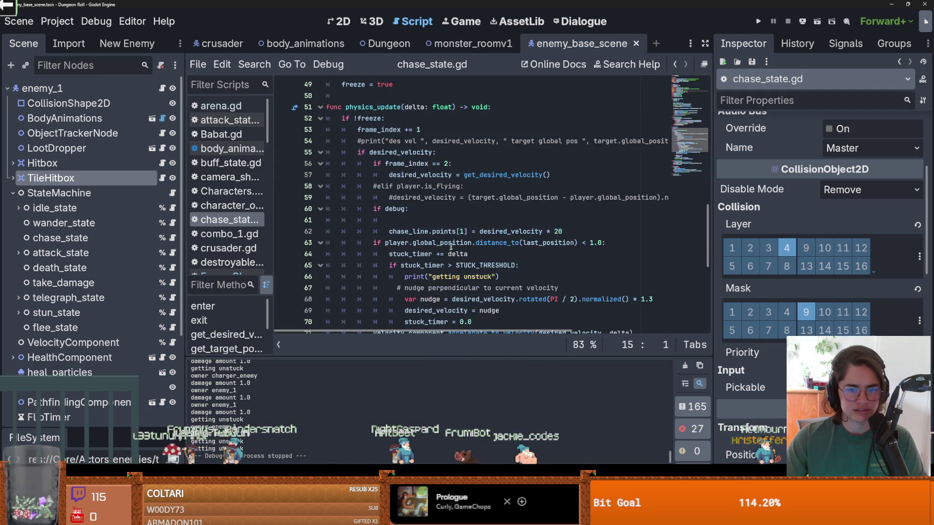
Inspect the unstuck nudge calculation in chase_state.gd and save.
double_click(480, 242)
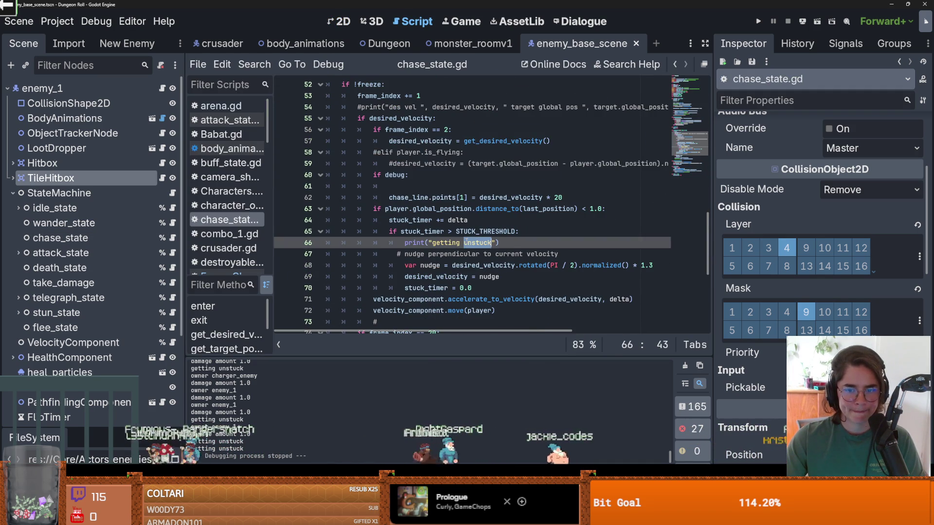
scroll(479, 243, down, 2)
click(555, 198)
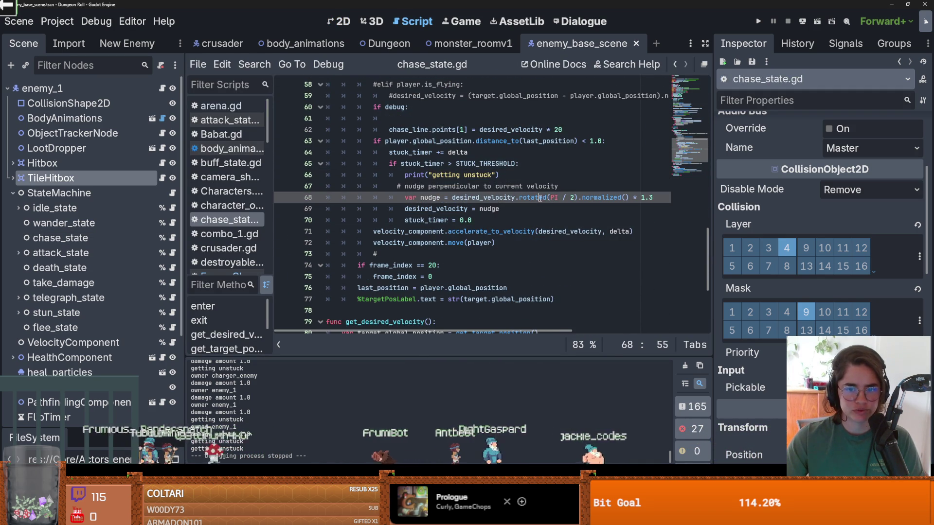
double_click(430, 198)
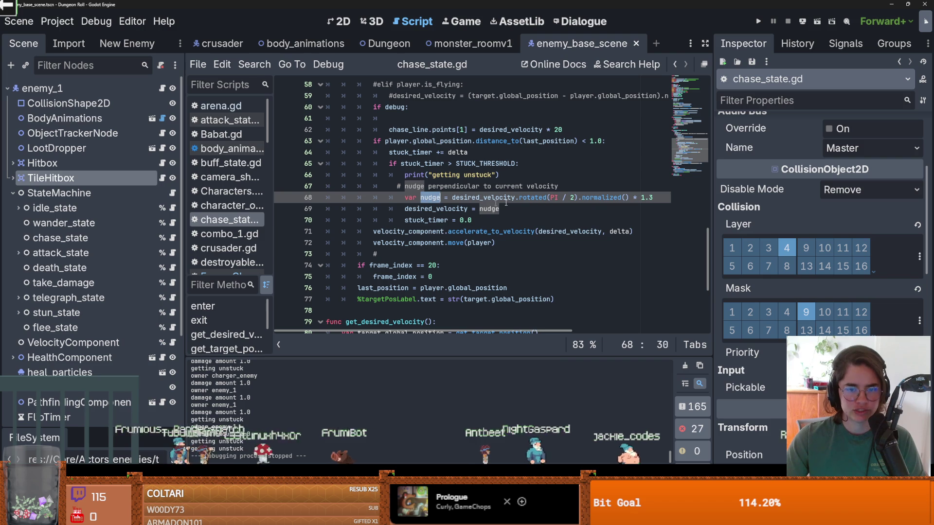
click(446, 198)
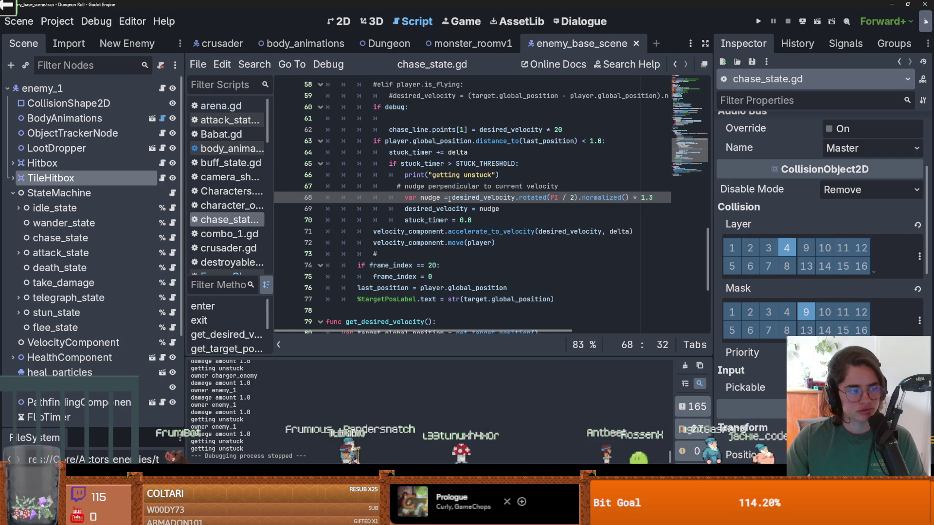
click(561, 212)
key(ctrl+s)
Narrow the Scene dock to widen the chase_state.gd code area, saving again.
scroll(712, 220, up, 7)
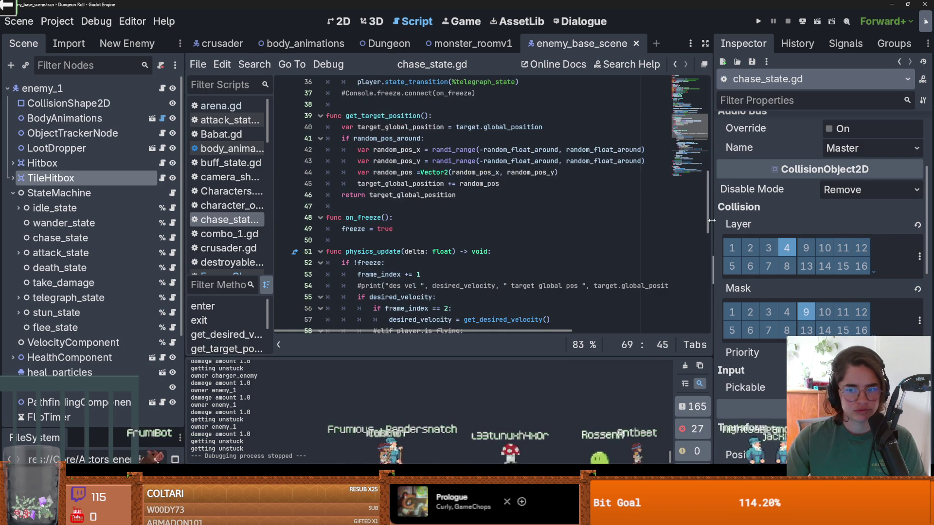
scroll(500, 278, down, 8)
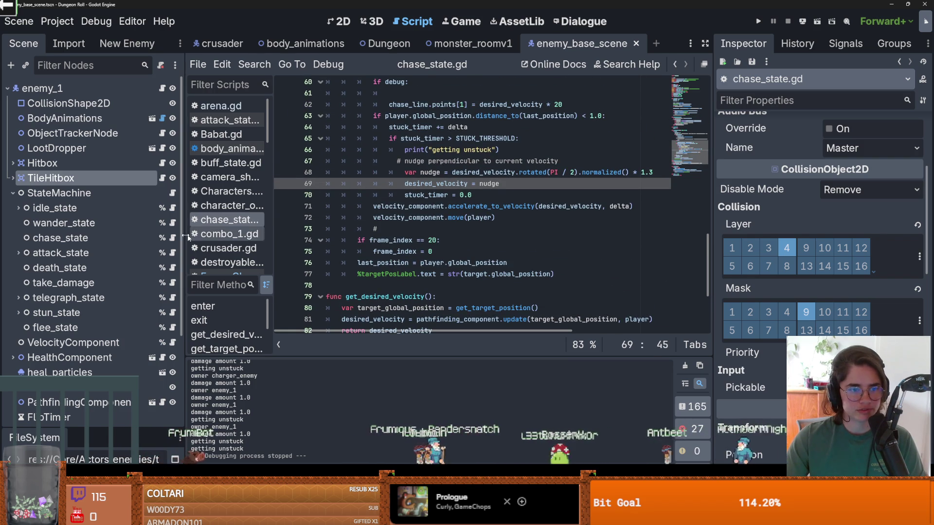
drag(184, 235, 112, 242)
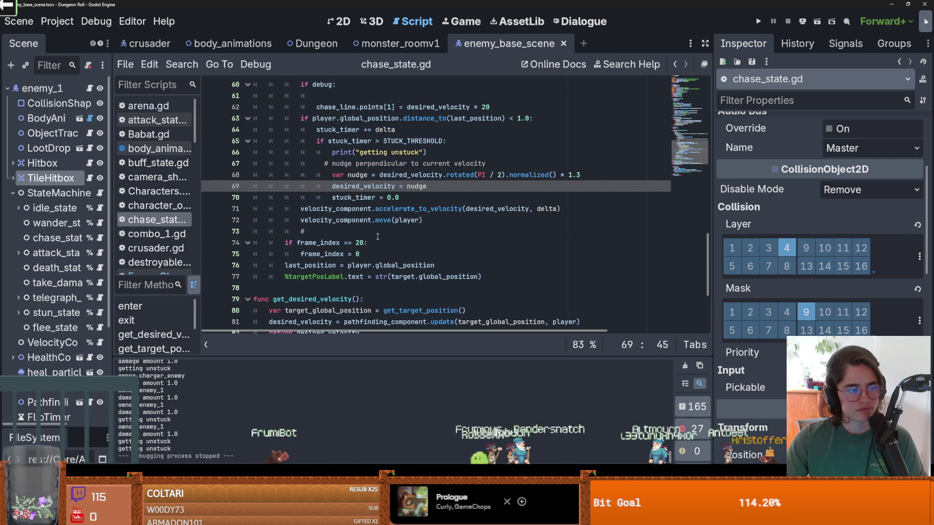
click(428, 220)
key(ctrl+s)
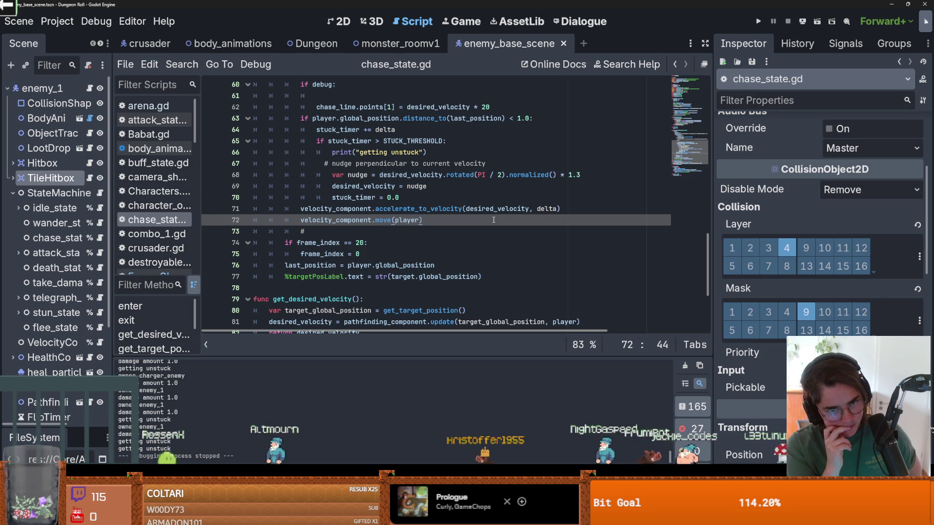
key(ctrl+s)
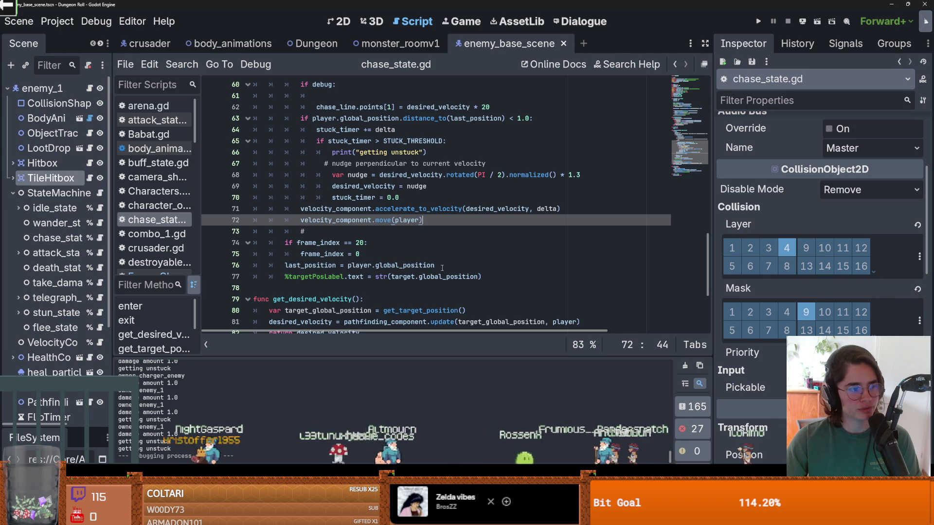
Zoom the chase_state.gd code to 89% and save the script.
scroll(441, 270, up, 1)
scroll(433, 279, down, 2)
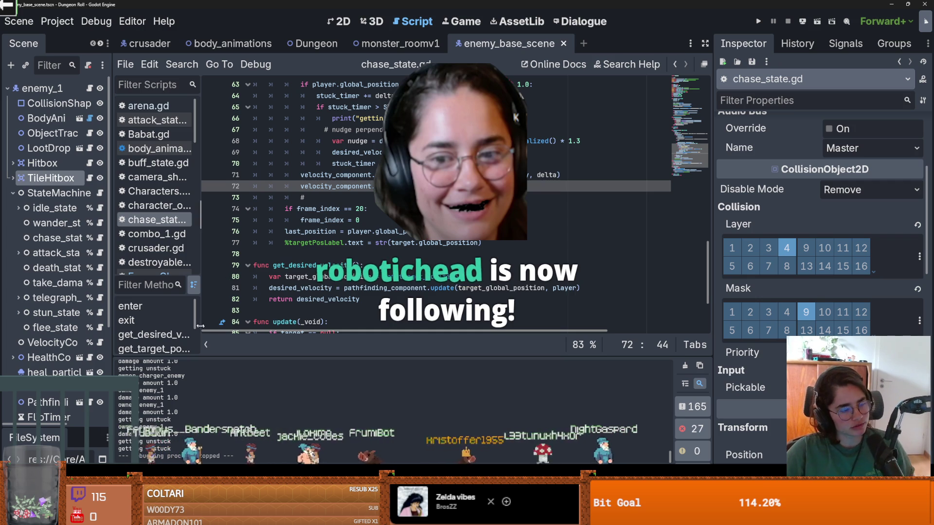
scroll(389, 204, down, 1)
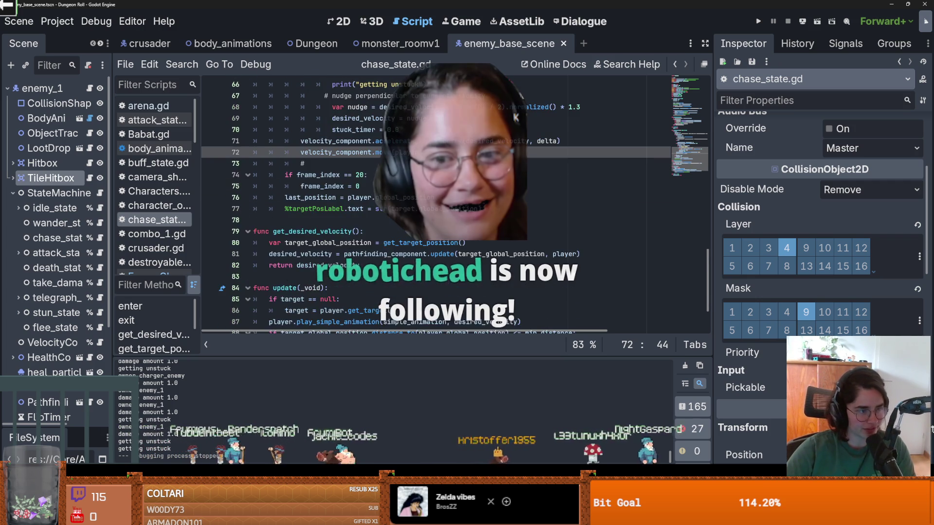
scroll(436, 194, up, 3)
key(ctrl+s)
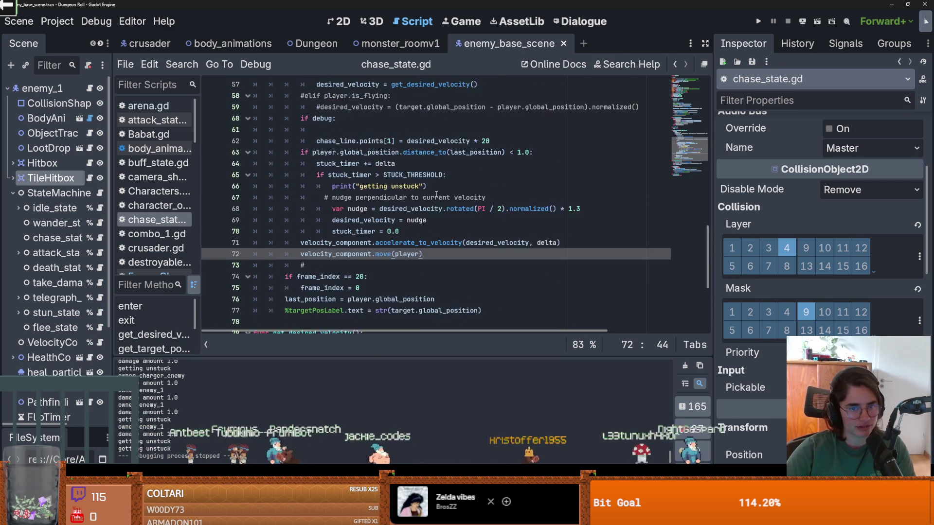
scroll(447, 197, down, 1)
scroll(490, 238, up, 2)
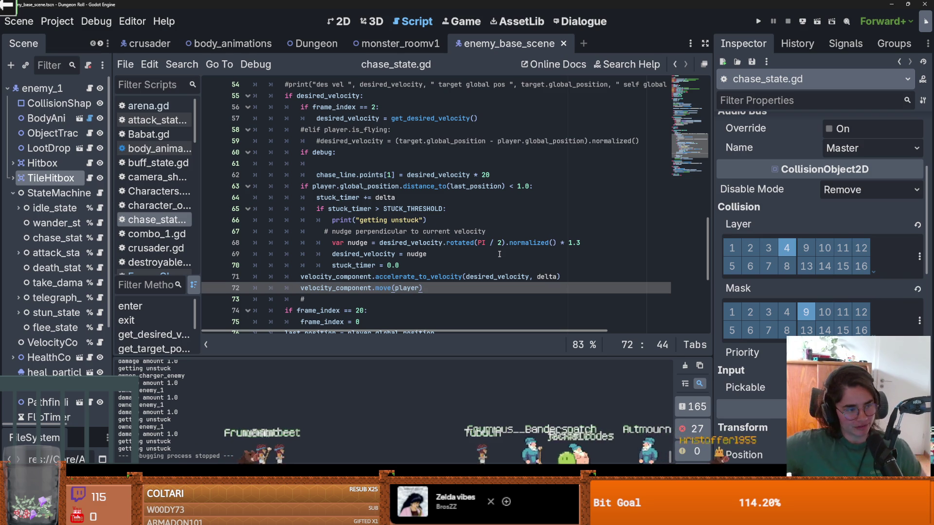
scroll(395, 263, up, 3)
scroll(486, 255, down, 3)
scroll(583, 253, down, 2)
ctrl+scroll(505, 265, up, 2)
scroll(506, 266, down, 3)
scroll(486, 261, down, 3)
scroll(471, 257, up, 3)
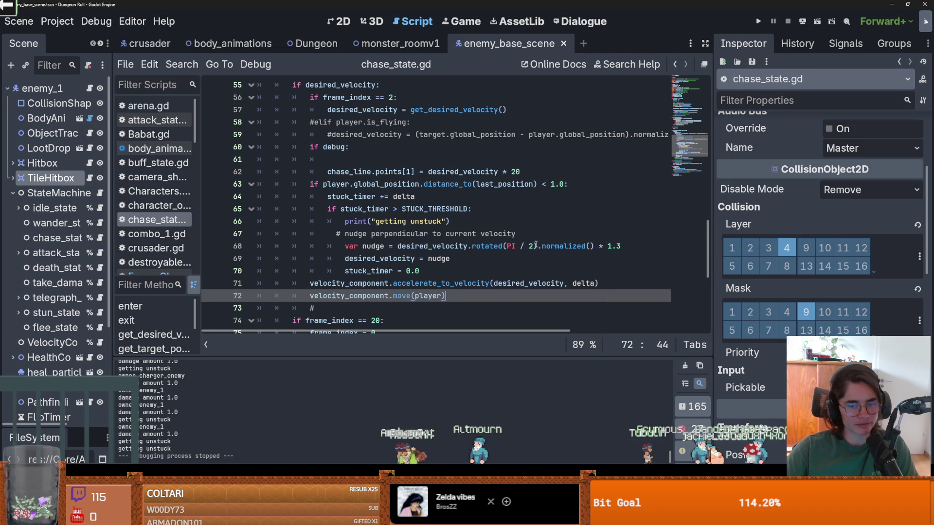
Widen the code editor further right and place the caret before PI on line 68.
drag(718, 248, 797, 248)
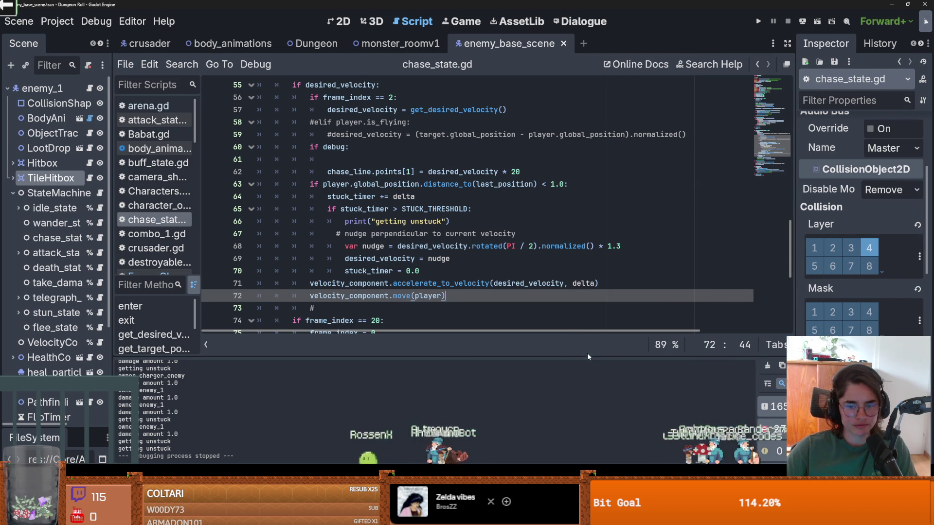
scroll(489, 258, down, 1)
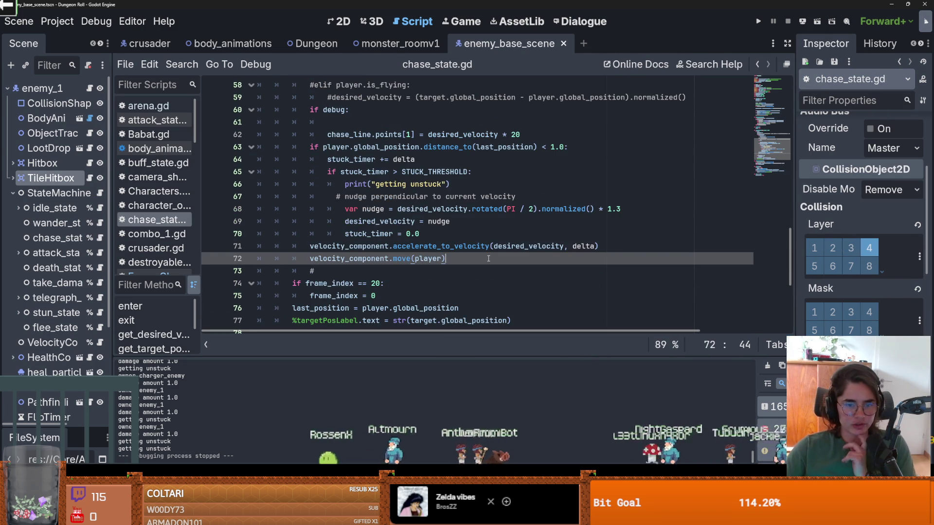
click(512, 208)
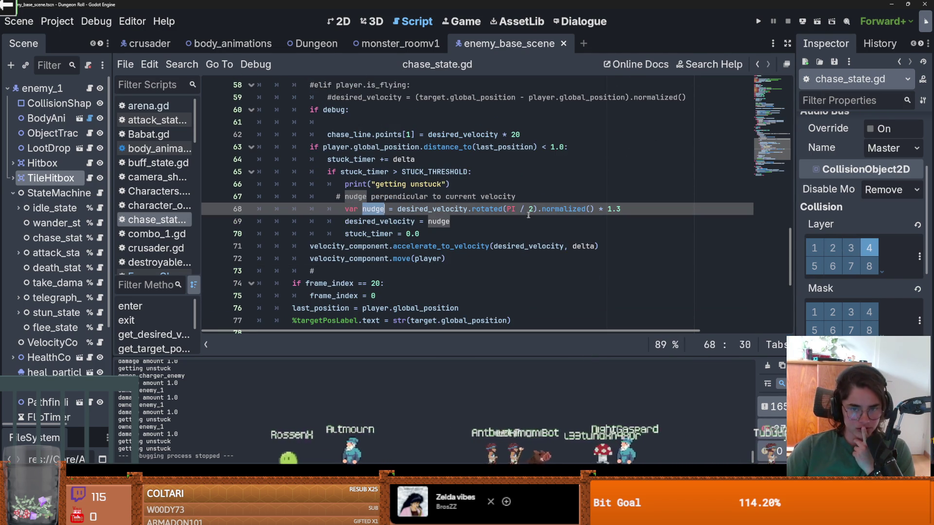
click(506, 209)
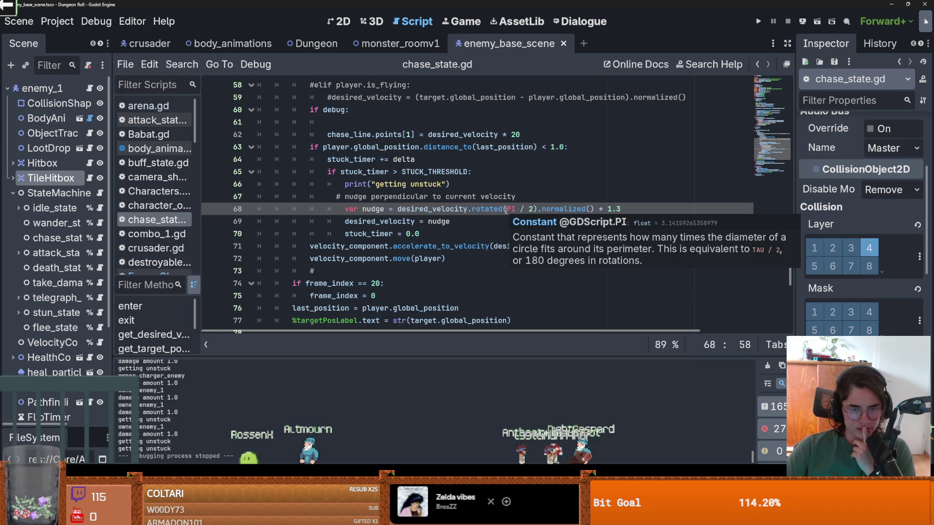
Insert a blank line below the stuck-tracking variables near the top.
scroll(506, 210, up, 10)
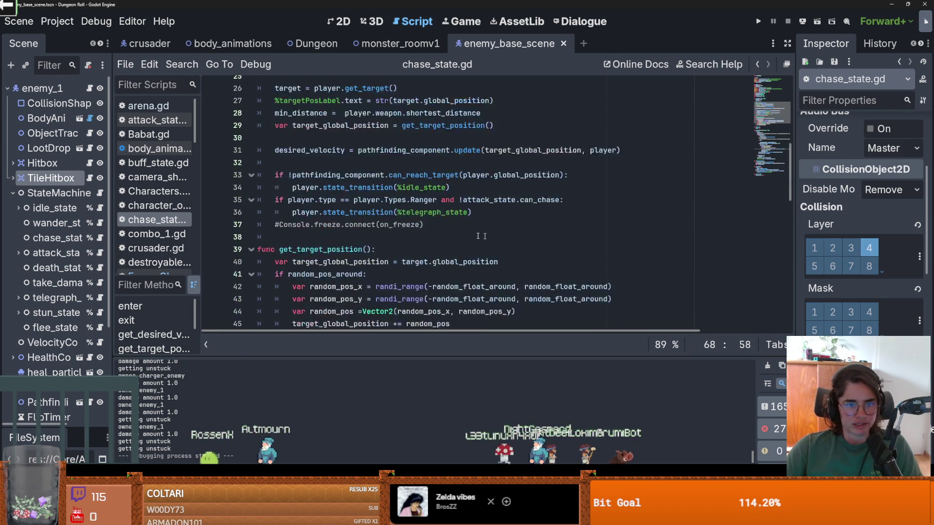
scroll(456, 233, up, 1)
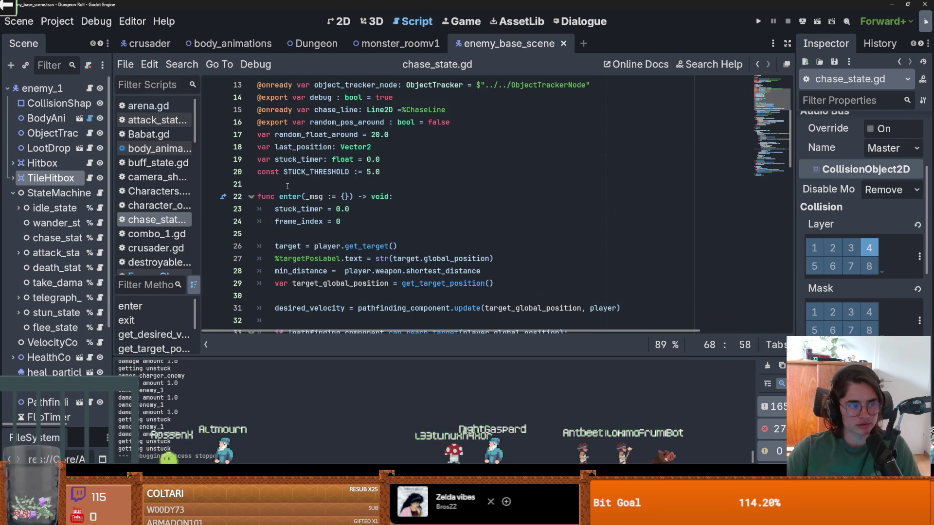
click(256, 184)
key(Return)
key(Return)
Declare a new var nudge_dir below the STUCK_THRESHOLD constant.
key(Up)
text(var nu)
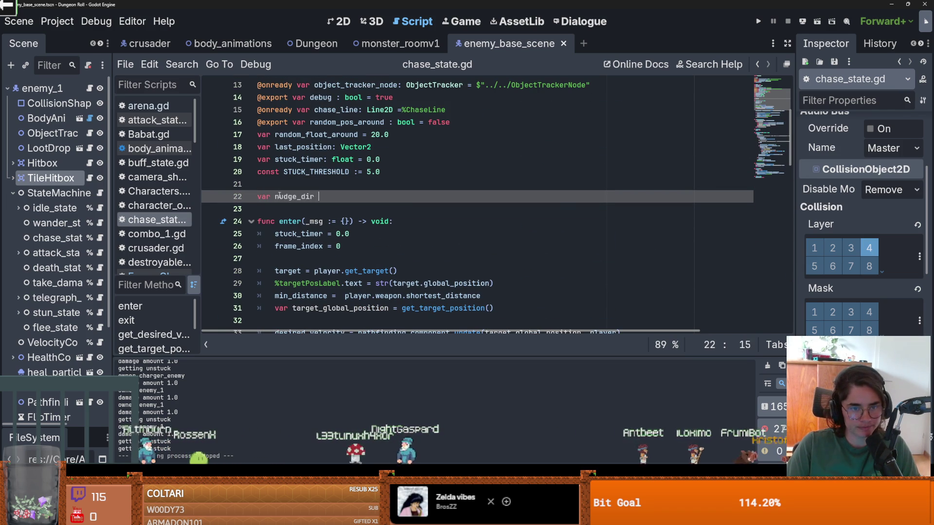
text(1)
double_click(280, 196)
scroll(540, 287, down, 10)
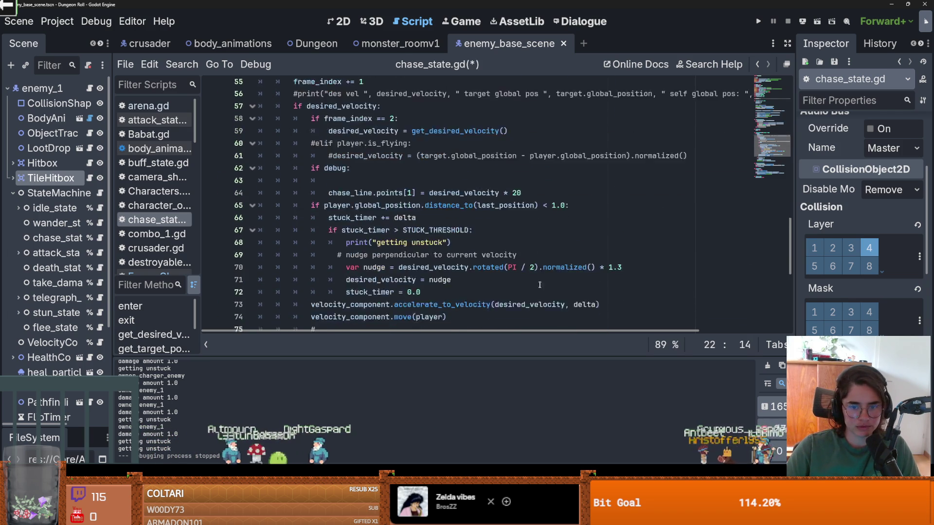
scroll(540, 287, down, 1)
Change the nudge rotation to nudge_dir*PI / 2.
click(508, 233)
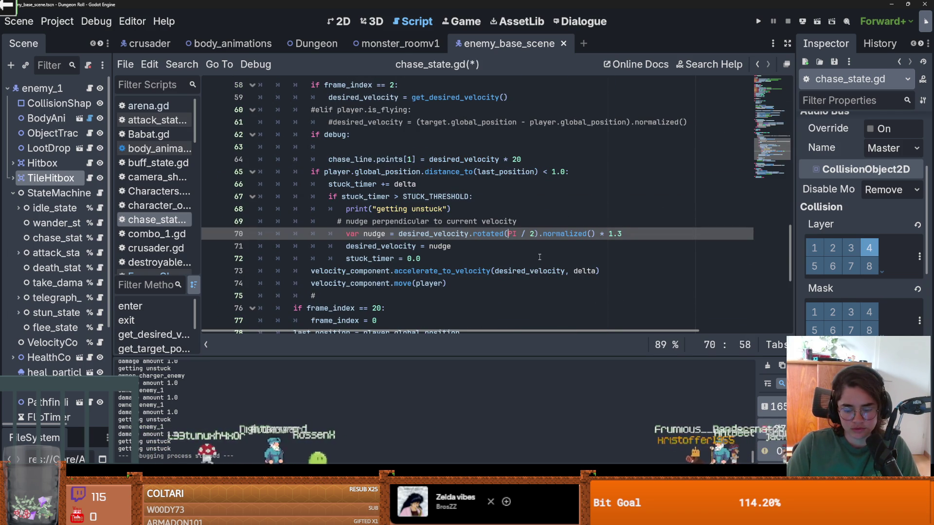
text(udge_d)
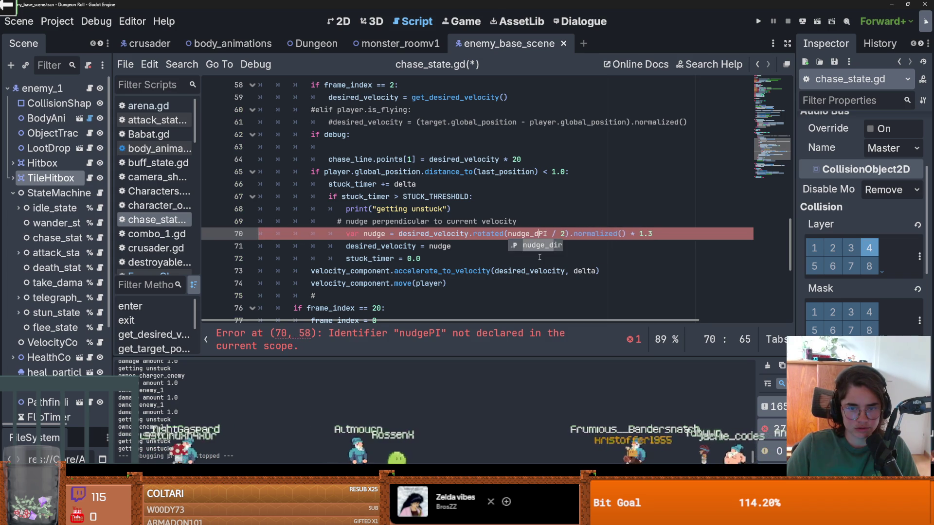
click(539, 257)
key(BackSpace)
text(*)
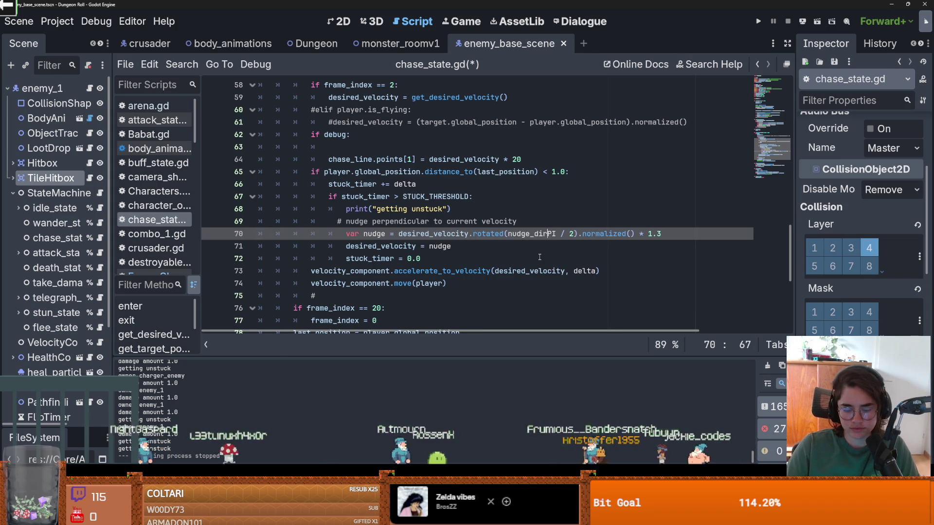
Add 'nudge_dir *= -1' after the nudge, save chase_state.gd, and launch the game.
click(700, 233)
key(Return)
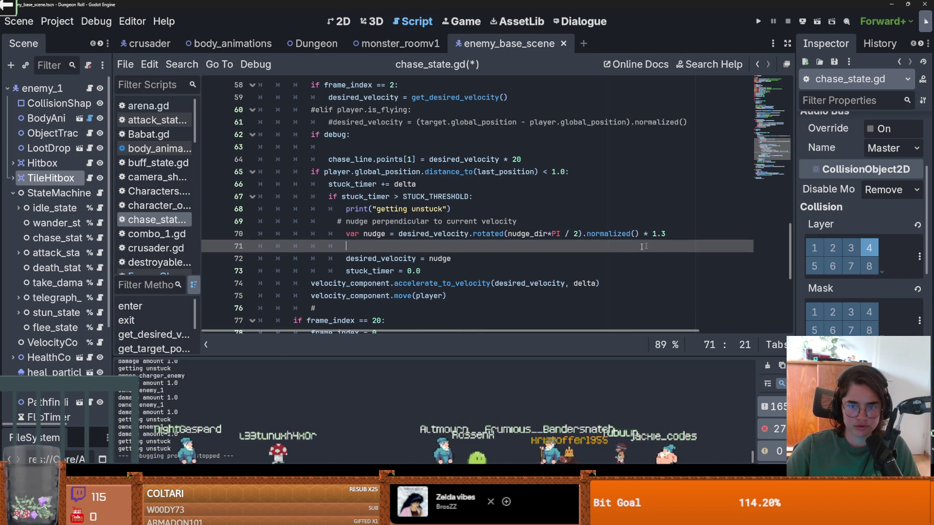
text(ge_dir)
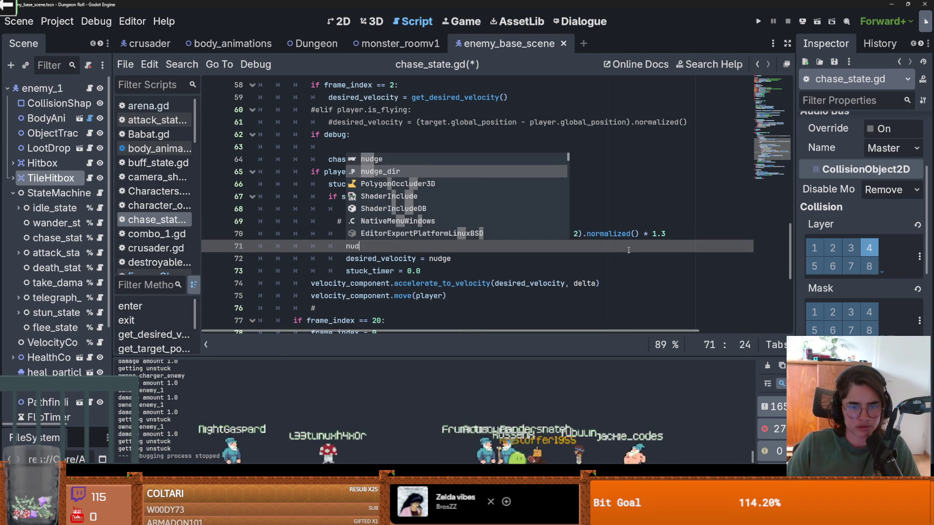
key(BackSpace)
key(BackSpace)
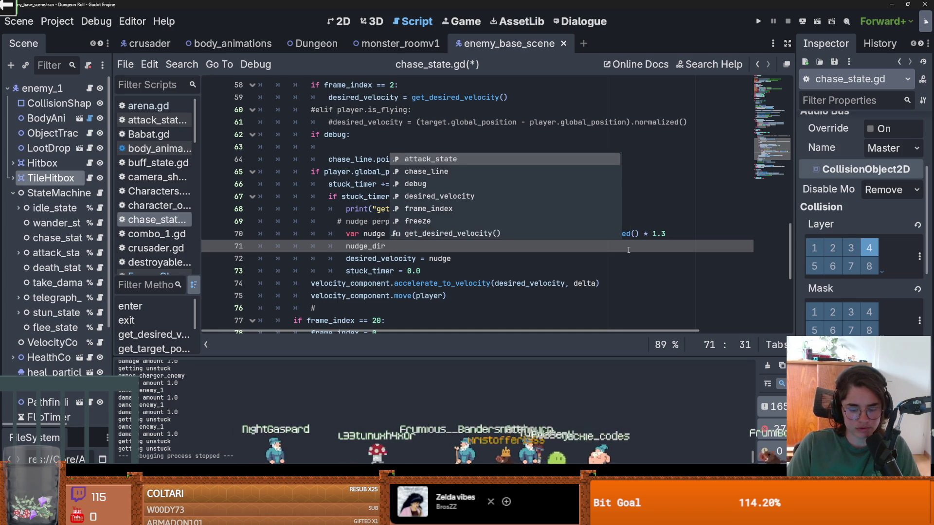
text(*= -1)
key(ctrl+s)
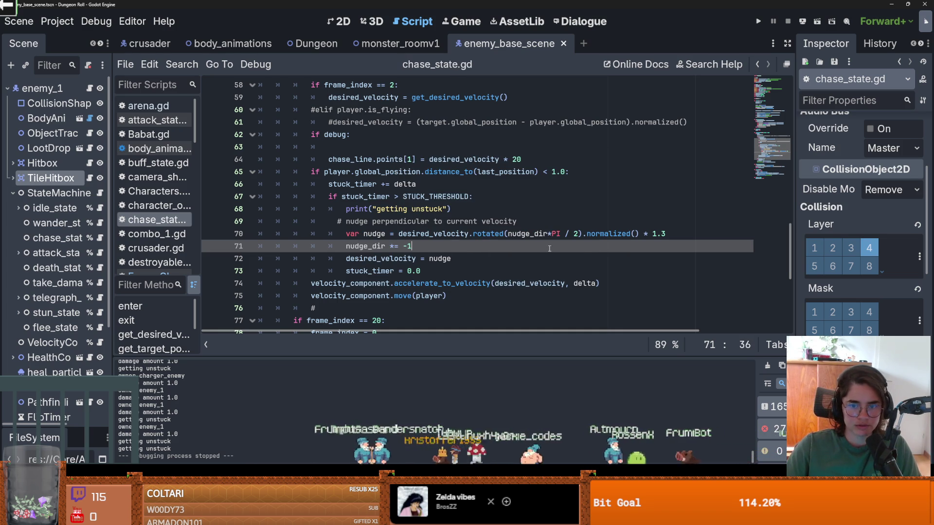
click(760, 22)
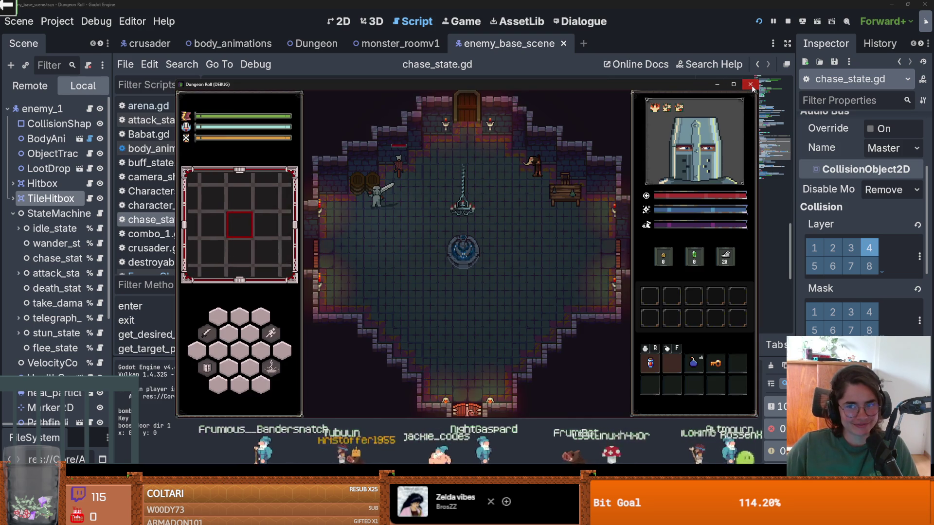
Stop the test run and open flee_state.gd at its fixed PI / 2 nudge code.
click(749, 87)
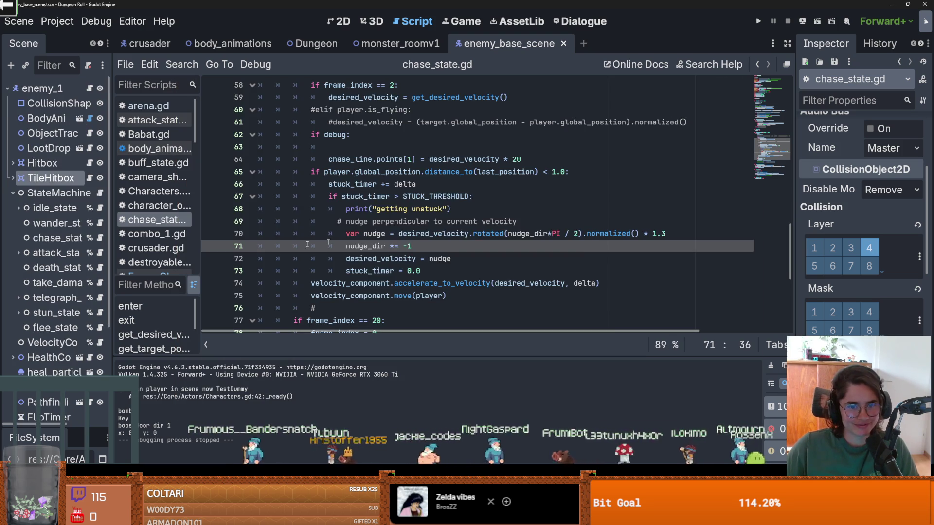
drag(413, 248, 330, 246)
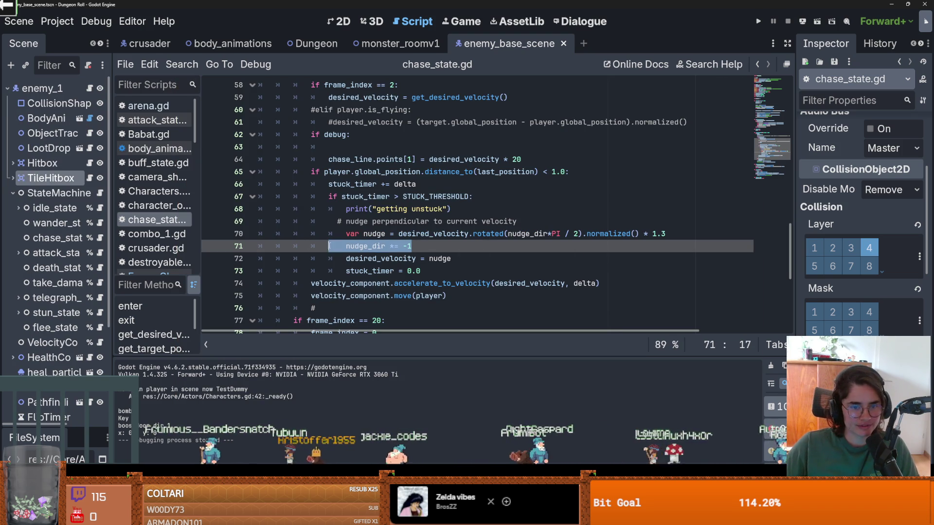
drag(112, 270, 162, 292)
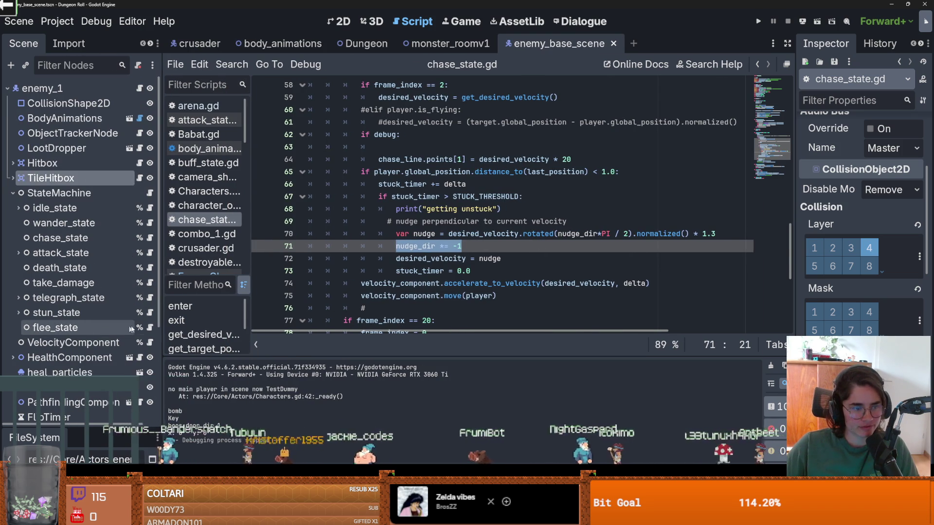
click(150, 327)
scroll(433, 233, down, 2)
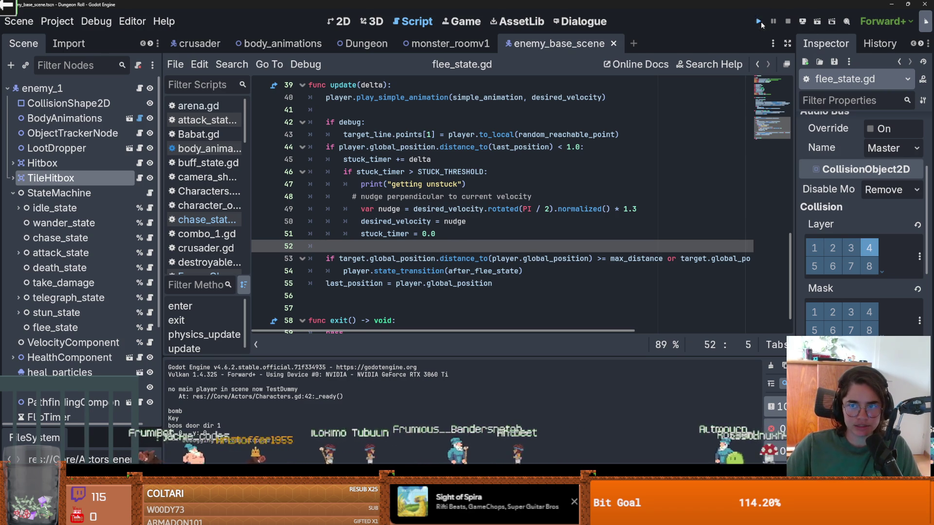
Run the game with debug rooms on, load a room, and walk the knight into the next room.
click(759, 22)
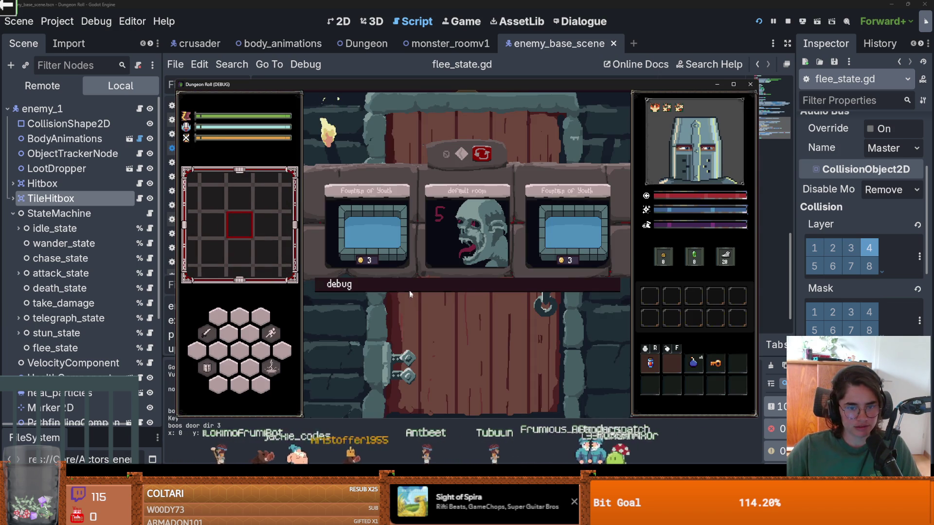
click(409, 292)
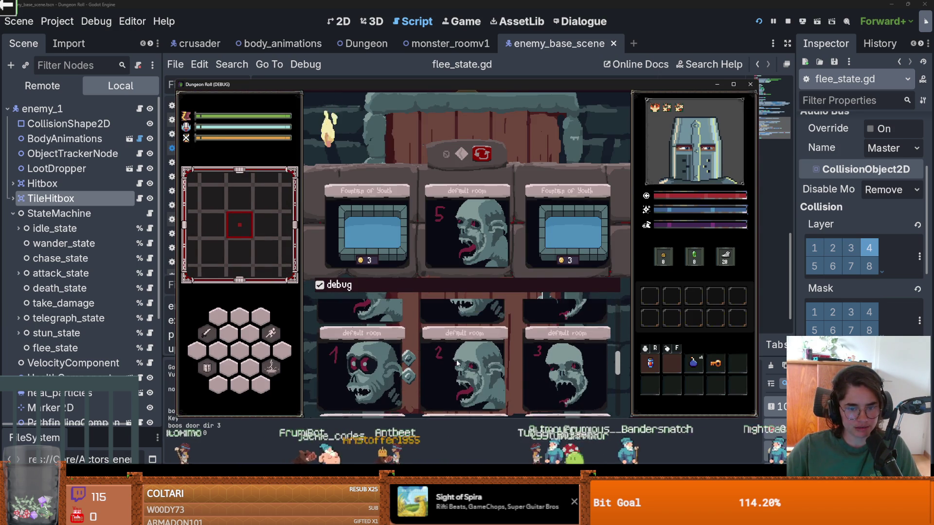
click(458, 363)
key(Escape)
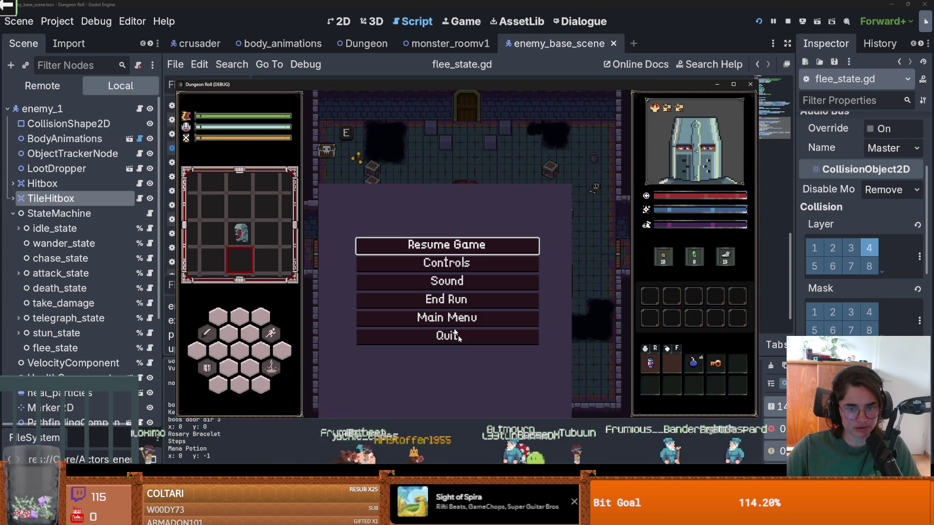
click(479, 293)
key(w)
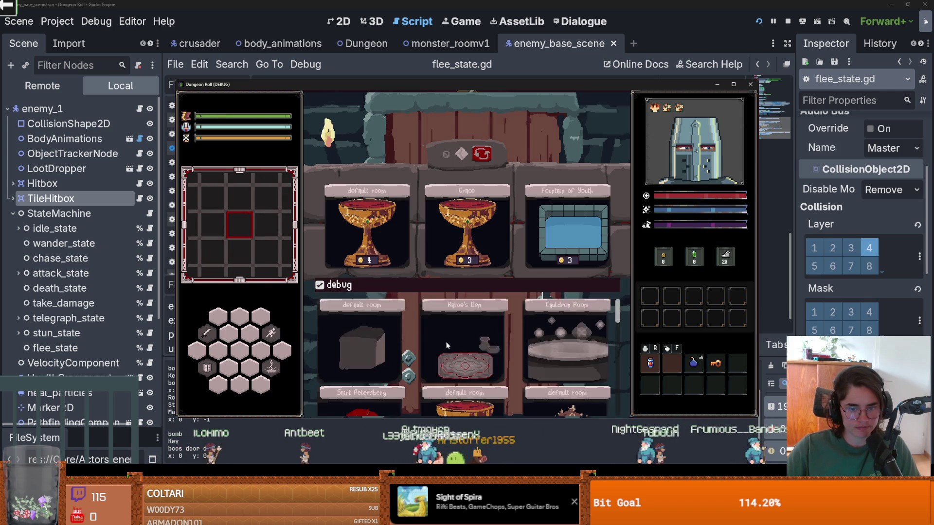
click(368, 361)
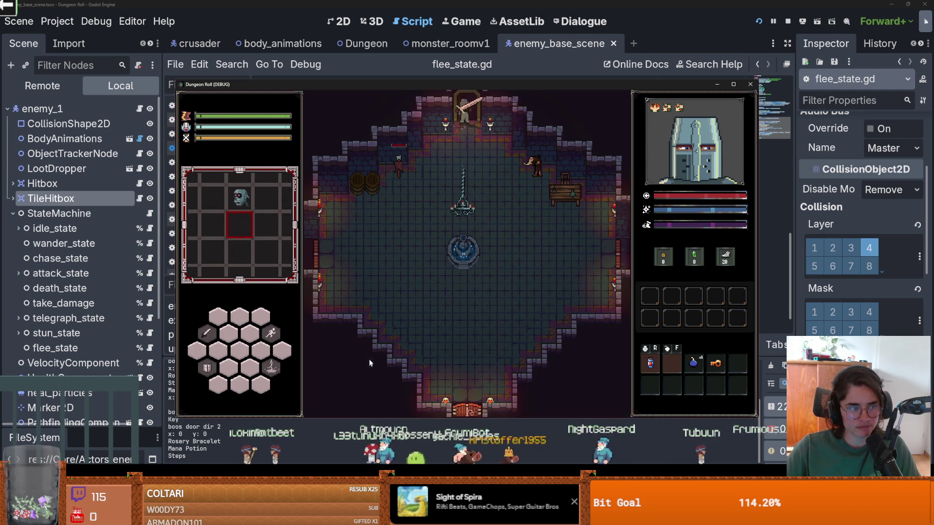
Walk the knight around the room among the enemies, then open the command console.
key(w)
key(a)
key(w)
key(d)
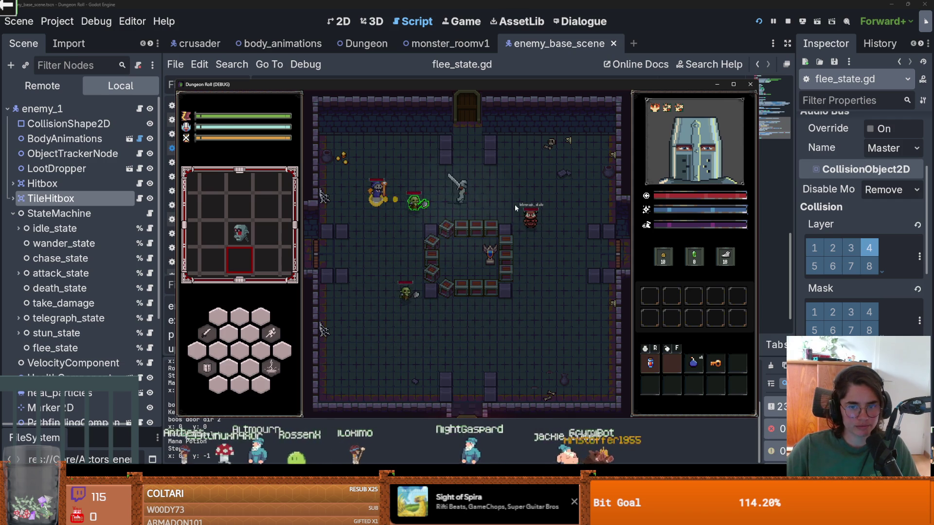
key(d)
key(s)
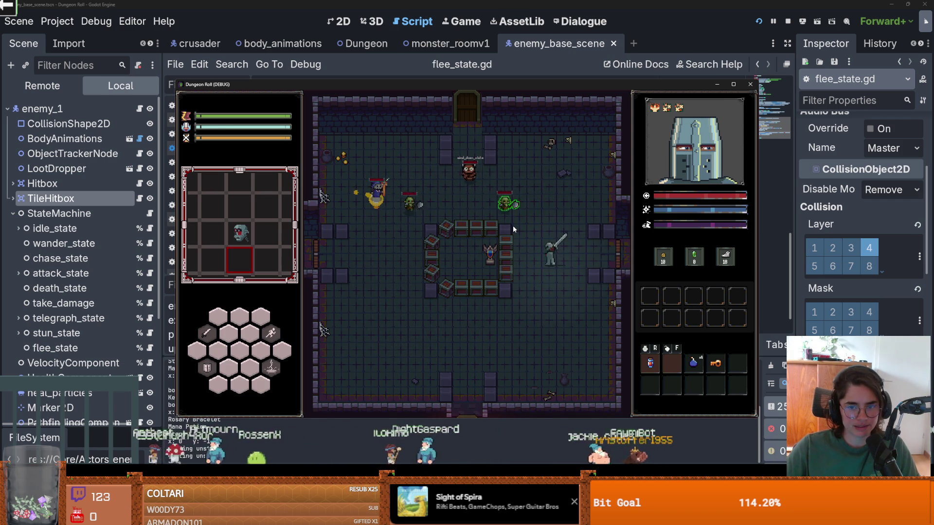
key(s)
key(a)
key(a)
key(w)
key(w)
key(d)
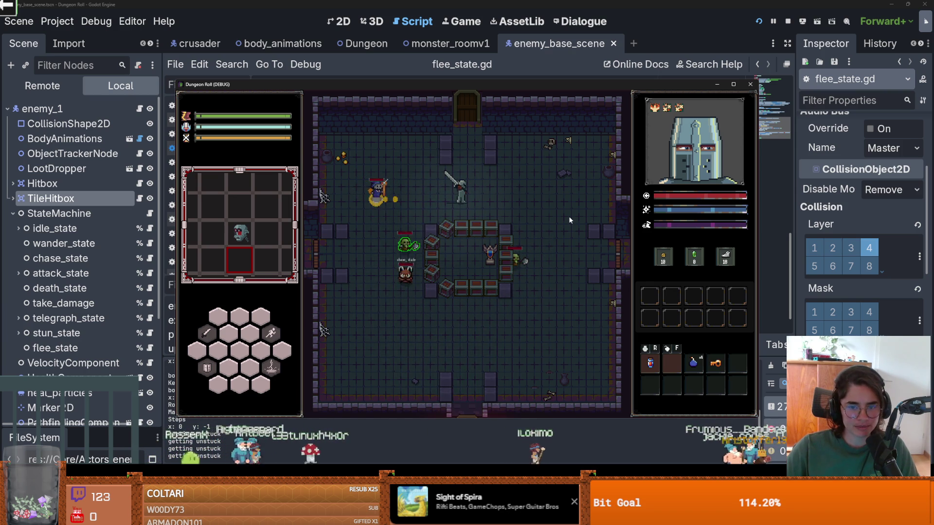
key(a)
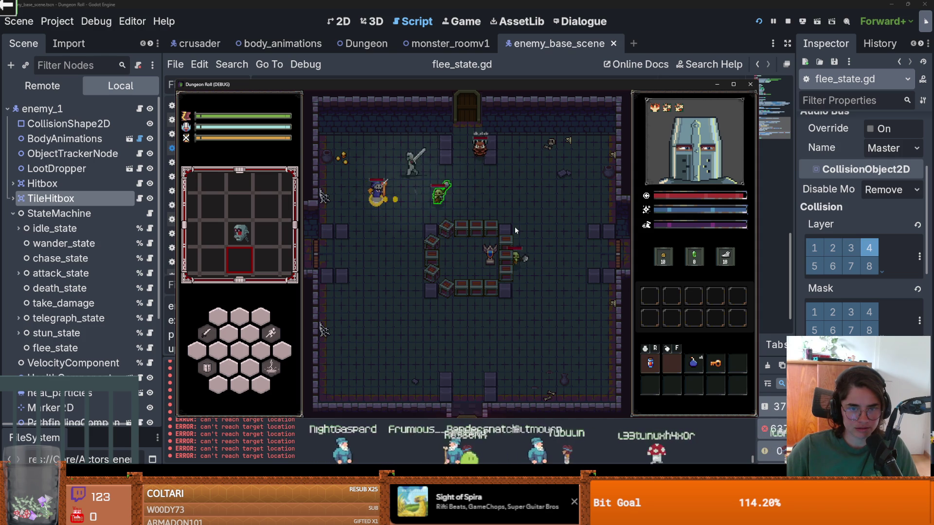
key(grave)
scroll(77, 291, down, 5)
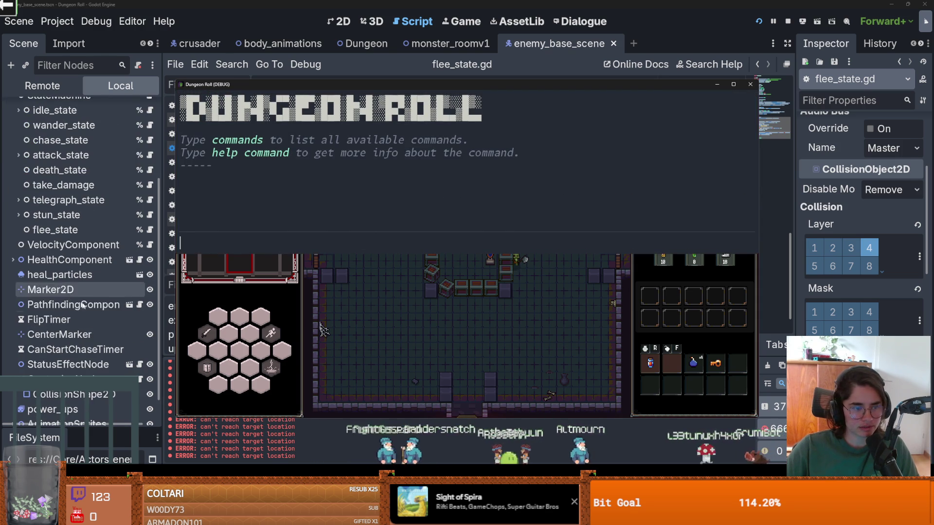
Make StateLabel, Chase_Line and Target_Line visible and check chase_state's Debug setting.
click(78, 304)
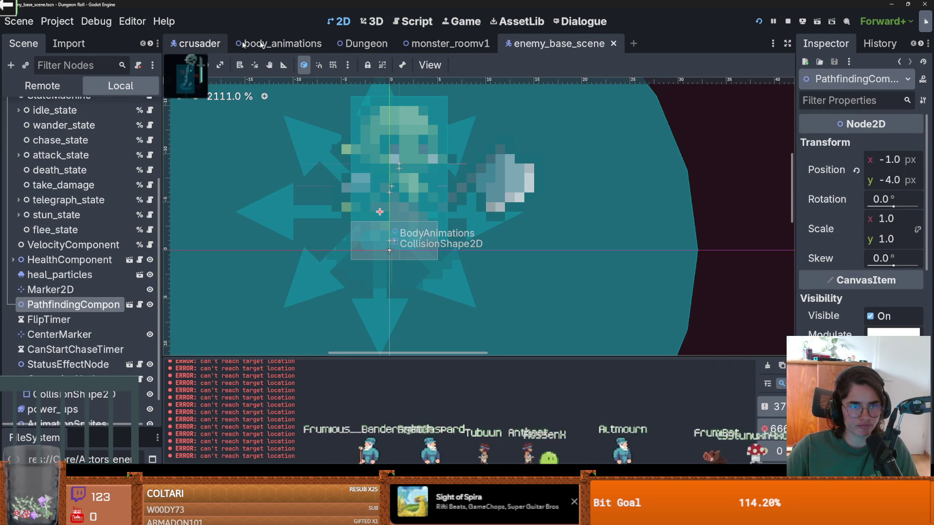
scroll(67, 330, down, 2)
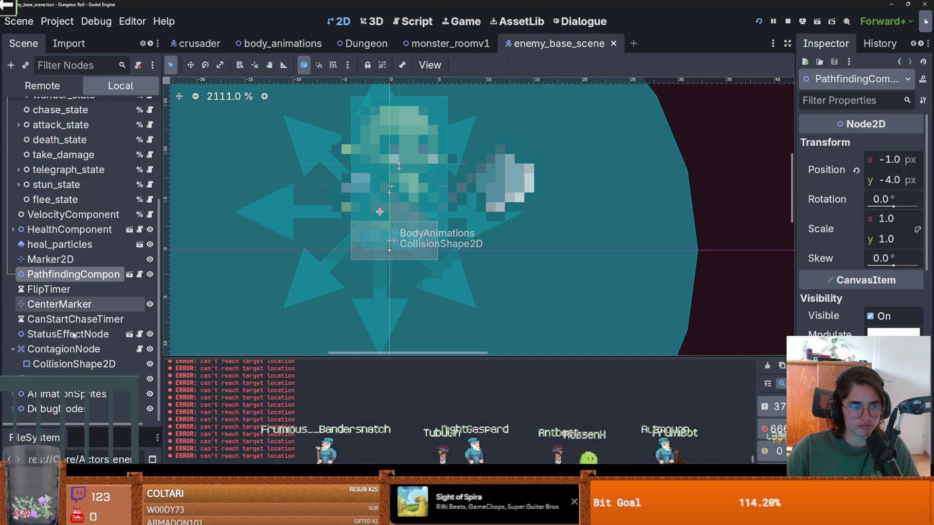
scroll(73, 336, down, 4)
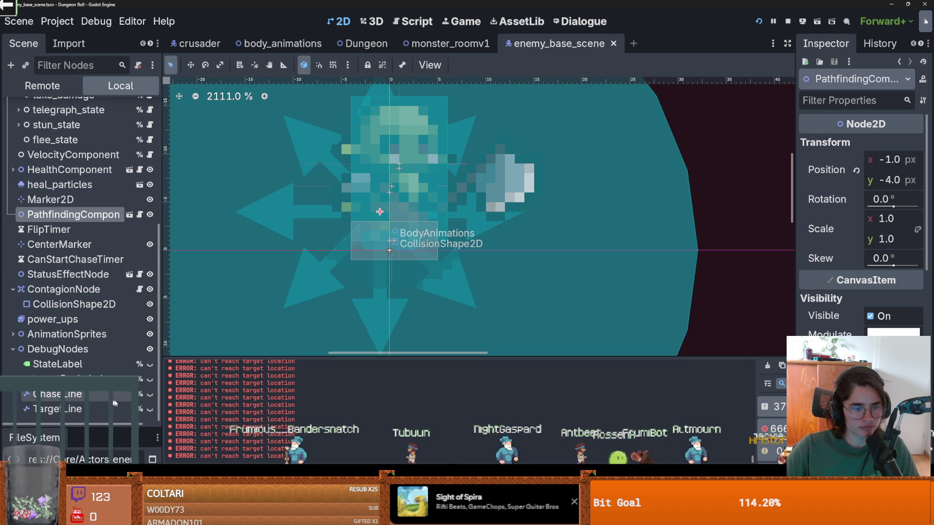
click(150, 365)
click(149, 379)
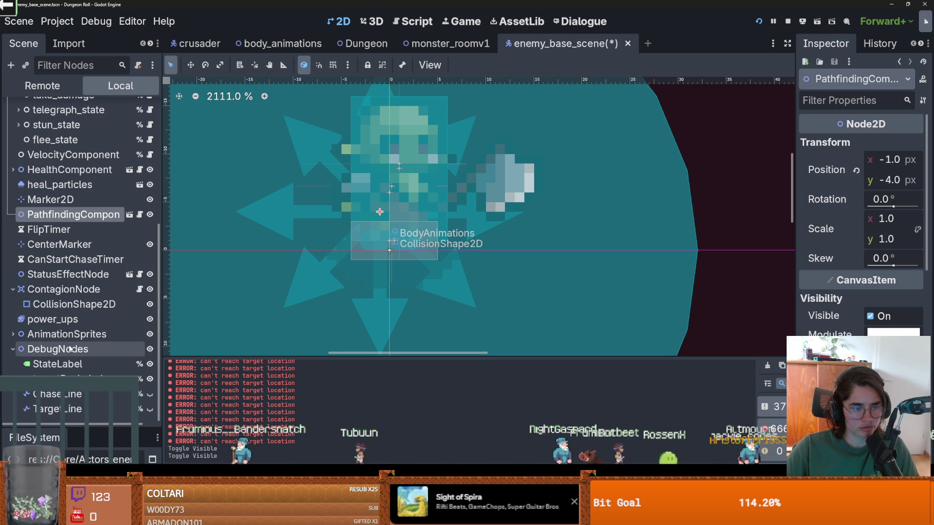
click(150, 394)
click(150, 408)
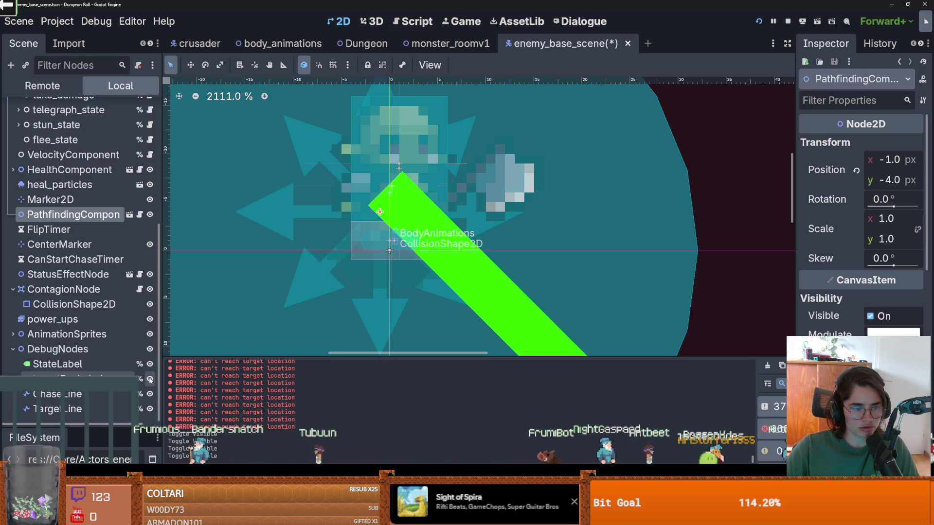
click(150, 365)
scroll(100, 356, up, 5)
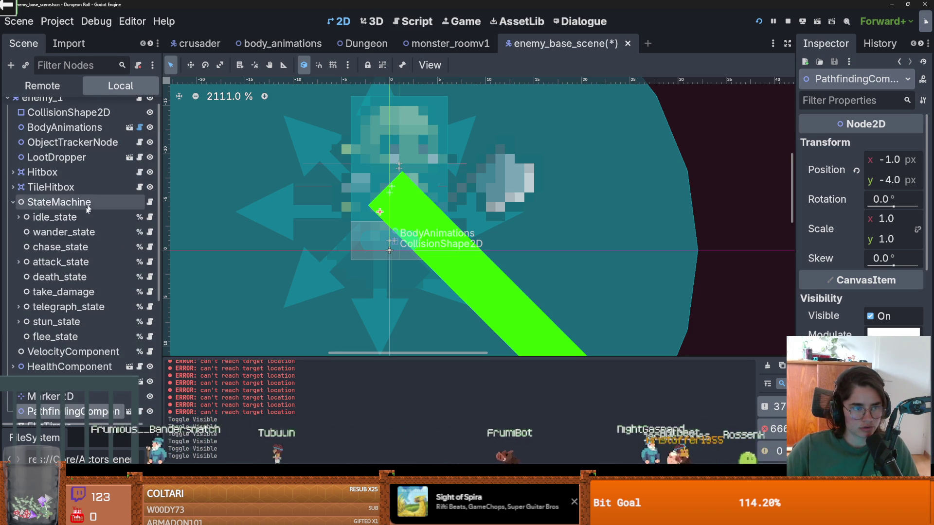
click(73, 253)
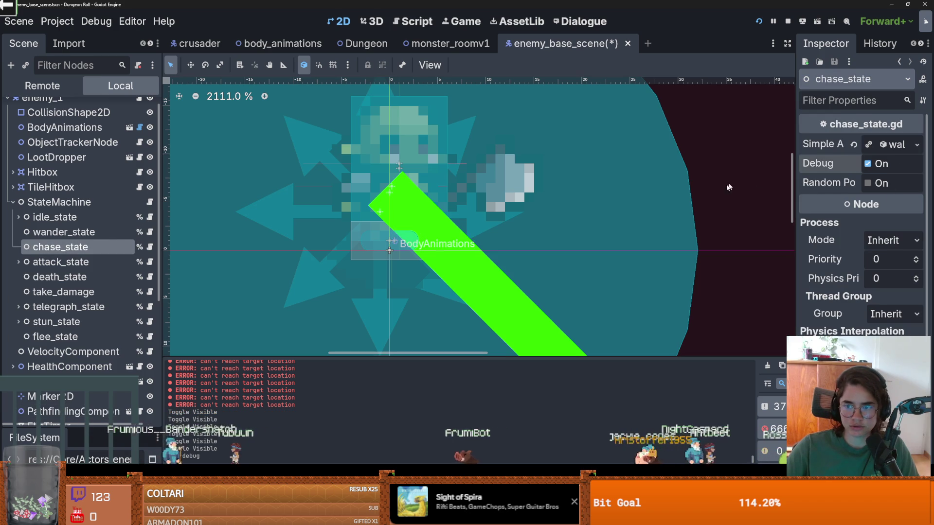
key(alt+Tab)
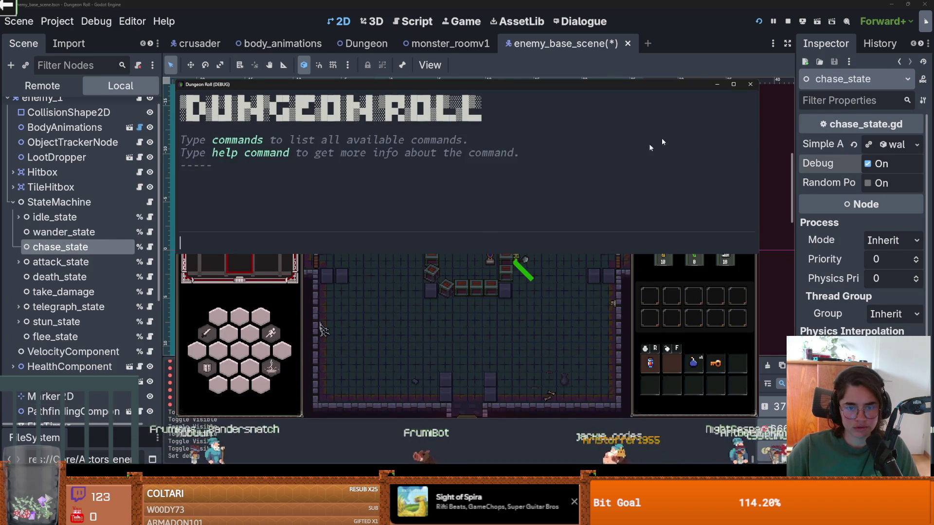
Close the game console, watch the enemies' green chase lines, then reopen the console.
key(grave)
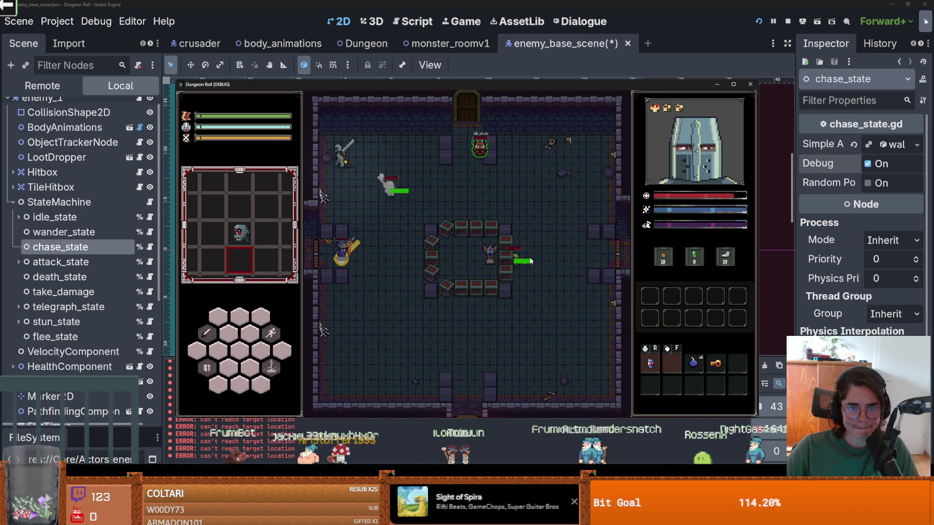
key(grave)
Run the 'commands' console command, scroll through the list, and close the console.
text(comannd)
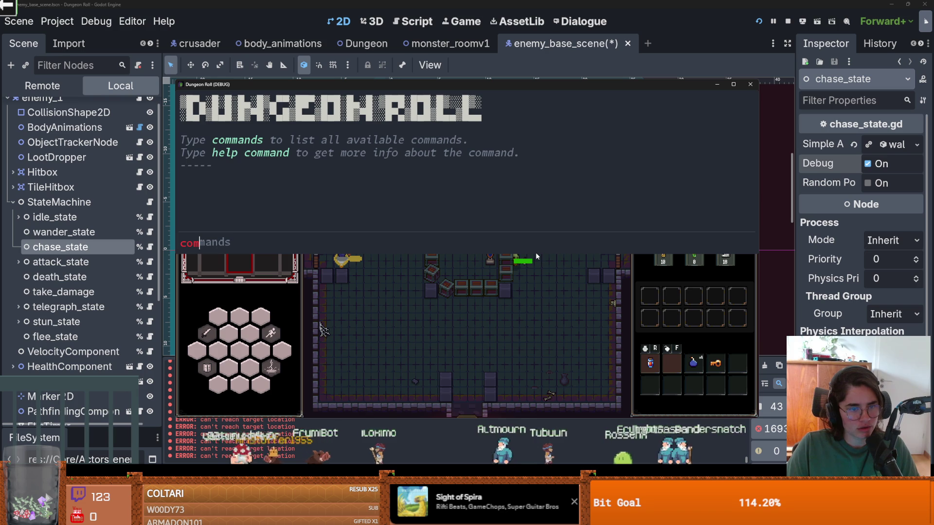
key(Tab)
key(Return)
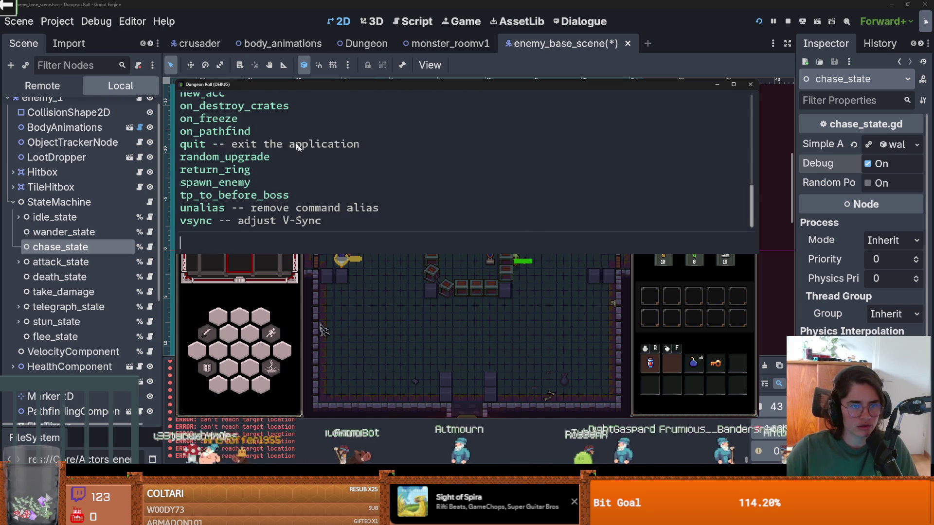
scroll(279, 177, up, 2)
scroll(279, 176, up, 5)
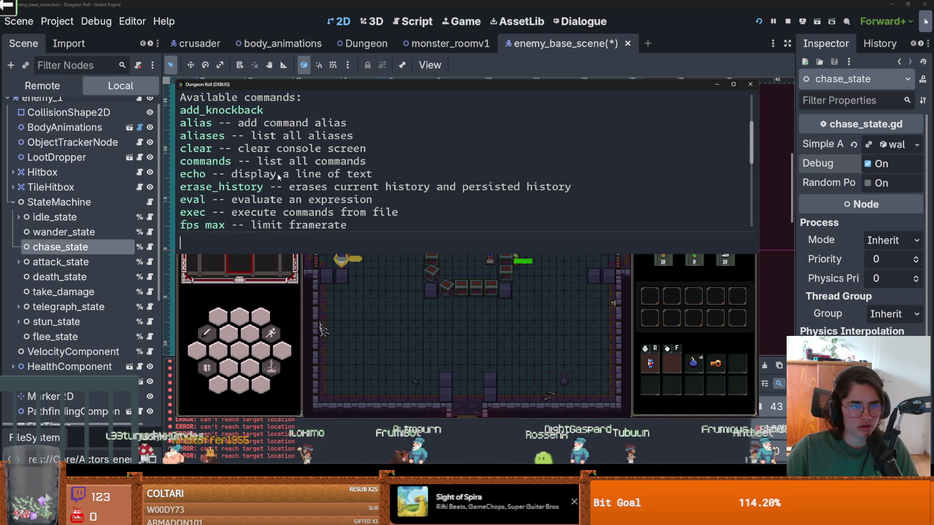
scroll(279, 176, down, 2)
scroll(279, 177, down, 2)
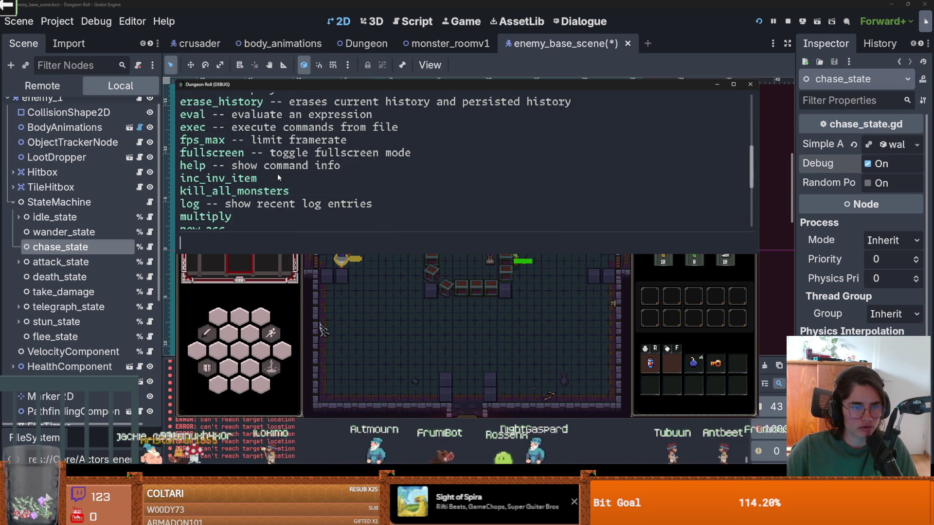
scroll(216, 183, down, 3)
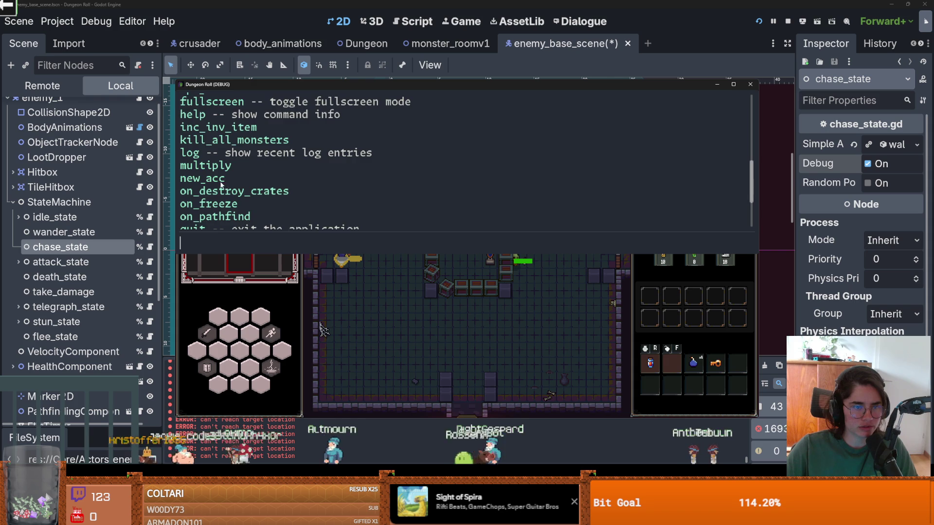
scroll(225, 184, down, 1)
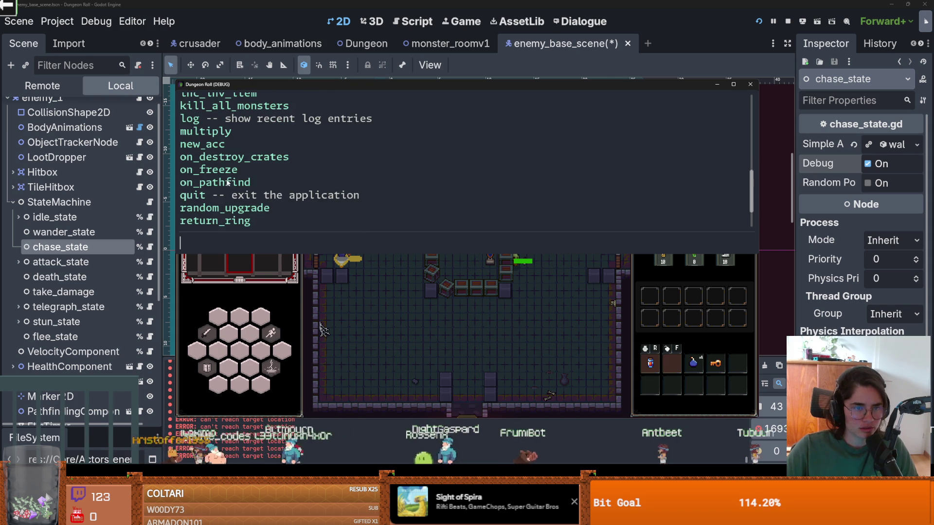
scroll(229, 182, down, 1)
scroll(266, 192, down, 1)
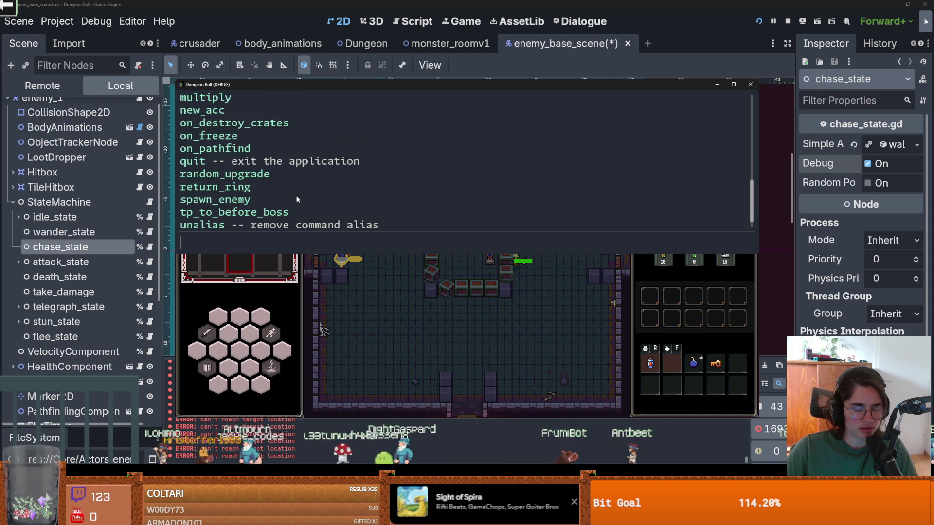
scroll(285, 198, down, 1)
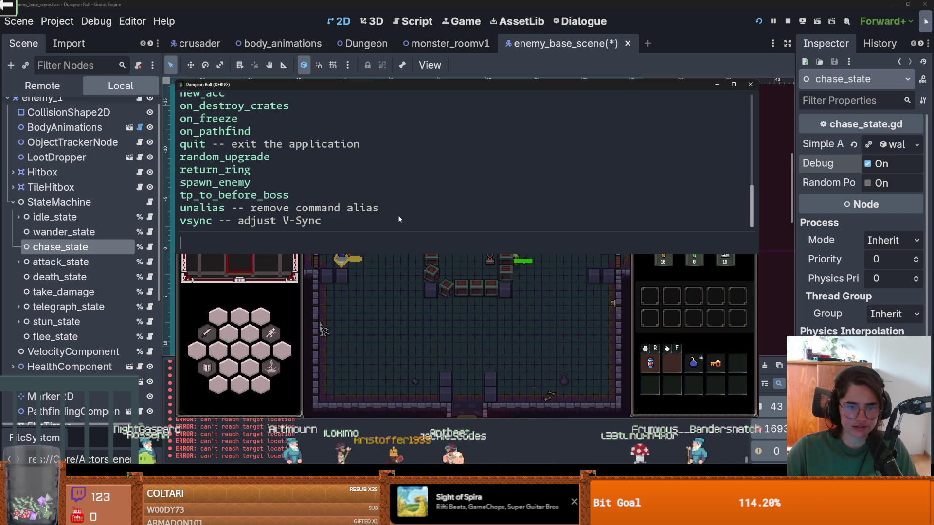
key(grave)
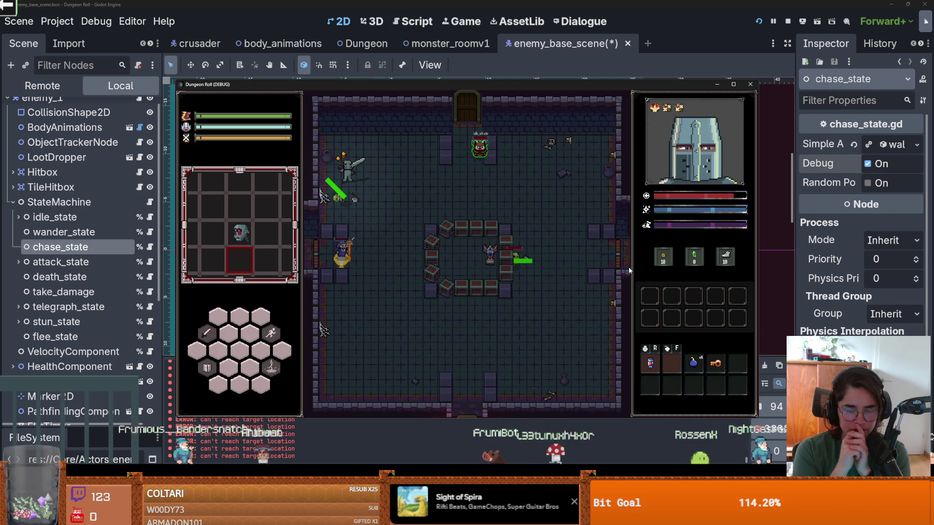
Stop the game and turn off chase_state's Debug option.
click(750, 84)
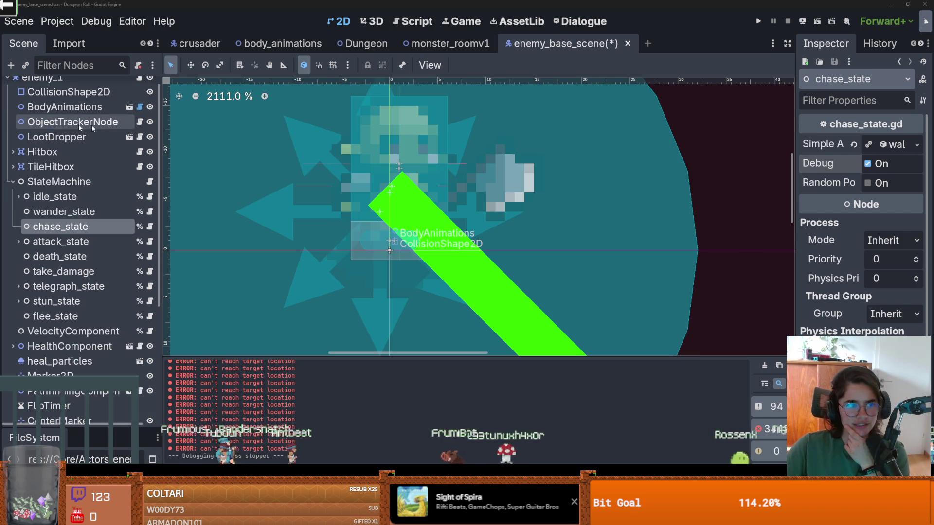
click(13, 182)
scroll(29, 185, down, 2)
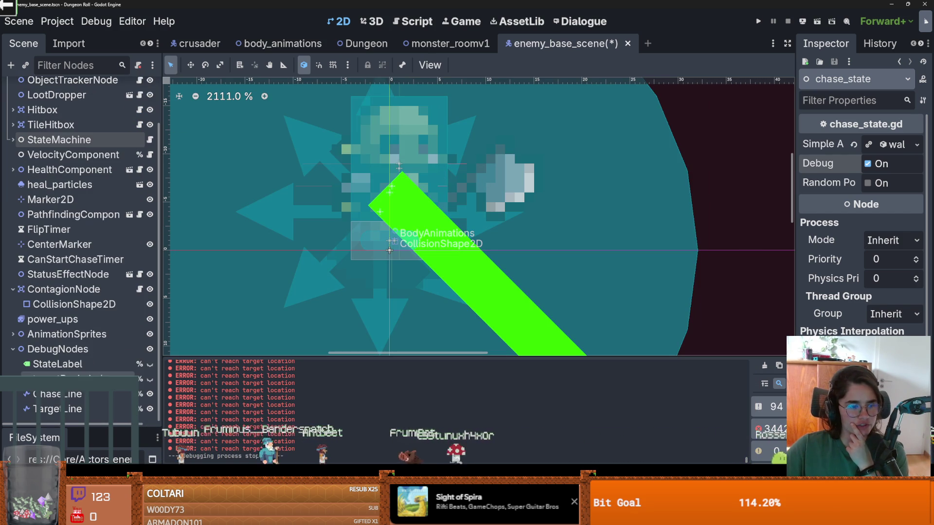
scroll(63, 194, up, 2)
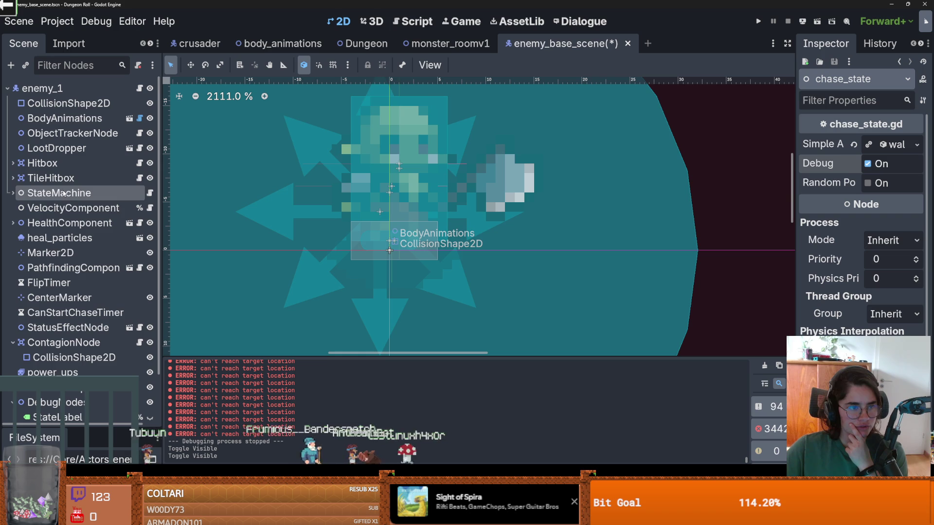
click(13, 193)
click(868, 164)
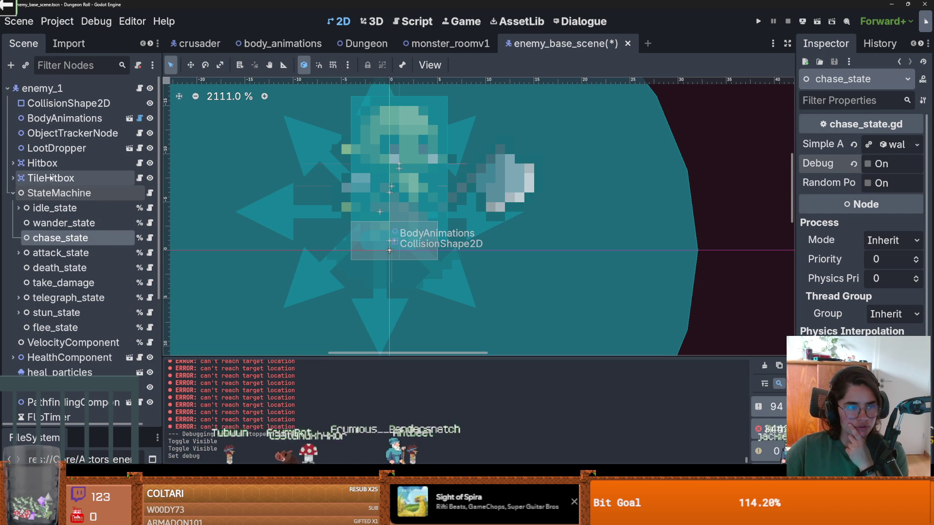
Check enemy_1's named collision layers and mask, then save enemy_base_scene.
click(47, 88)
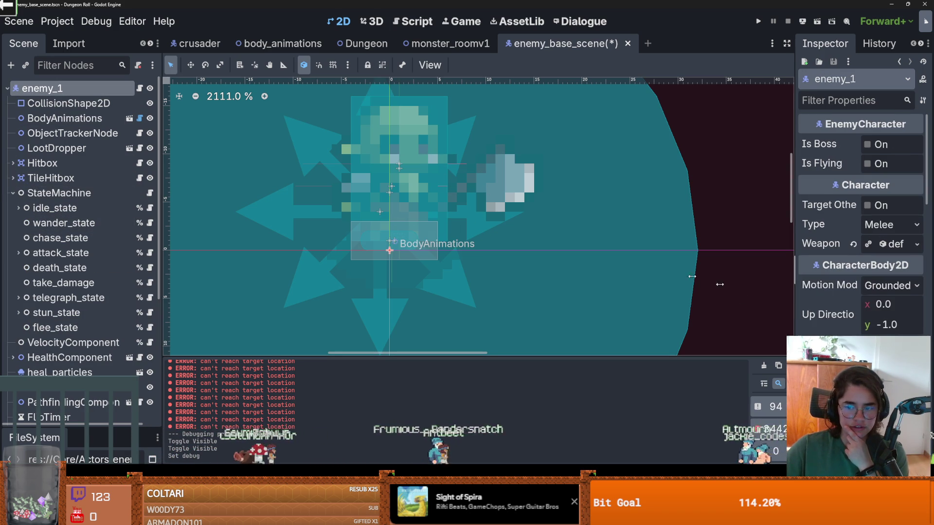
drag(760, 296, 577, 296)
scroll(694, 296, down, 10)
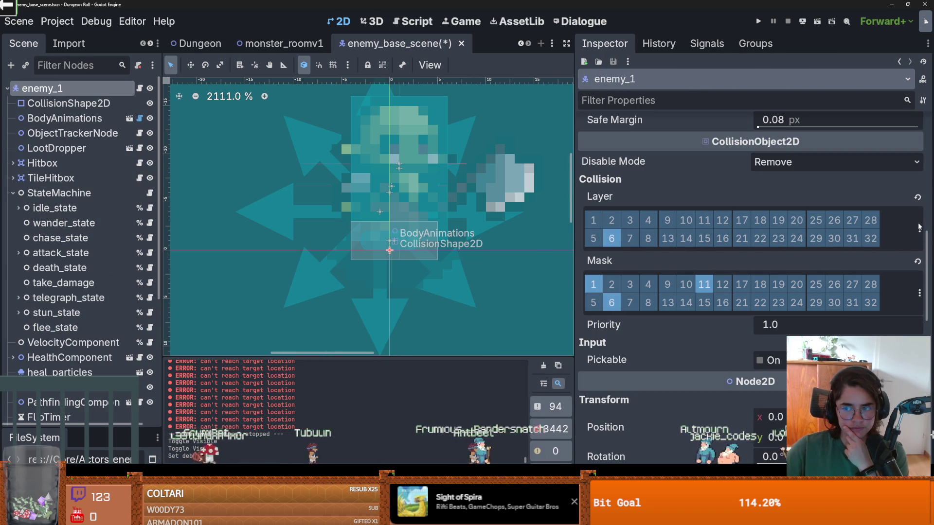
click(920, 227)
key(Escape)
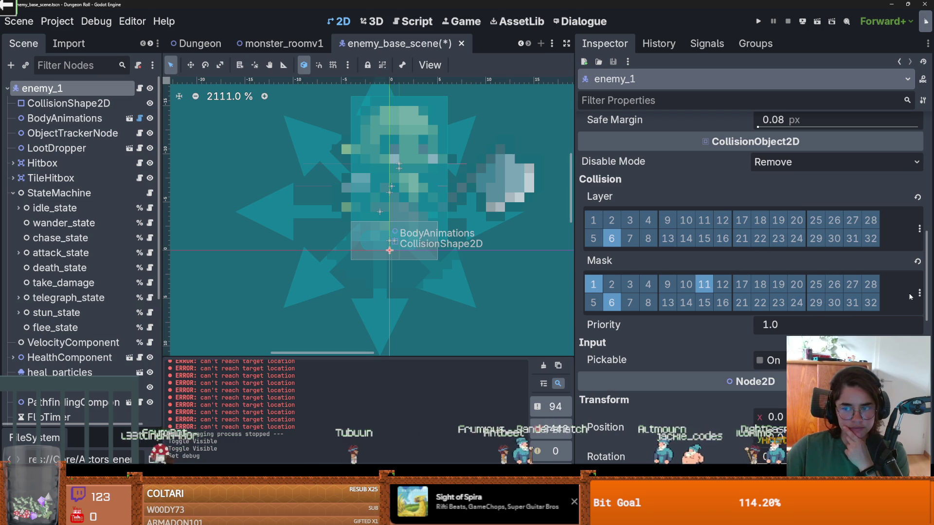
click(919, 293)
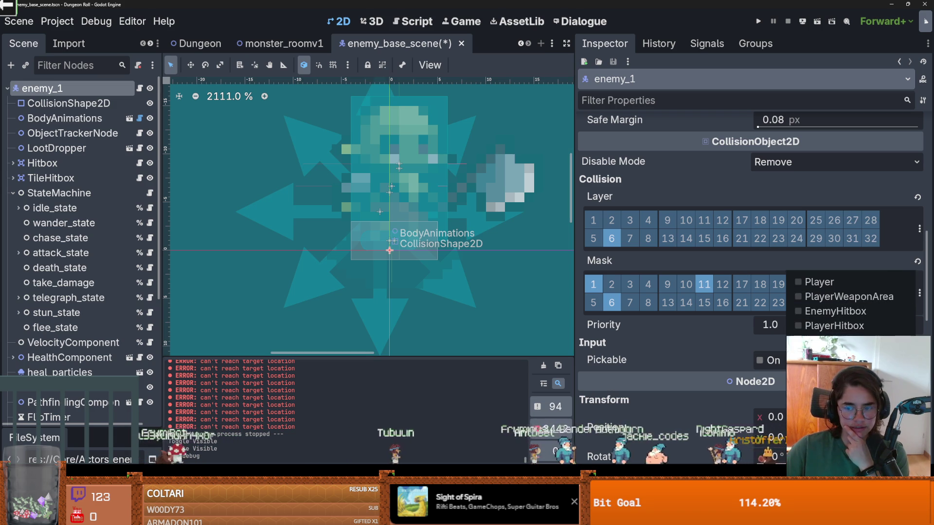
click(551, 181)
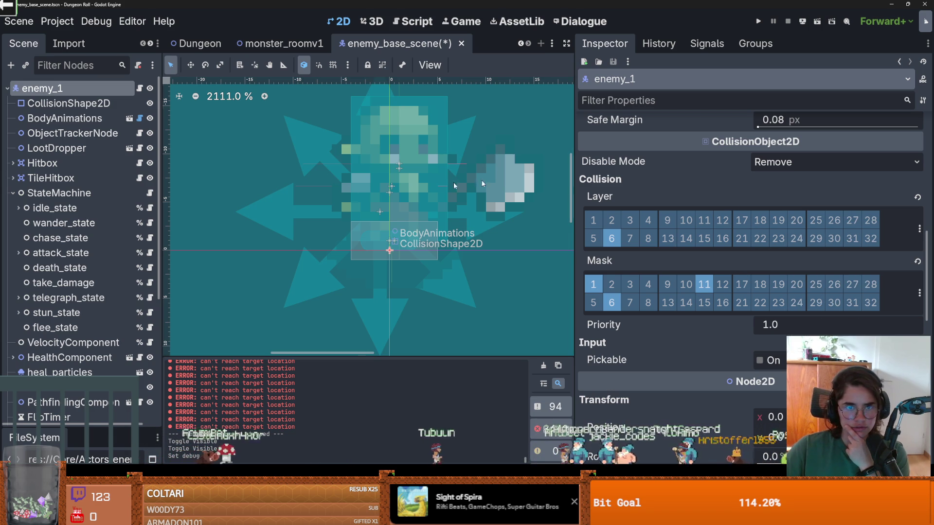
key(ctrl+s)
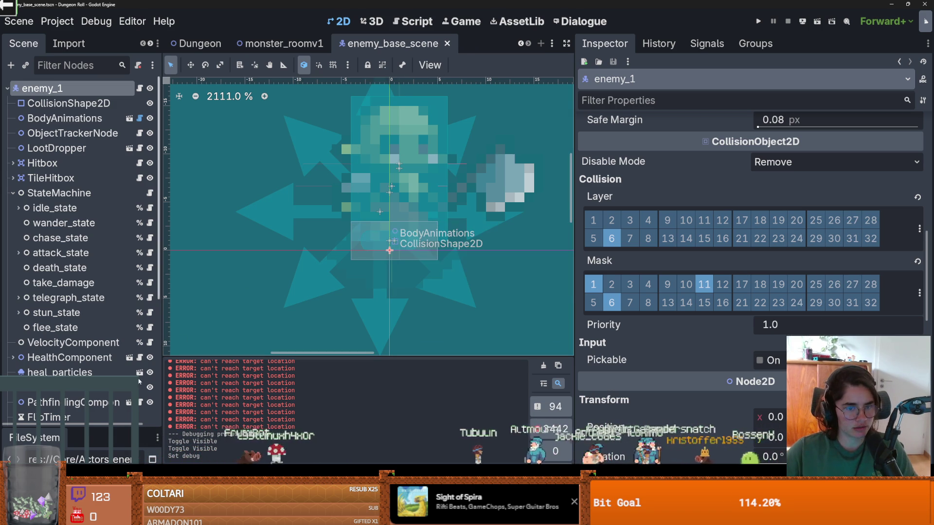
Open crate.tscn, check its collision mask (layers 3 and 6), and save it.
drag(87, 428, 87, 255)
click(77, 313)
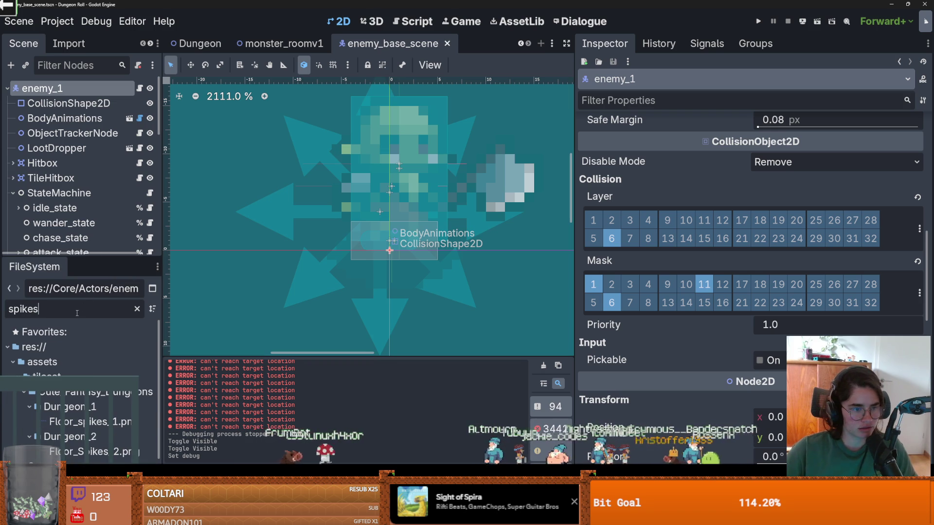
text(crate)
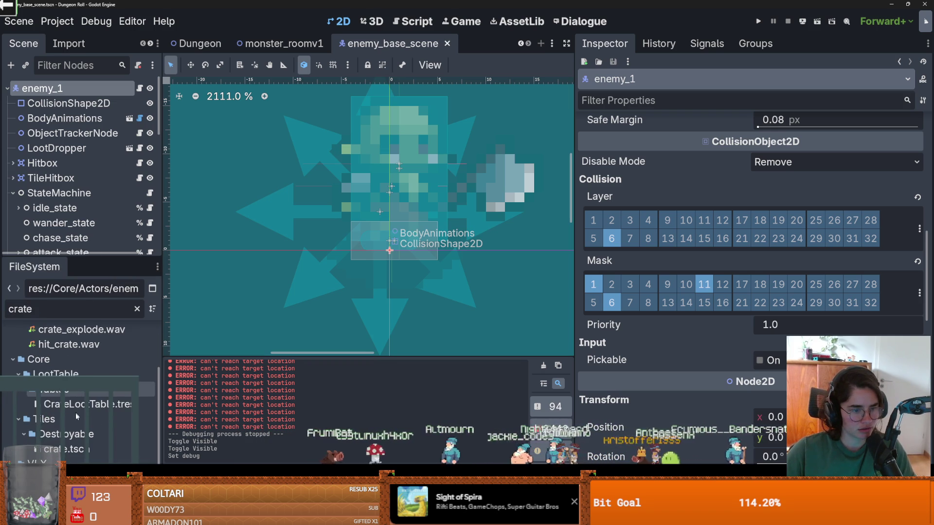
double_click(74, 448)
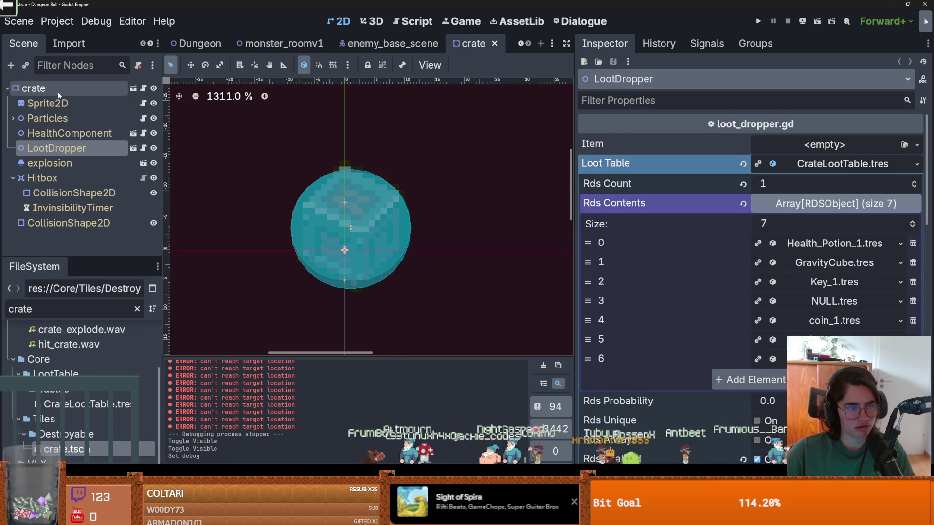
scroll(673, 281, down, 5)
click(919, 310)
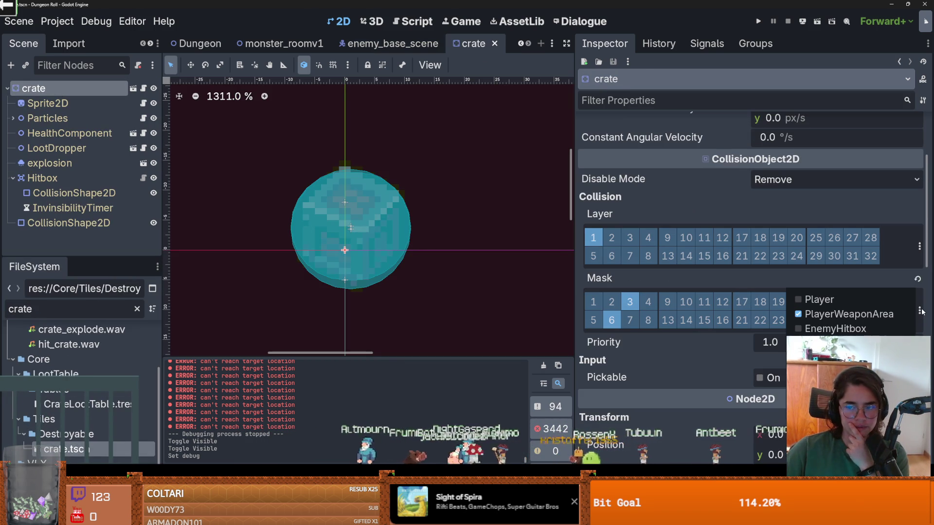
click(921, 311)
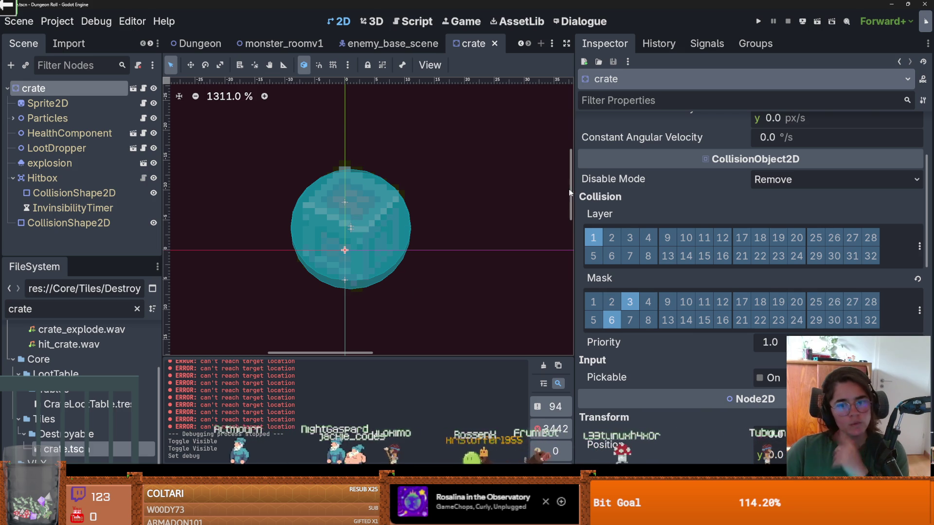
drag(576, 205, 697, 205)
key(ctrl+s)
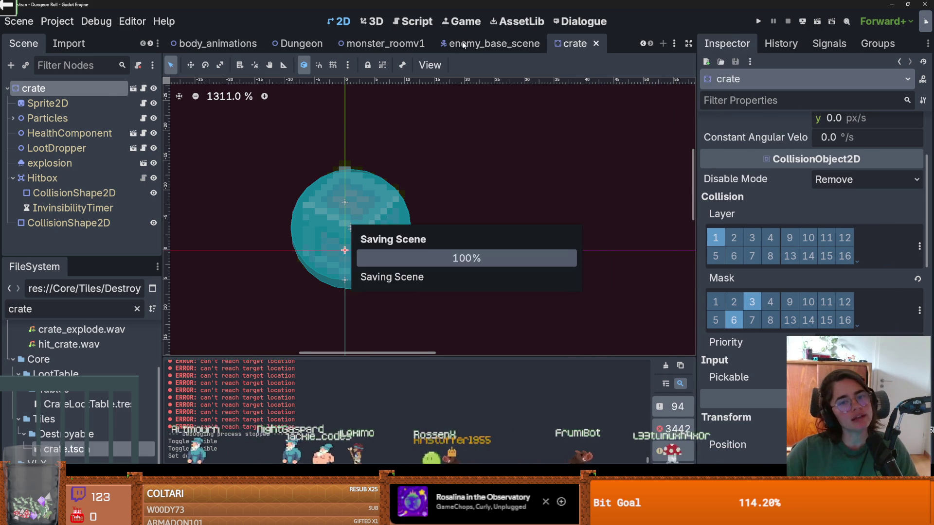
Return to enemy_base_scene and select chase_state in the scene tree.
click(490, 43)
scroll(93, 183, down, 3)
click(61, 156)
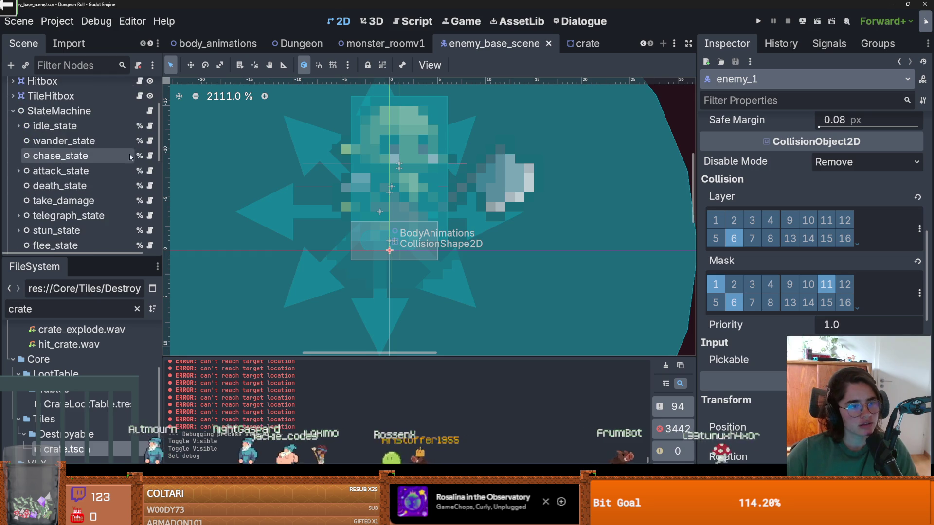
click(149, 155)
click(482, 160)
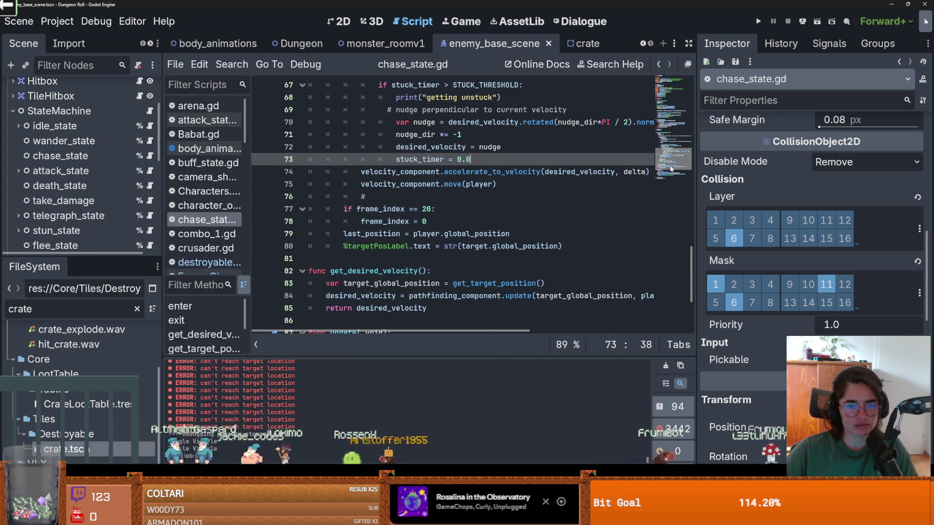
drag(700, 167, 791, 168)
scroll(470, 203, up, 1)
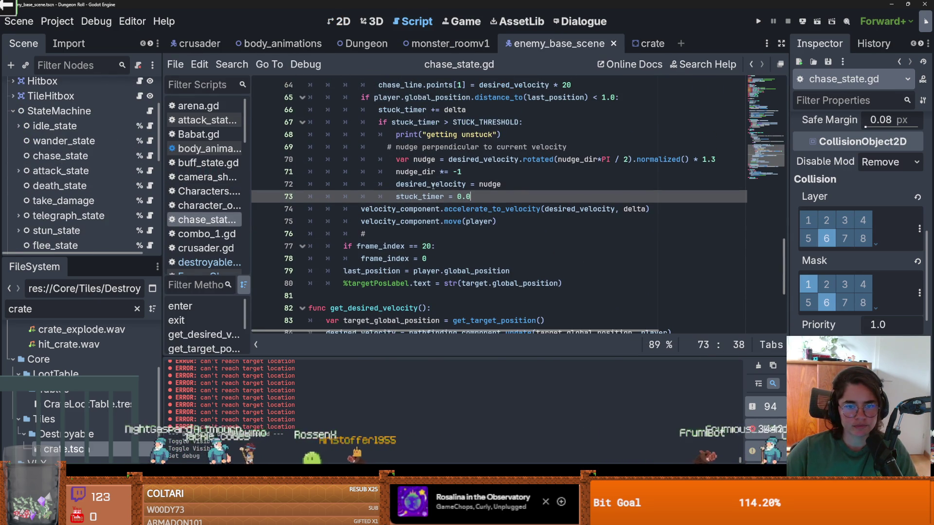
double_click(431, 183)
scroll(476, 211, up, 1)
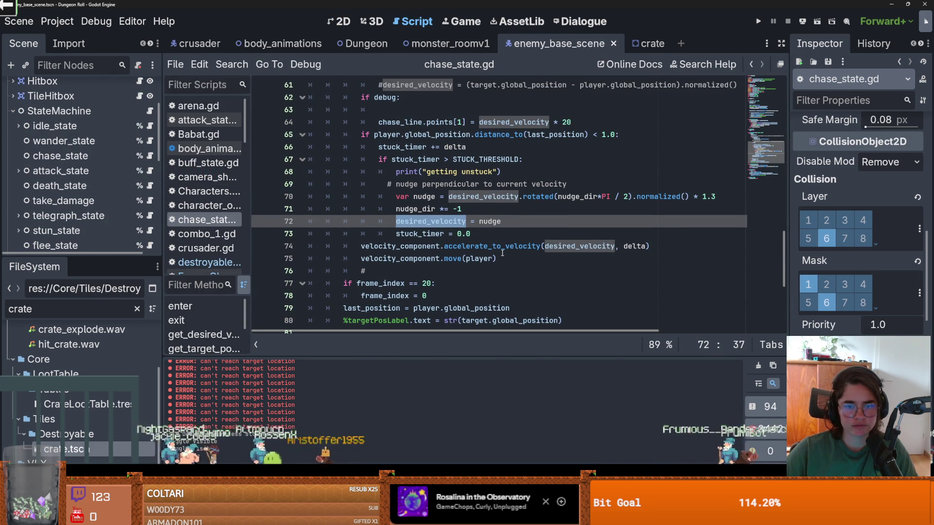
click(503, 253)
double_click(423, 196)
scroll(438, 209, up, 1)
scroll(454, 222, down, 1)
scroll(472, 239, up, 1)
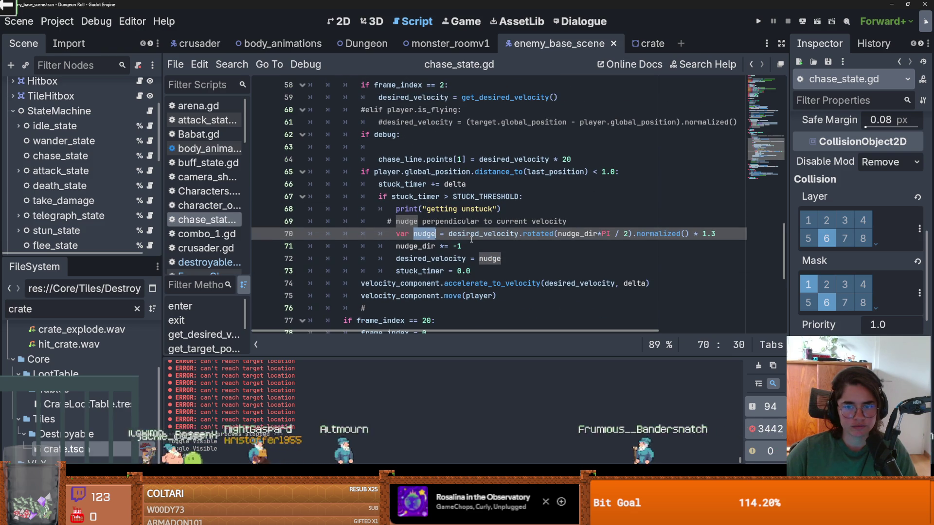
scroll(472, 239, up, 2)
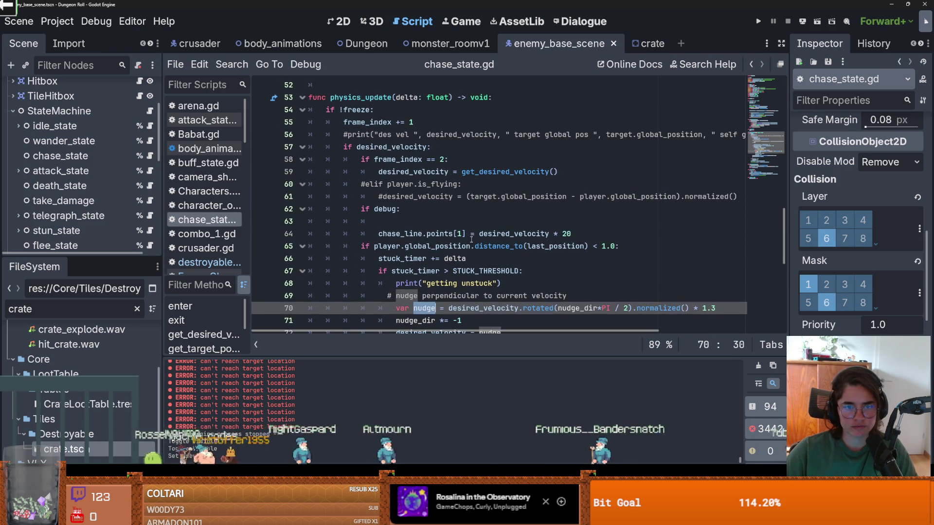
scroll(466, 223, down, 2)
click(440, 234)
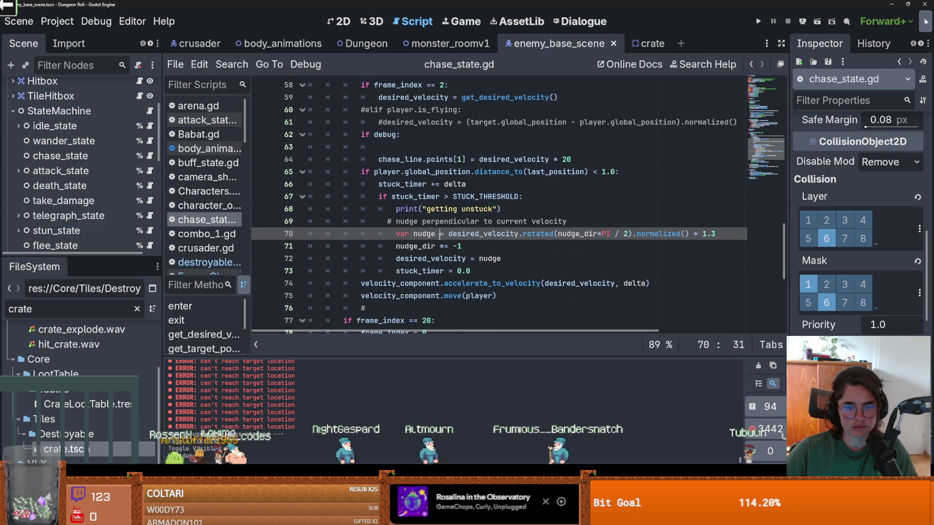
drag(436, 234, 397, 237)
key(ctrl+c)
scroll(443, 230, up, 2)
Declare 'var nudge = null' at the top of physics_update and drop 'var' from the later nudge assignment.
click(516, 97)
key(Return)
key(ctrl+v)
text(= nul)
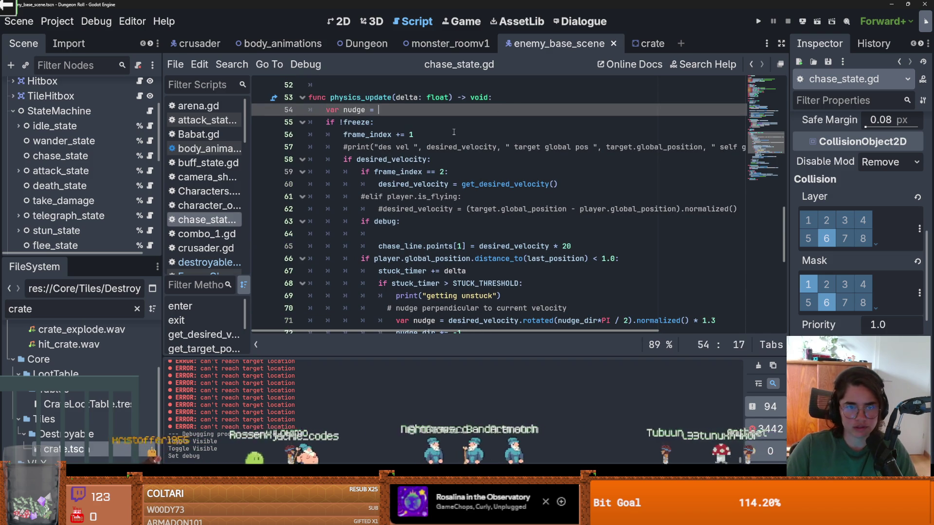
scroll(416, 237, down, 3)
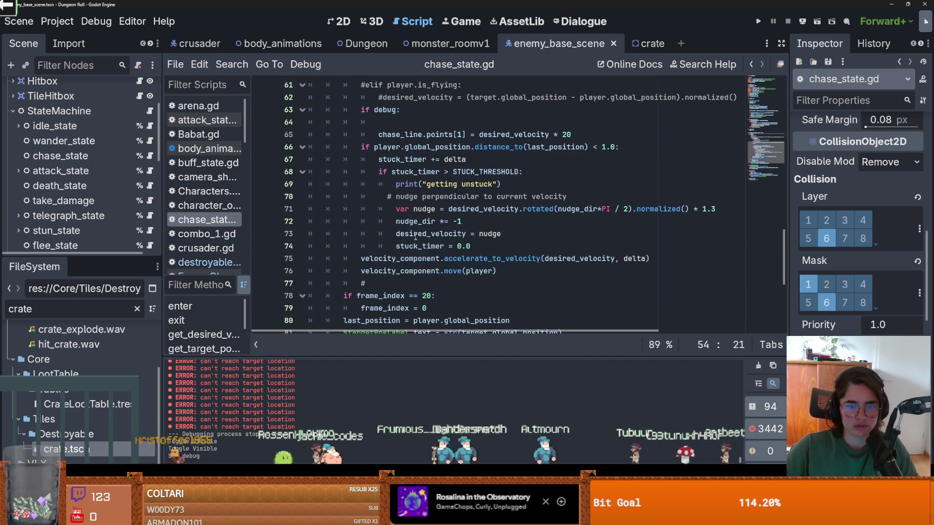
click(413, 210)
key(BackSpace)
key(BackSpace)
key(BackSpace)
scroll(487, 219, down, 1)
Add an 'if nudge != null:' check with a 'pass' body after accelerate_to_velocity, then save the script.
click(516, 234)
key(Return)
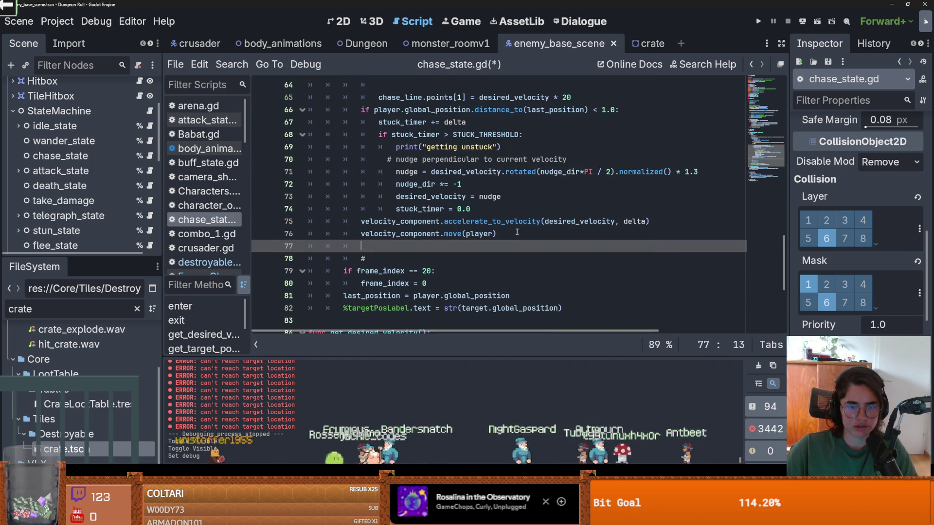
click(654, 222)
key(Return)
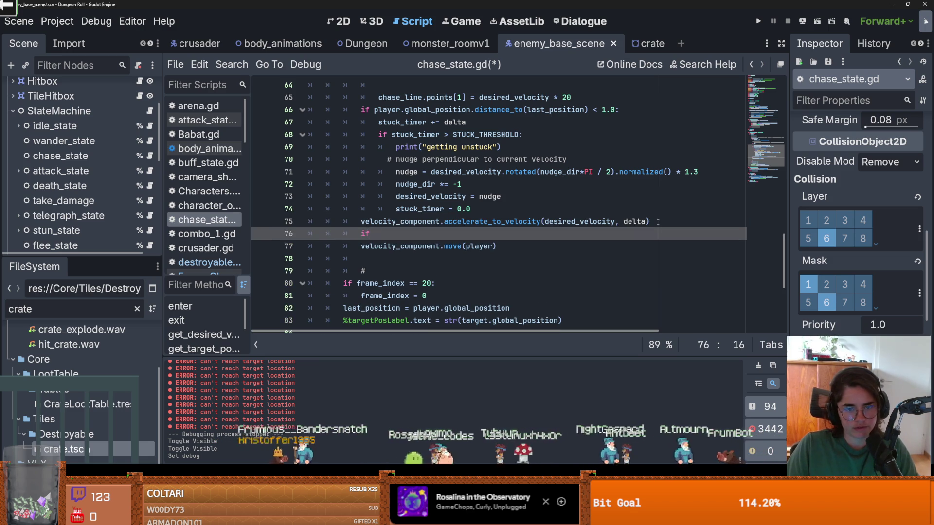
text(e)
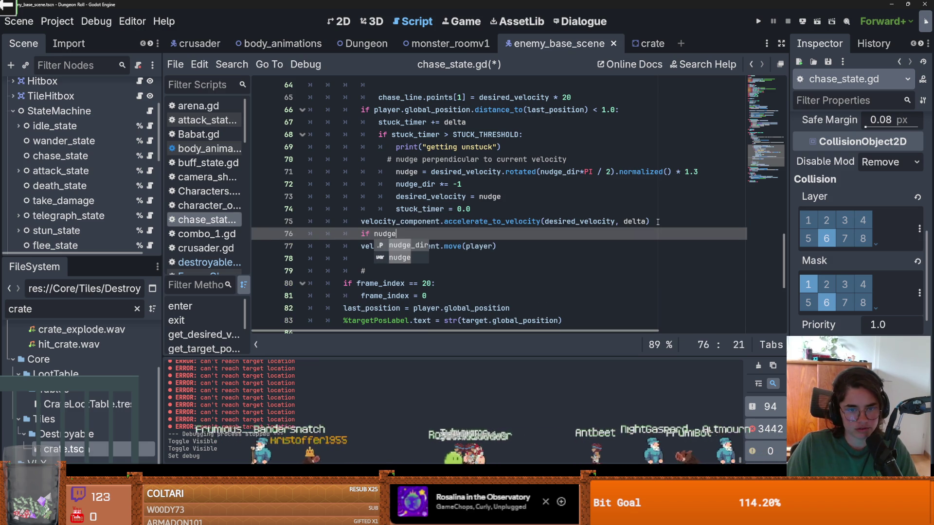
key(Escape)
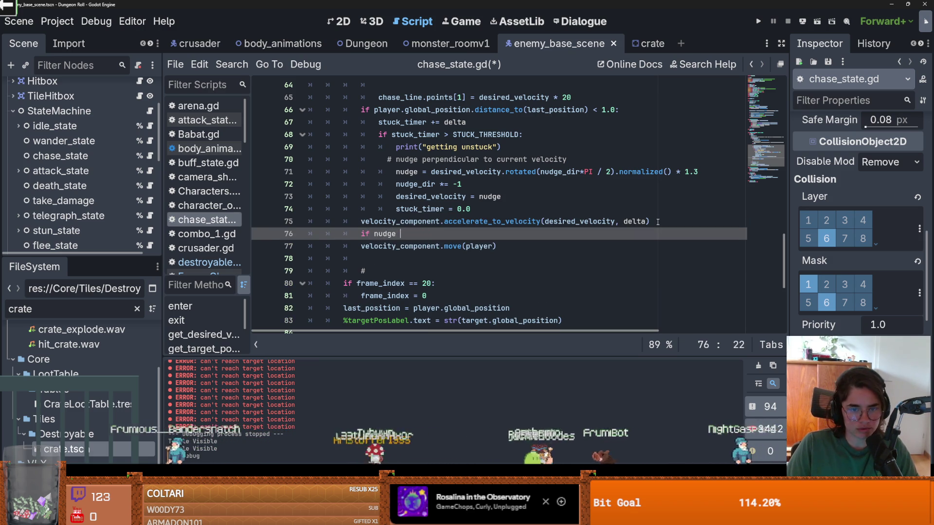
text(null:)
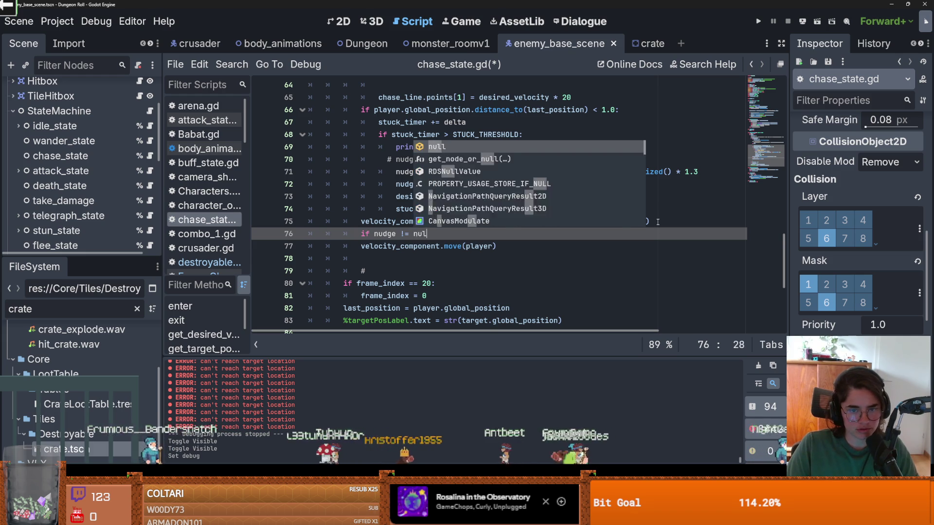
key(Return)
text(pass)
key(ctrl+s)
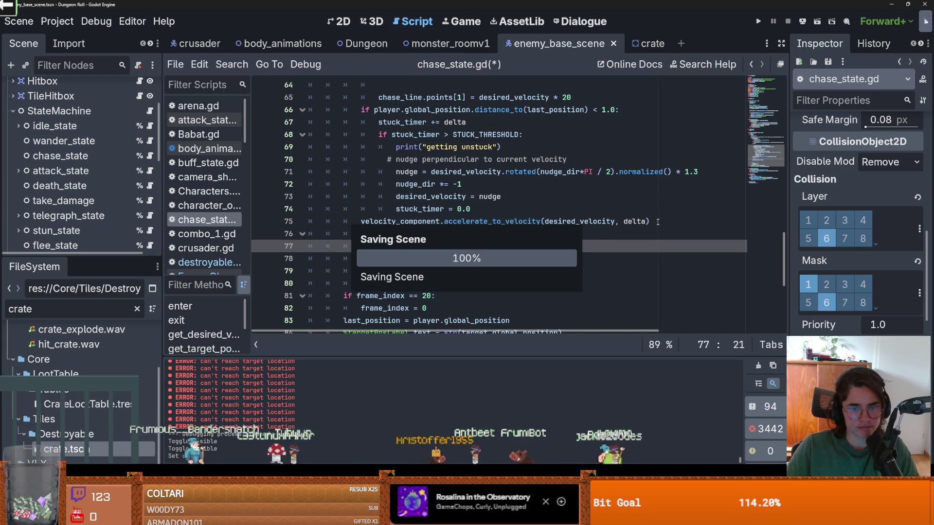
Select the pass placeholder on line 77, then select the enemy's CollisionShape2D node.
click(443, 221)
drag(379, 247, 414, 248)
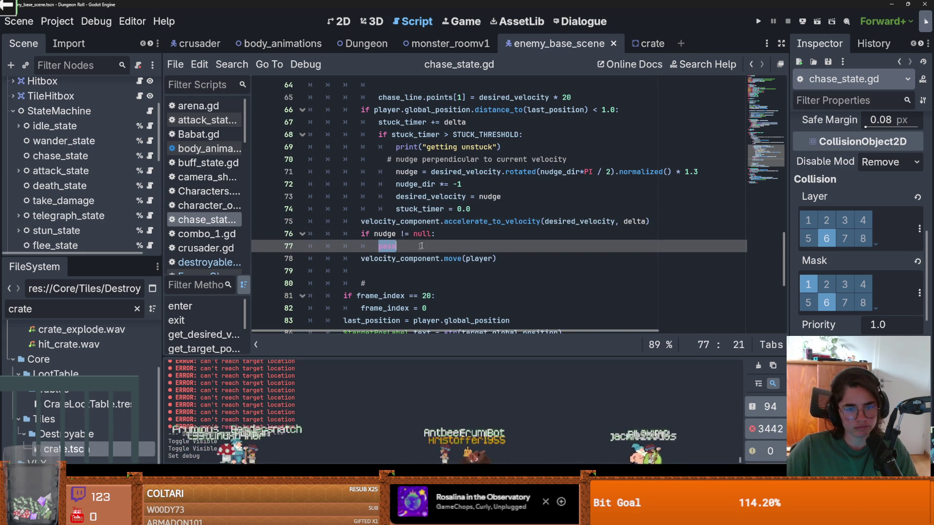
scroll(73, 171, up, 5)
click(68, 103)
scroll(353, 178, down, 1)
scroll(374, 239, up, 3)
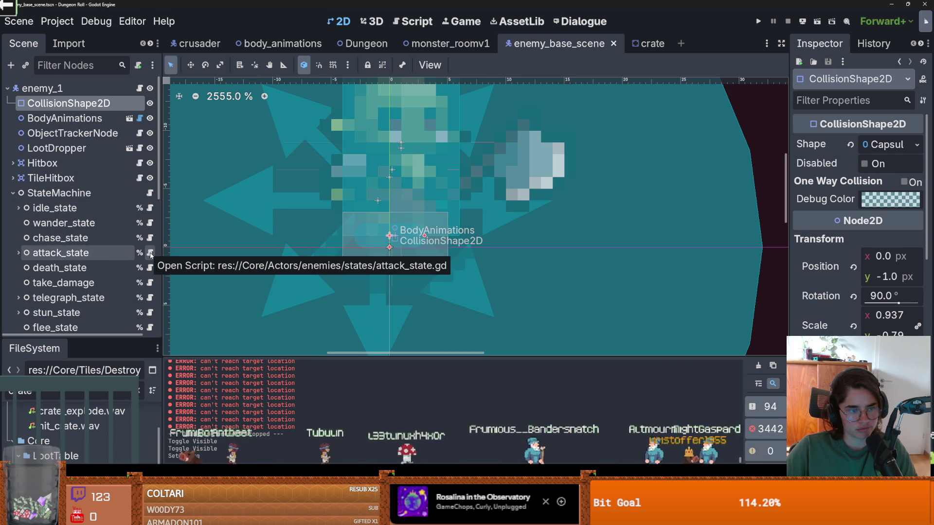
click(150, 238)
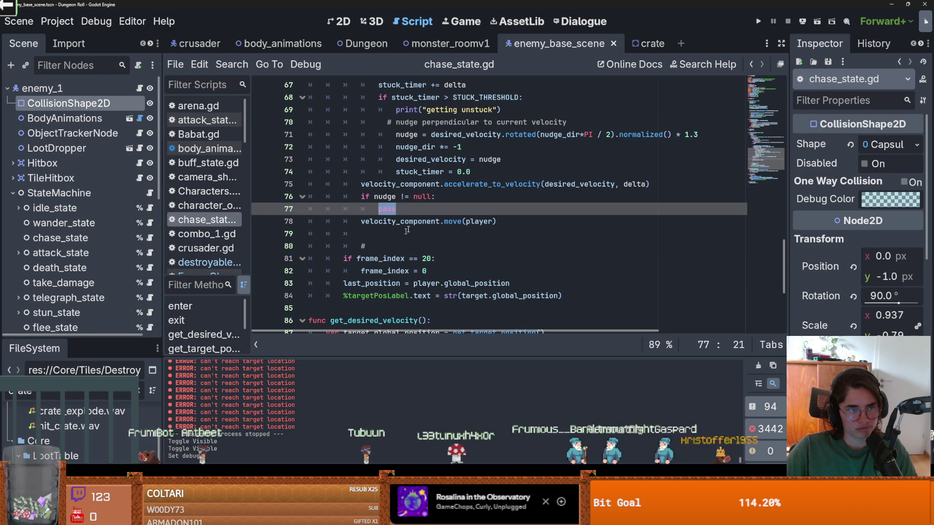
scroll(392, 210, up, 20)
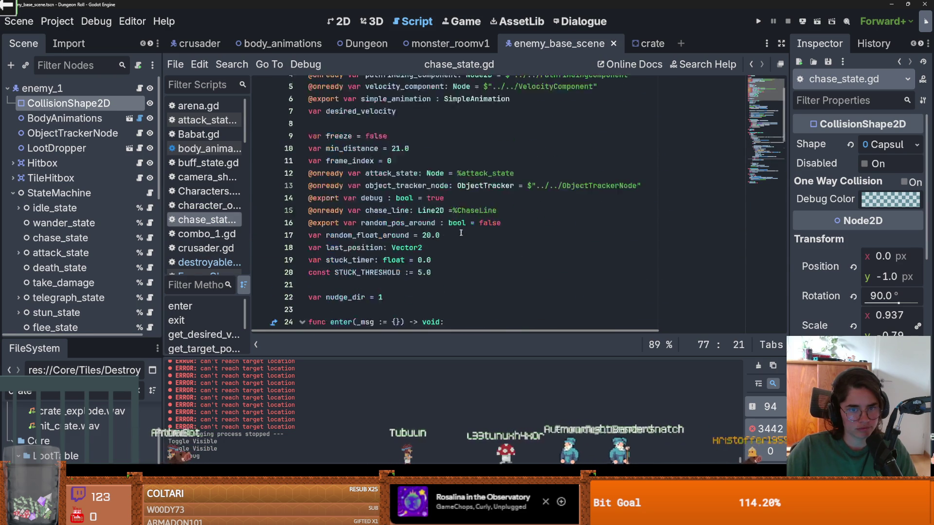
mouse_move(64, 103)
mouse_down()
mouse_move(292, 160)
mouse_move(386, 172)
mouse_up()
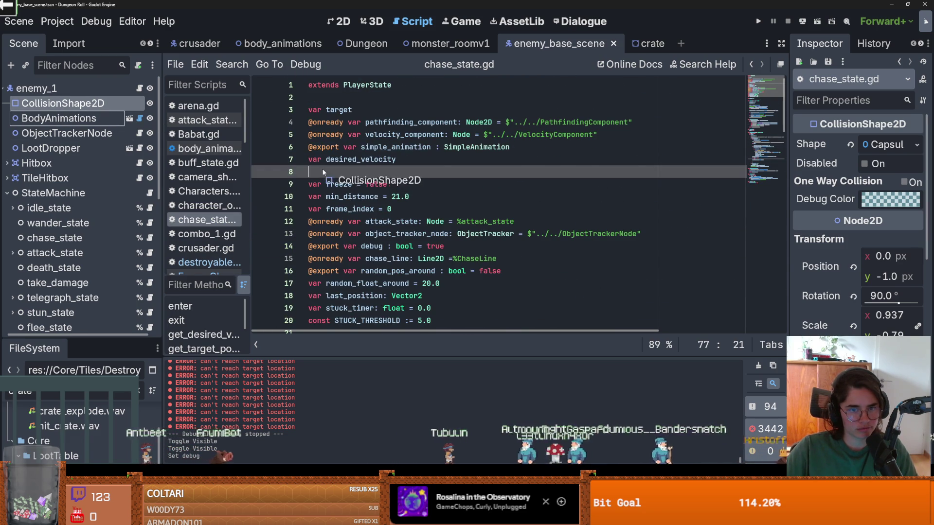
double_click(386, 171)
scroll(438, 227, down, 15)
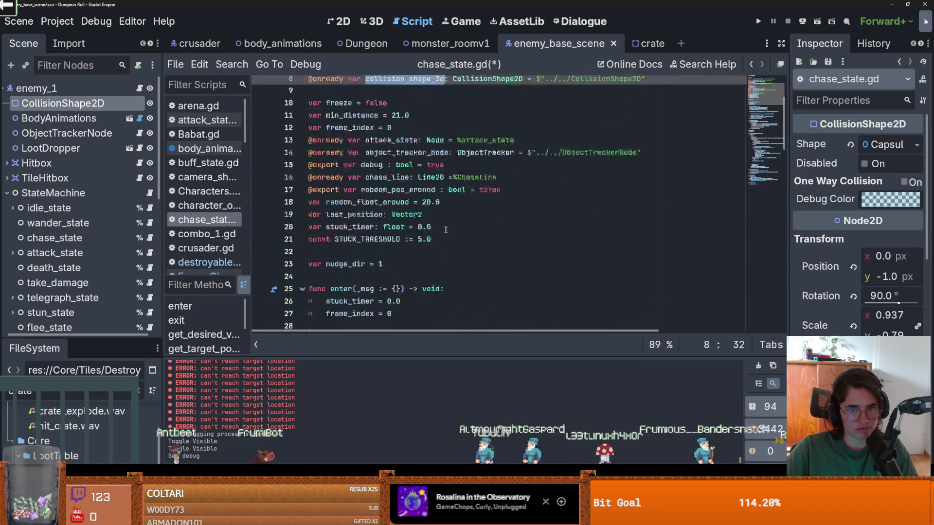
scroll(421, 277, down, 3)
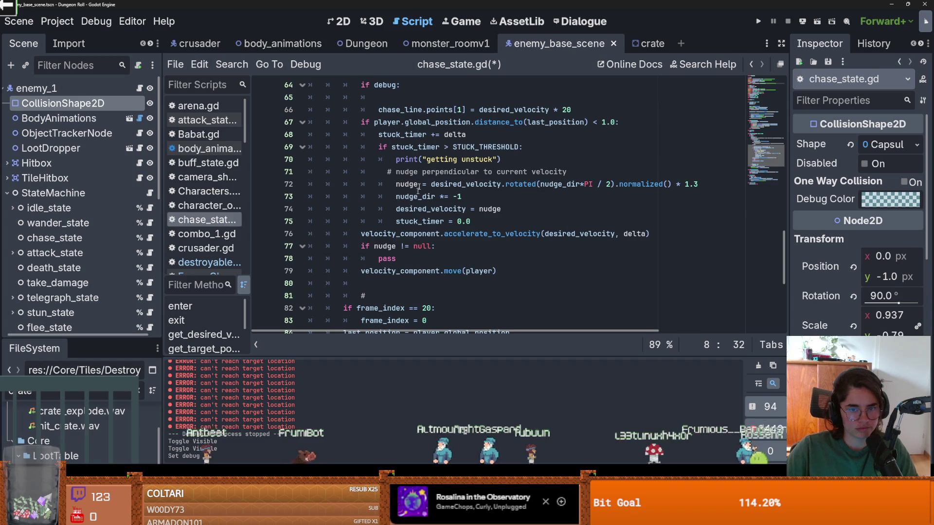
double_click(416, 258)
key(ctrl+v)
text(.di)
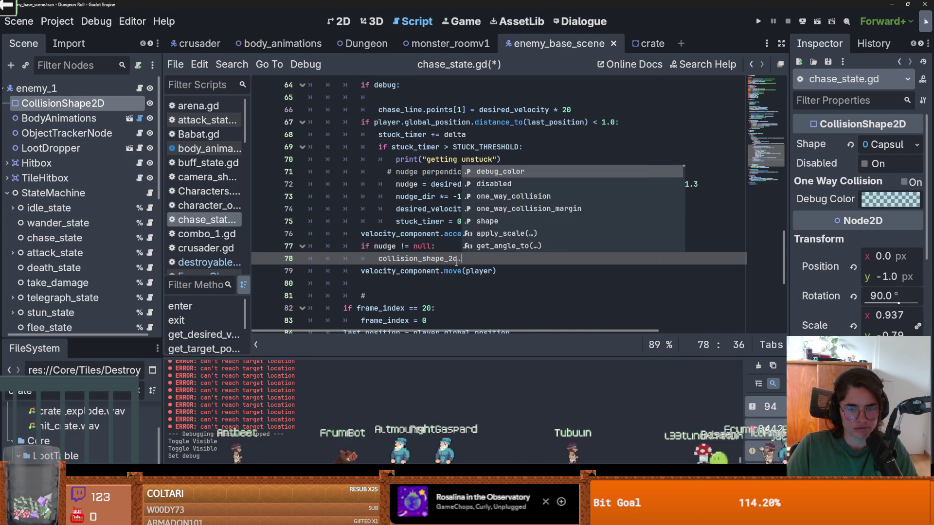
key(Return)
text(= true)
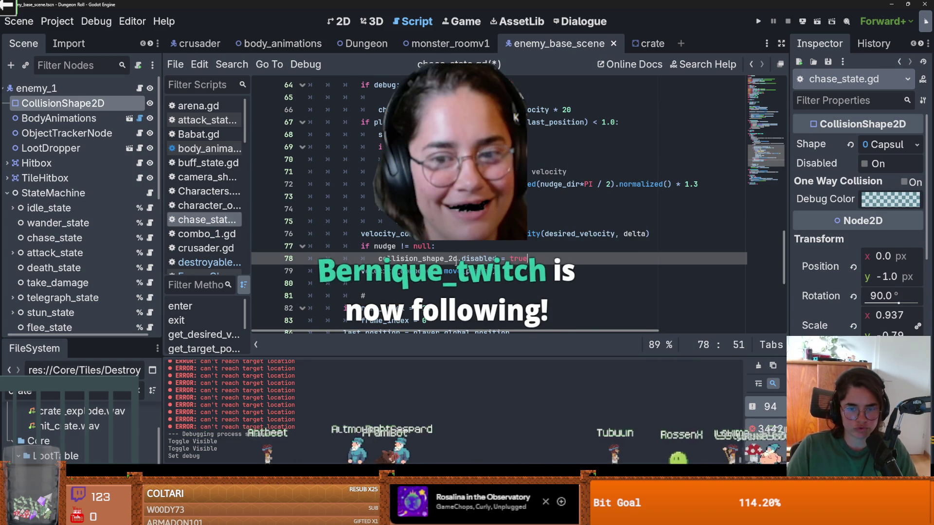
Write func bring_back_collision_shape() that sets collision_shape_2d.disabled = false.
scroll(390, 219, down, 5)
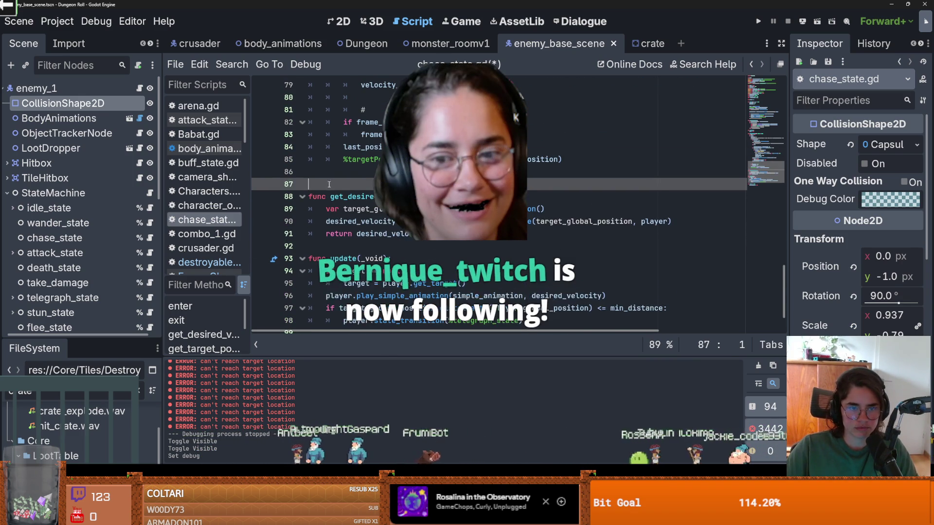
click(323, 195)
click(324, 185)
text(func )
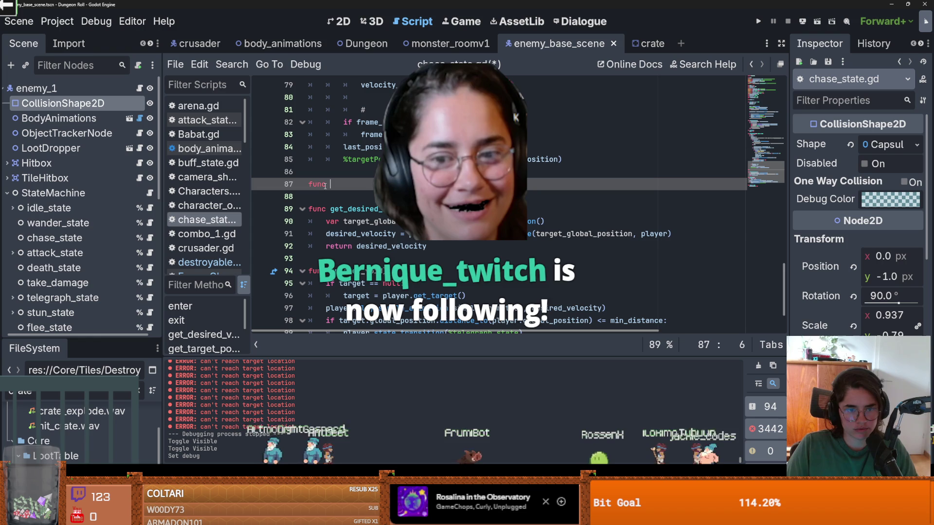
text(bring_)
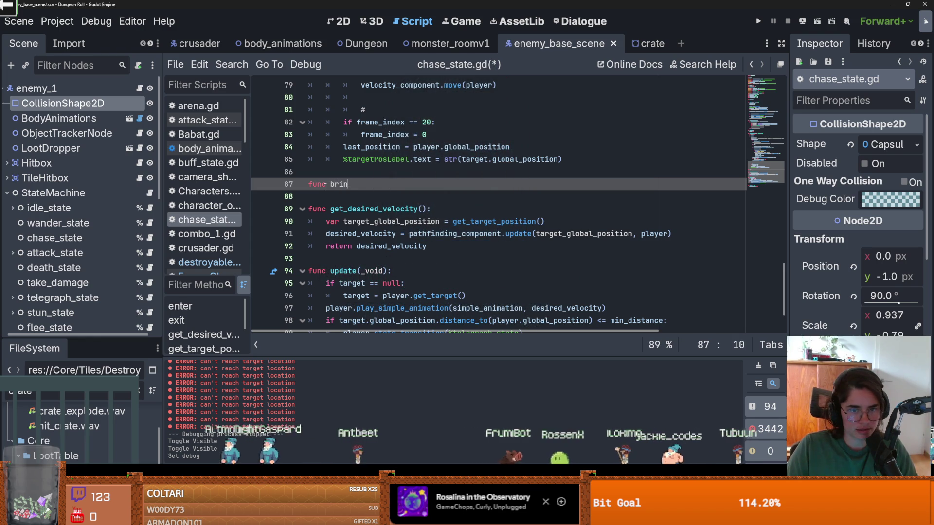
text(back_collisid)
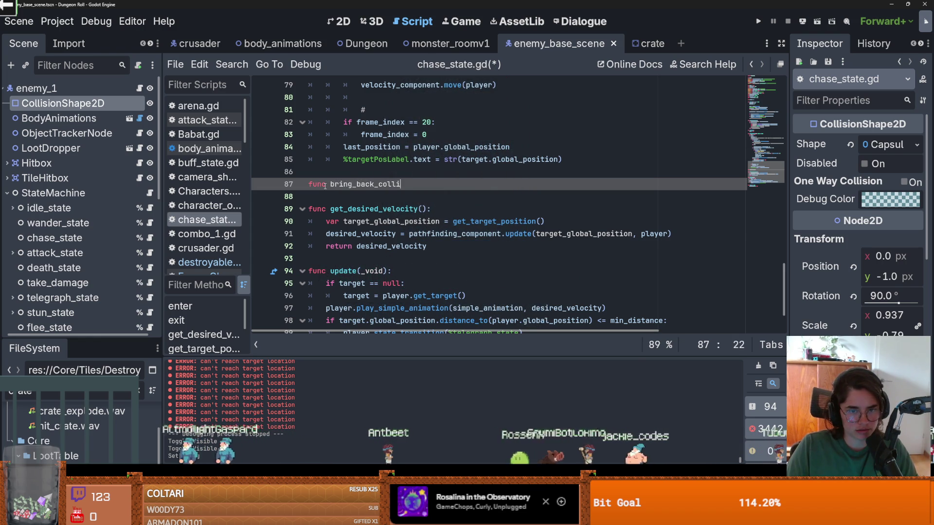
key(BackSpace)
text(on)
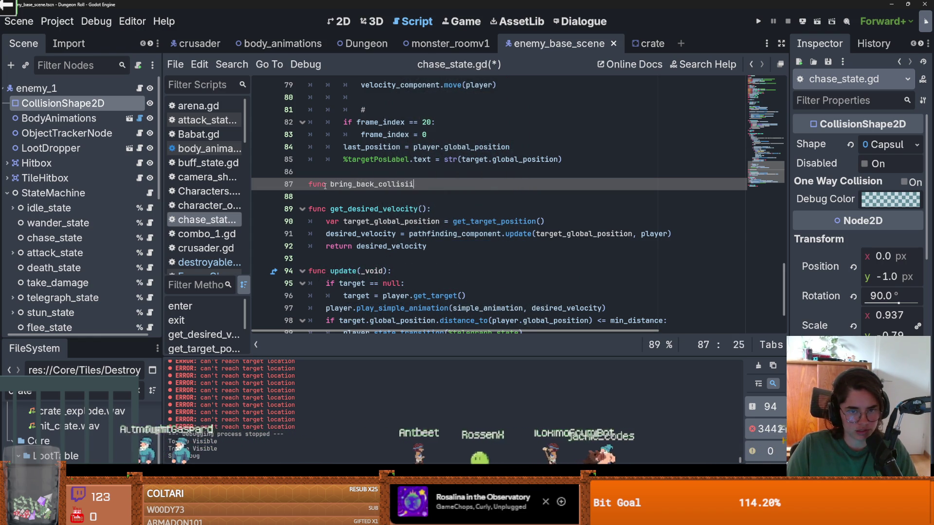
text(_shape)
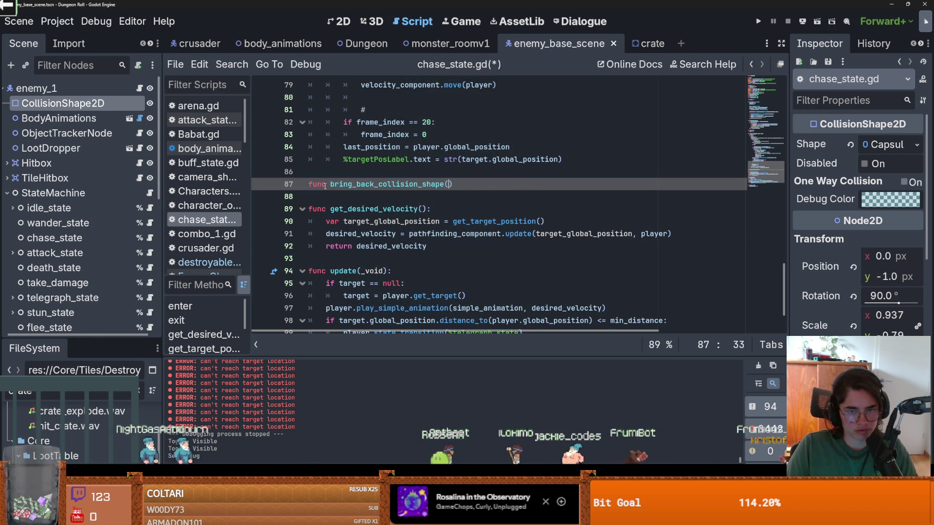
text(():)
key(Return)
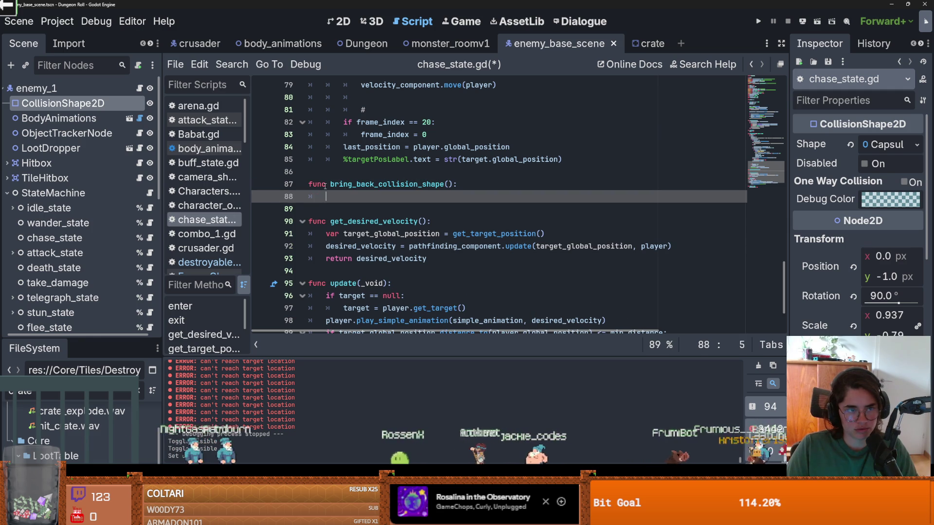
text(llision_shape_2d.disabled =)
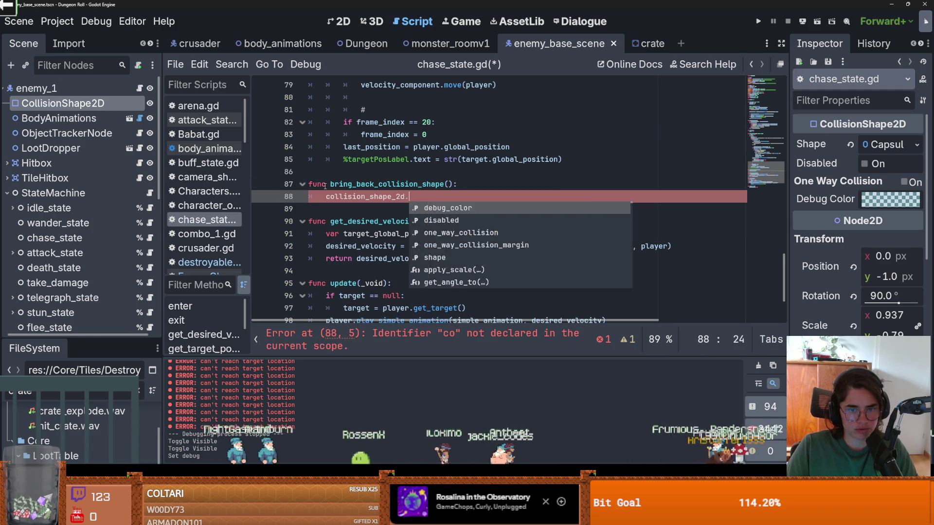
key(BackSpace)
key(BackSpace)
key(BackSpace)
text(false)
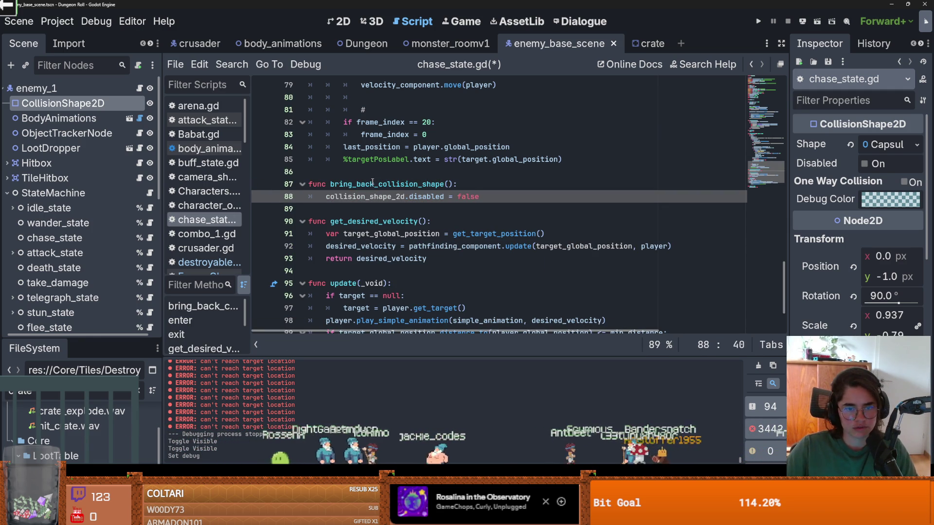
scroll(373, 184, up, 3)
click(419, 208)
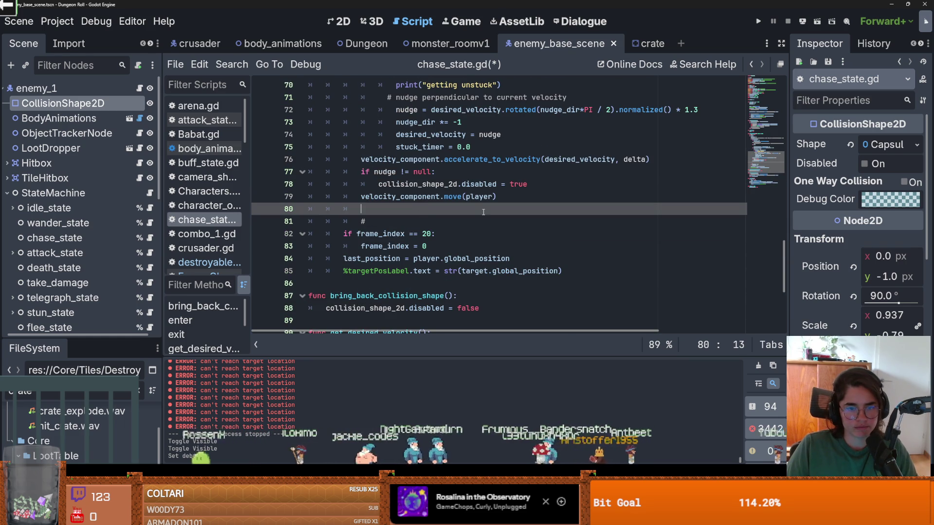
Below the targetPosLabel line, add an 'if nudge != null:' block calling call_deferred with empty quotes.
key(Down)
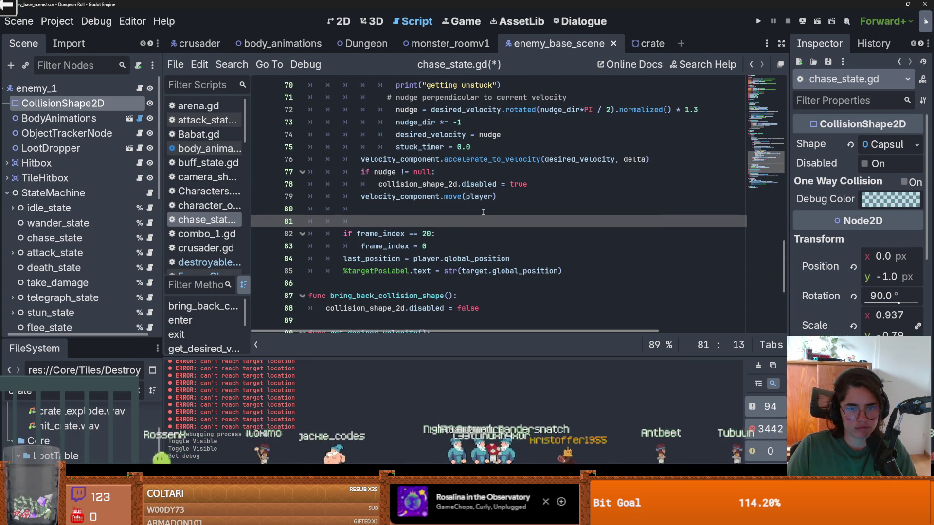
key(Home)
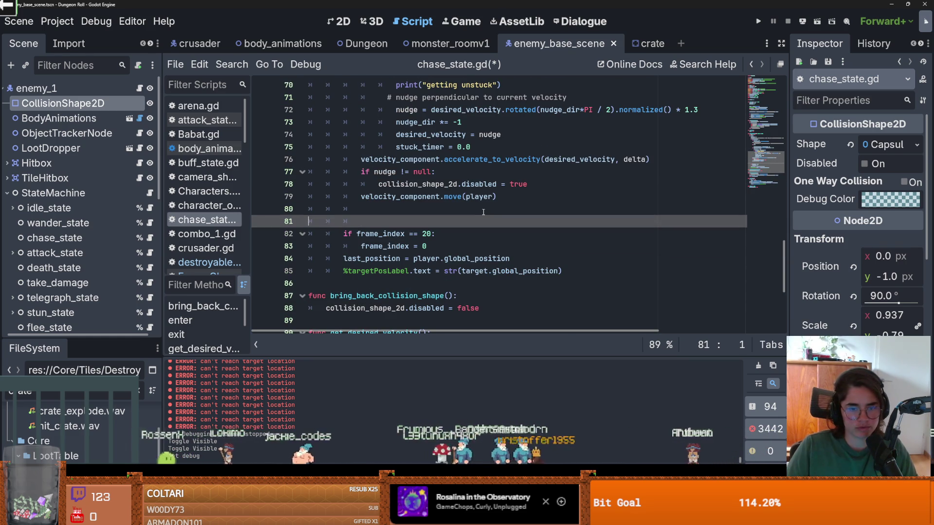
click(587, 269)
key(Return)
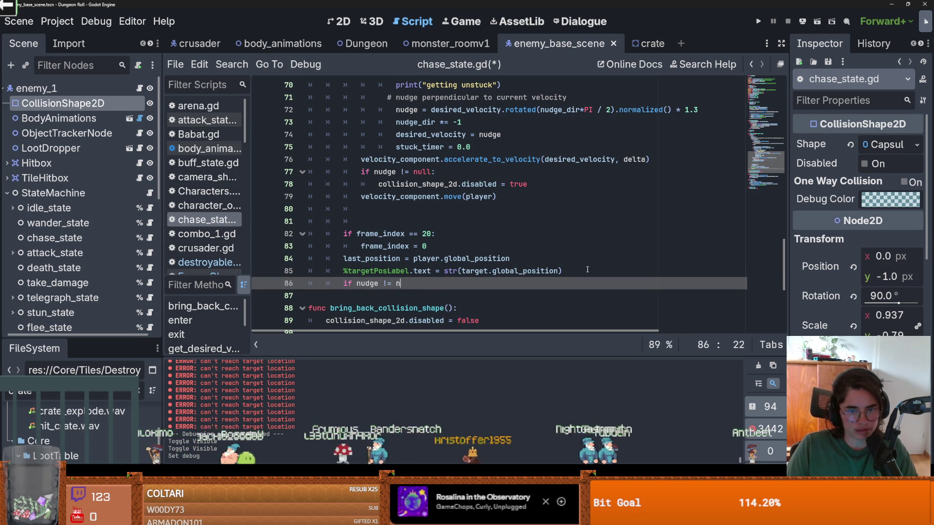
key(Return)
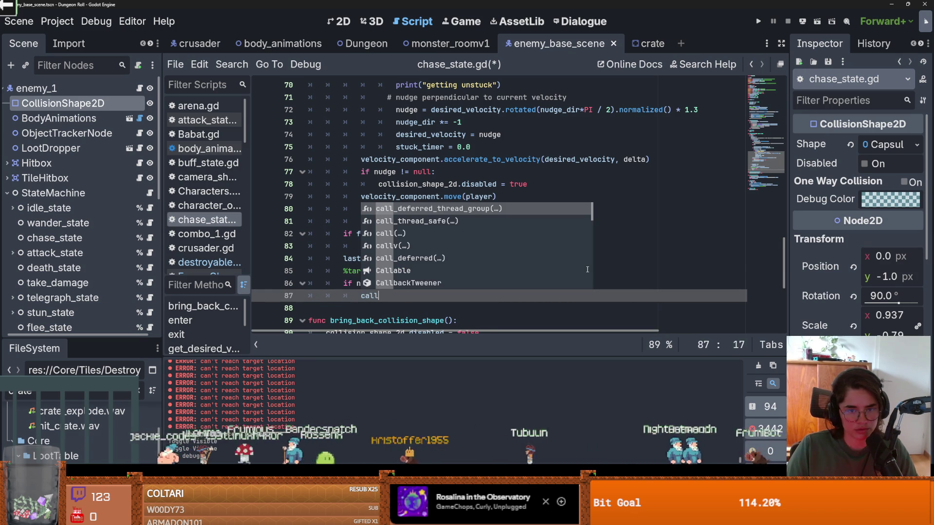
key(Down)
key(Down)
key(Down)
key(Return)
text(")
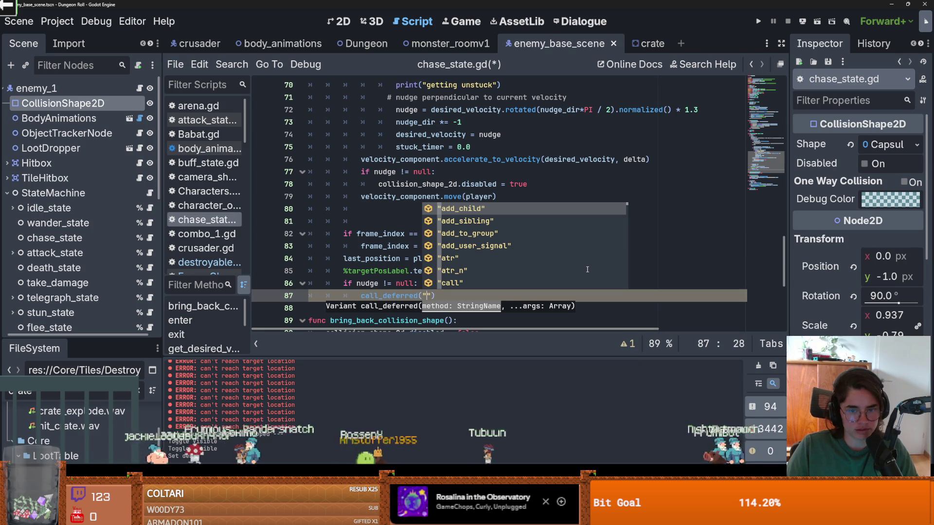
Paste 'bring_back_collision_shape' as the call_deferred argument, then save and run the project.
scroll(378, 222, down, 1)
scroll(378, 222, down, 3)
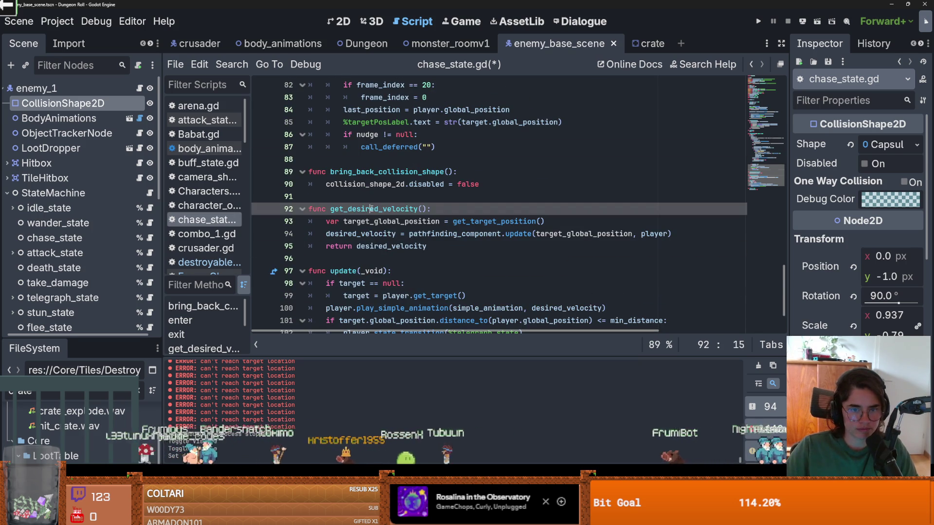
double_click(387, 171)
key(ctrl+c)
click(428, 146)
key(ctrl+v)
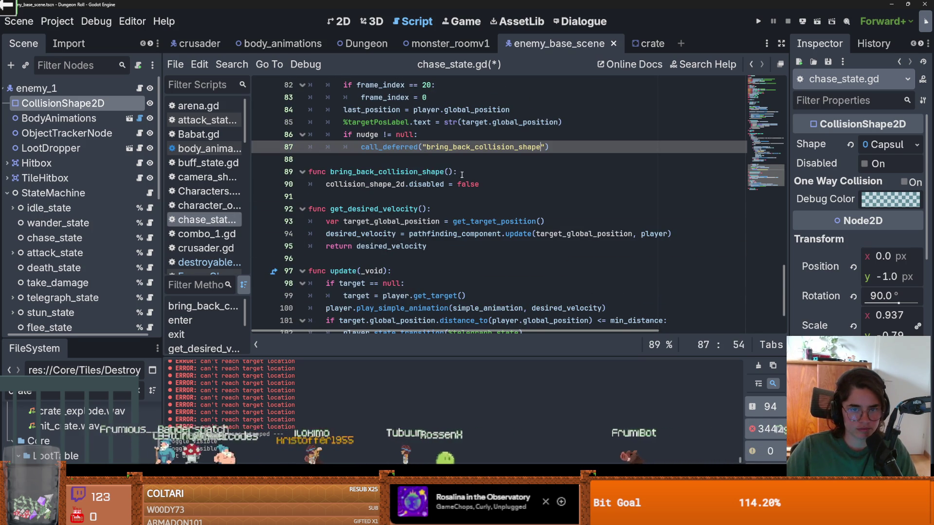
click(758, 21)
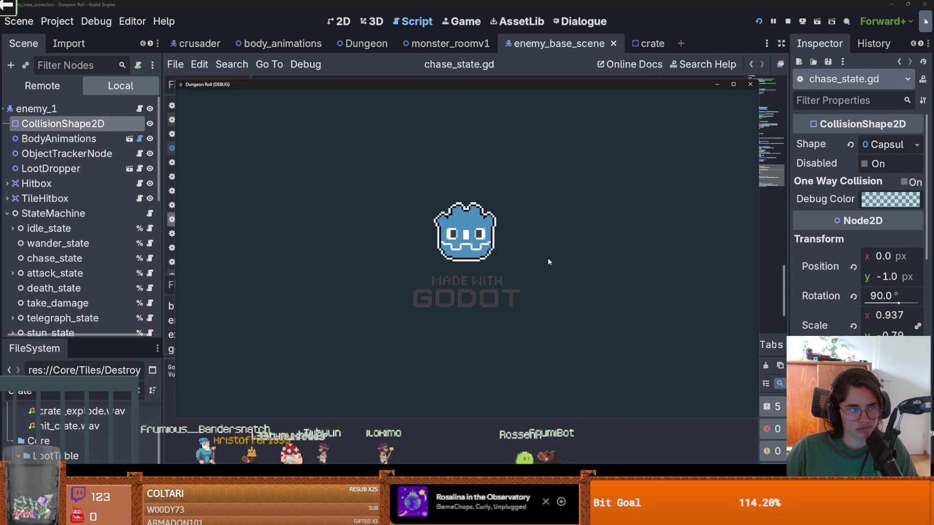
Walk the knight through the top door, enable the debug room list, and enter a skull room.
key(d)
key(w)
click(474, 288)
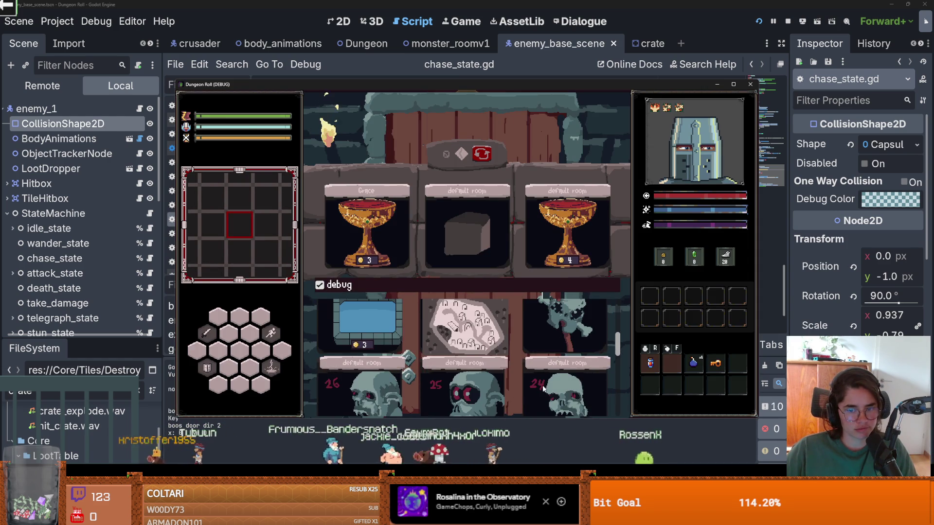
scroll(545, 388, down, 2)
click(363, 351)
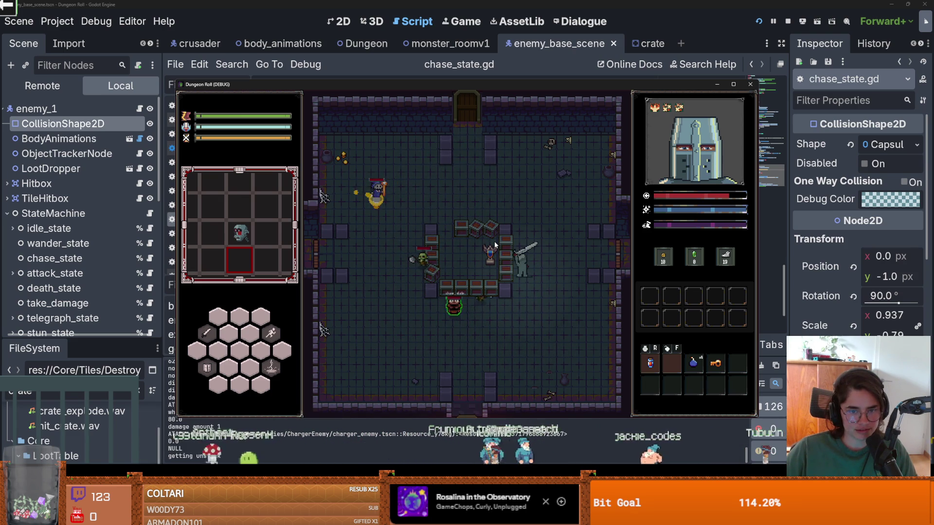
Fight the goblins with lightning and sword while moving around, then close the game window.
click(532, 270)
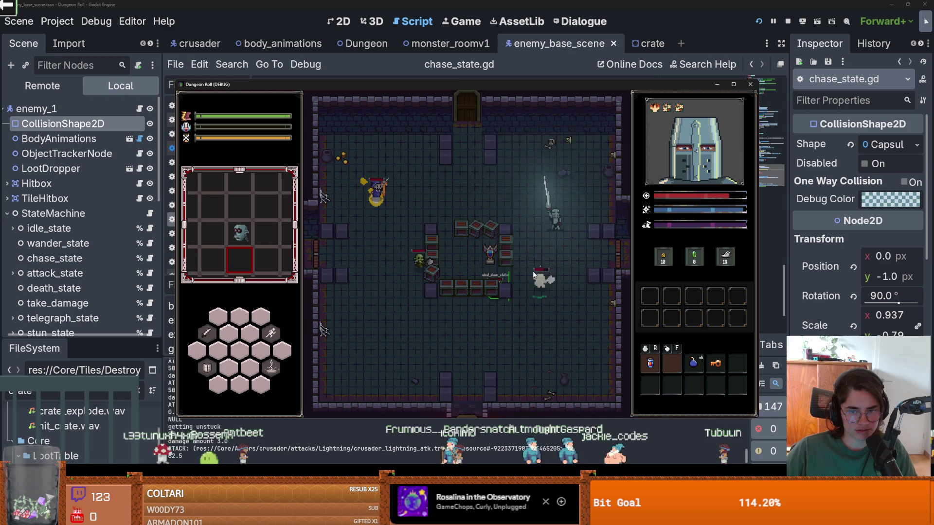
click(541, 292)
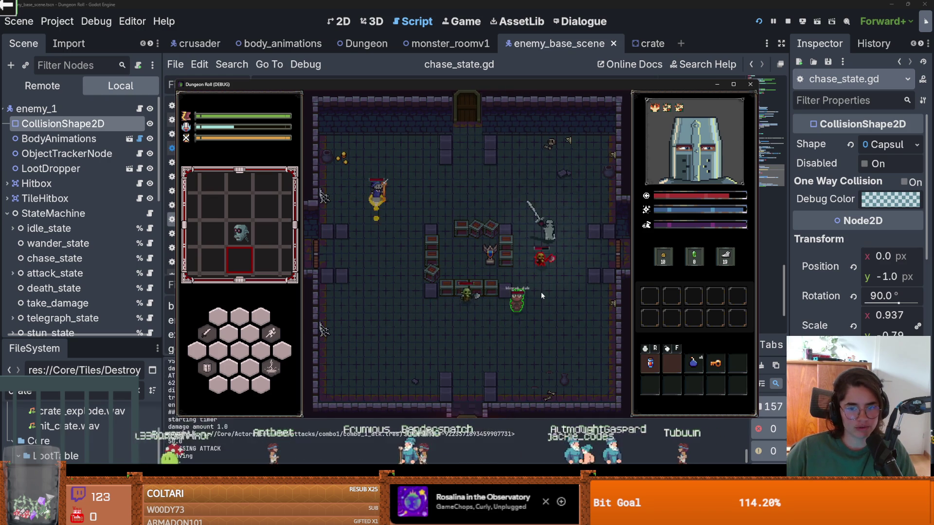
click(561, 249)
key(w)
key(a)
key(a)
key(s)
click(488, 248)
key(s)
key(a)
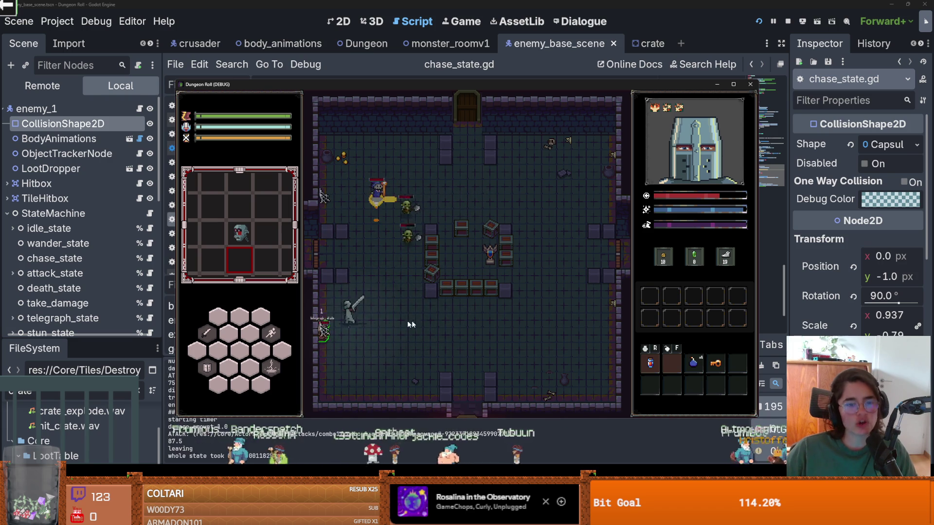
key(d)
click(511, 332)
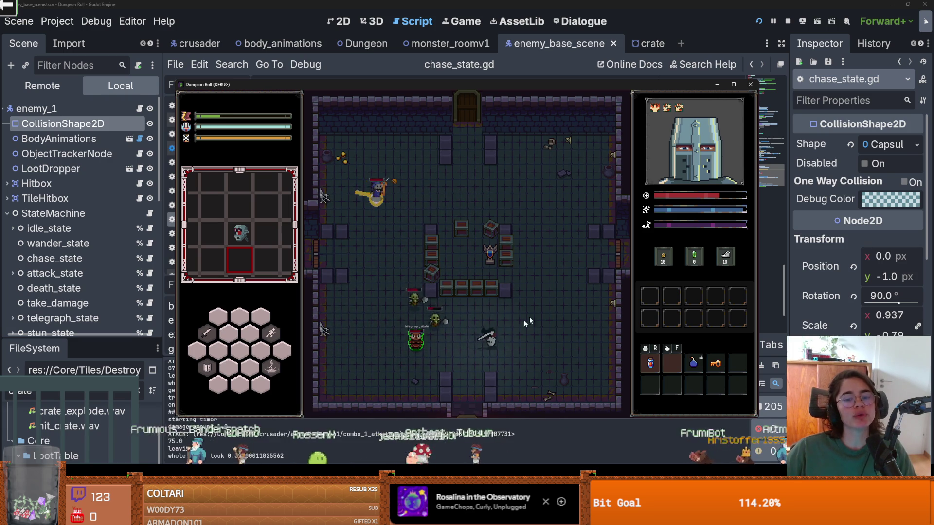
click(751, 85)
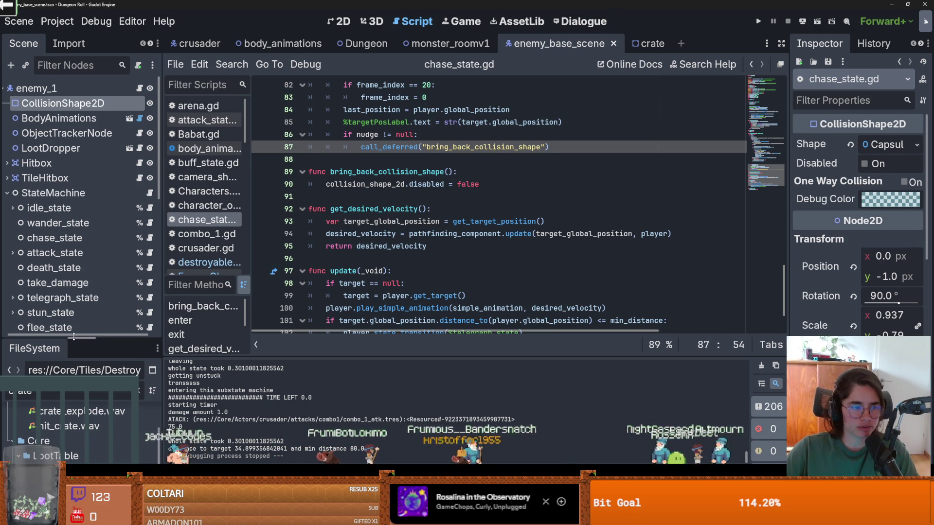
Enlarge the scene tree, review the get_target_position call on line 93, and save.
drag(74, 339, 74, 382)
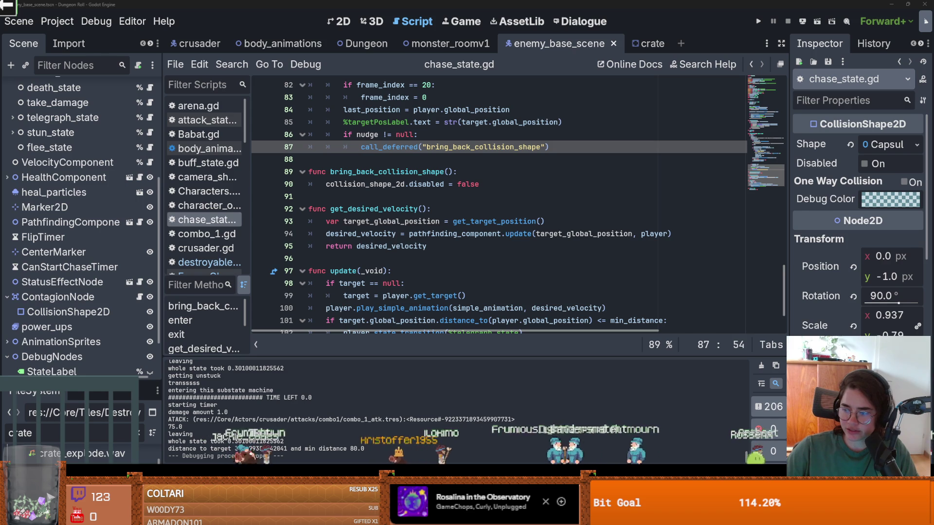
scroll(503, 313, down, 2)
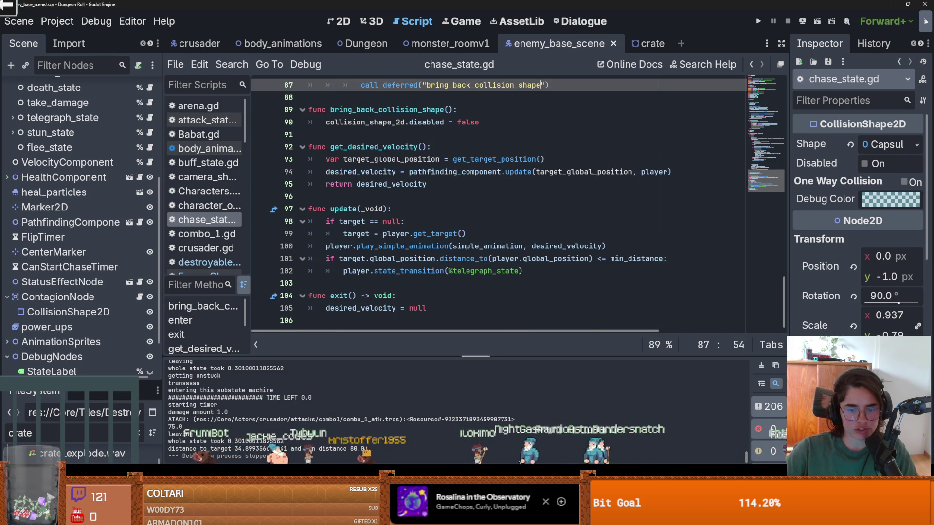
scroll(443, 229, up, 2)
click(443, 229)
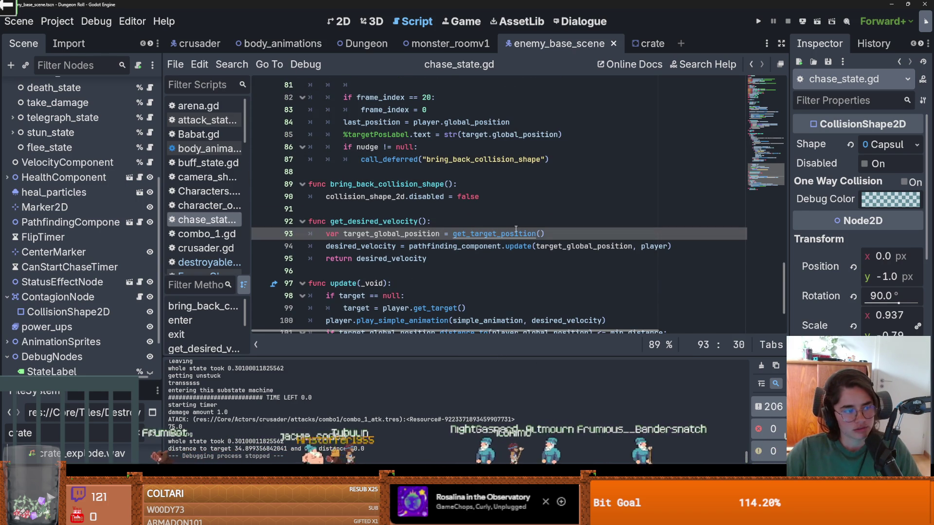
mouse_move(472, 236)
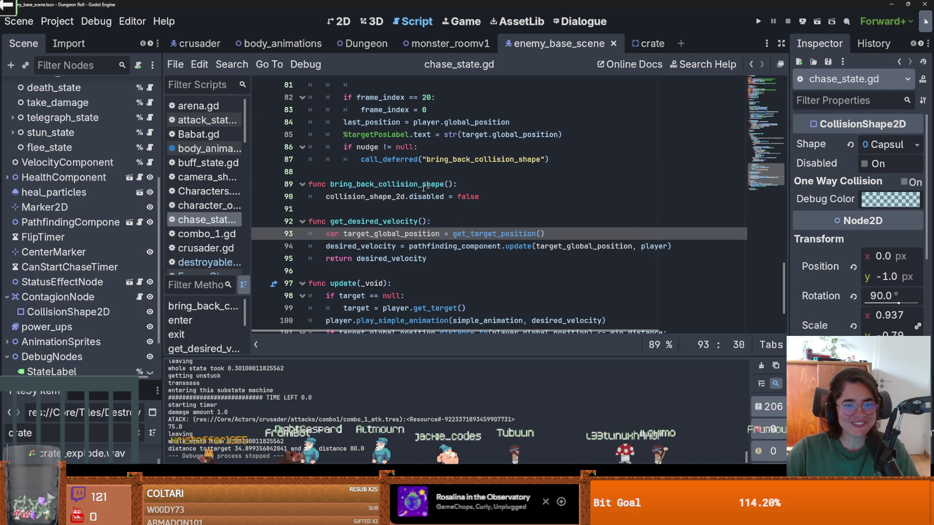
click(354, 209)
key(ctrl+s)
Open StateMachine's context menu, cancel the Add Child Node dialog, and reopen the menu.
scroll(51, 164, up, 5)
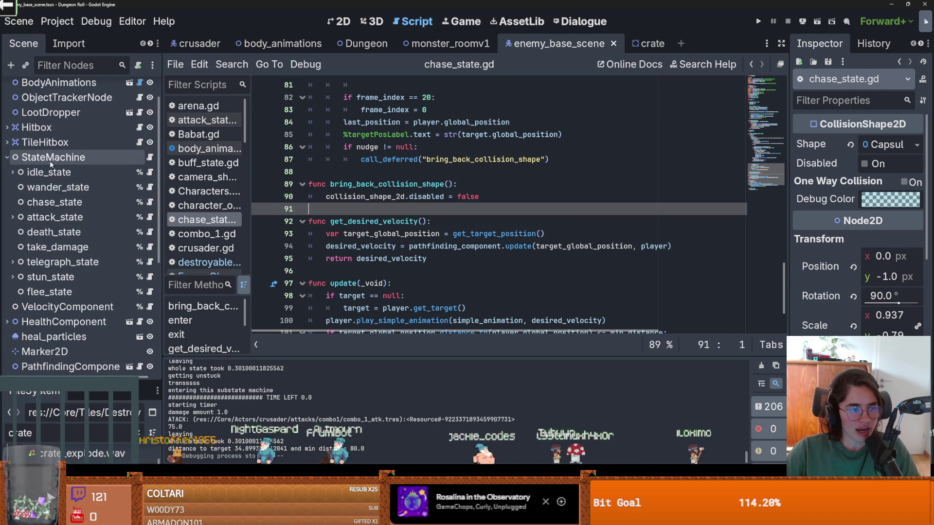
right_click(51, 163)
click(135, 142)
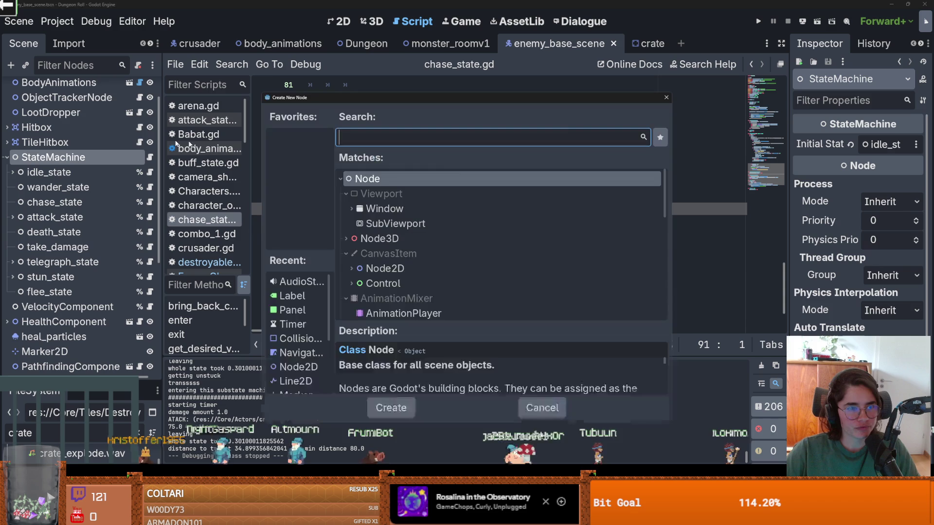
click(667, 98)
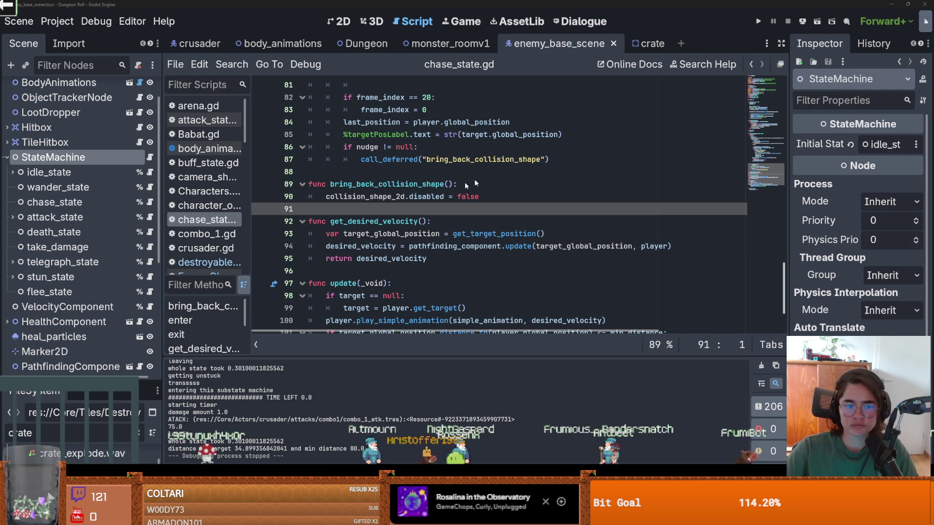
right_click(61, 163)
key(Escape)
right_click(53, 158)
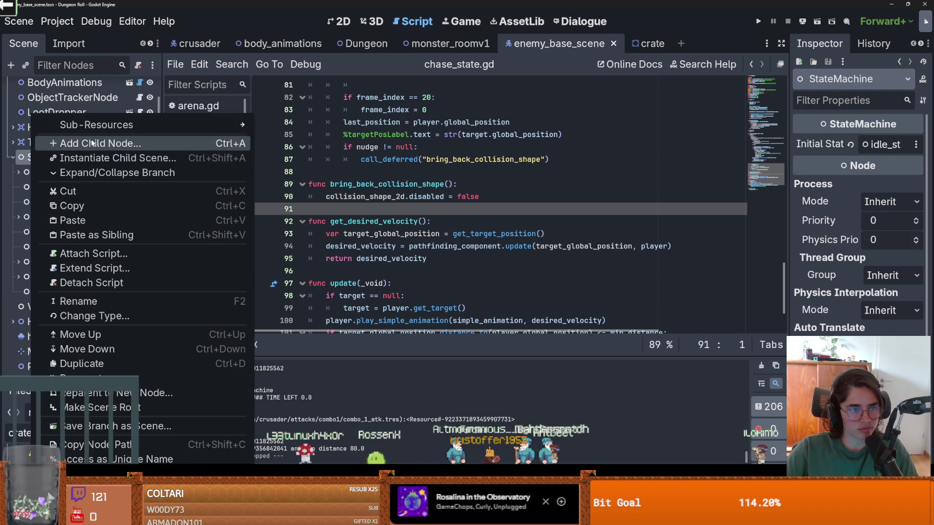
Resize the scene tree and FileSystem panels, then filter for 'spider' and open the spider scene.
key(Escape)
scroll(100, 222, up, 2)
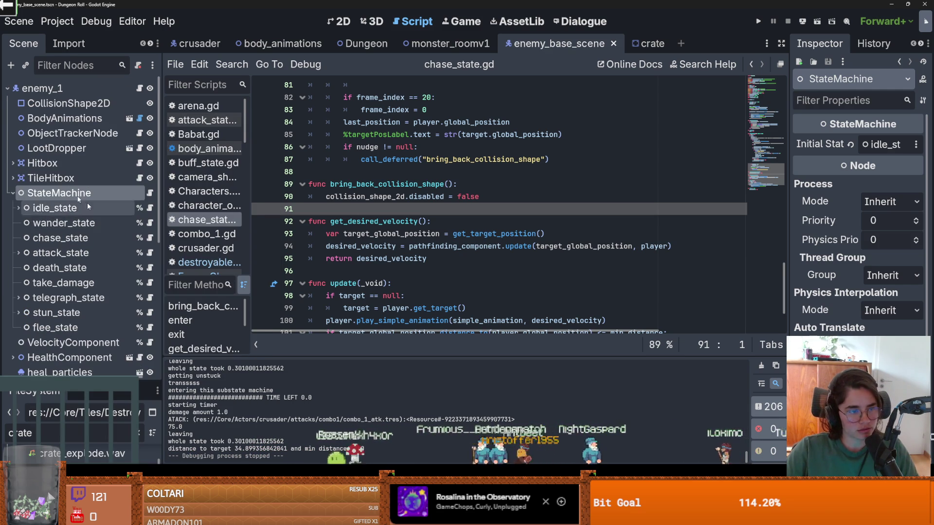
drag(163, 228, 223, 228)
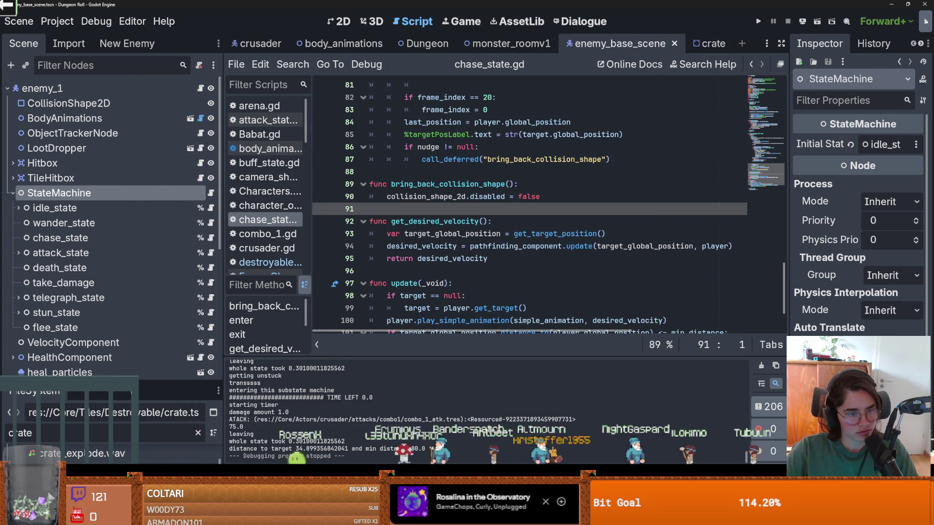
drag(180, 380, 180, 429)
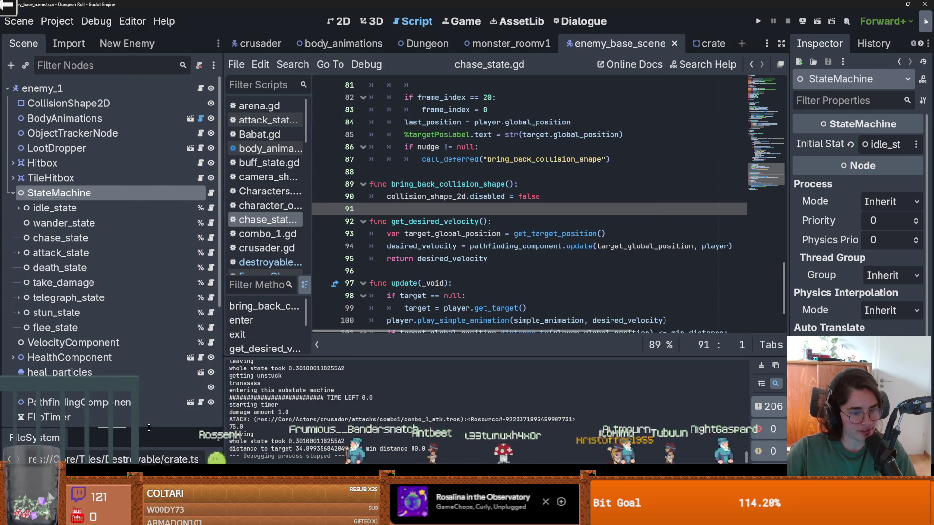
drag(149, 428, 141, 184)
click(81, 233)
text(spider)
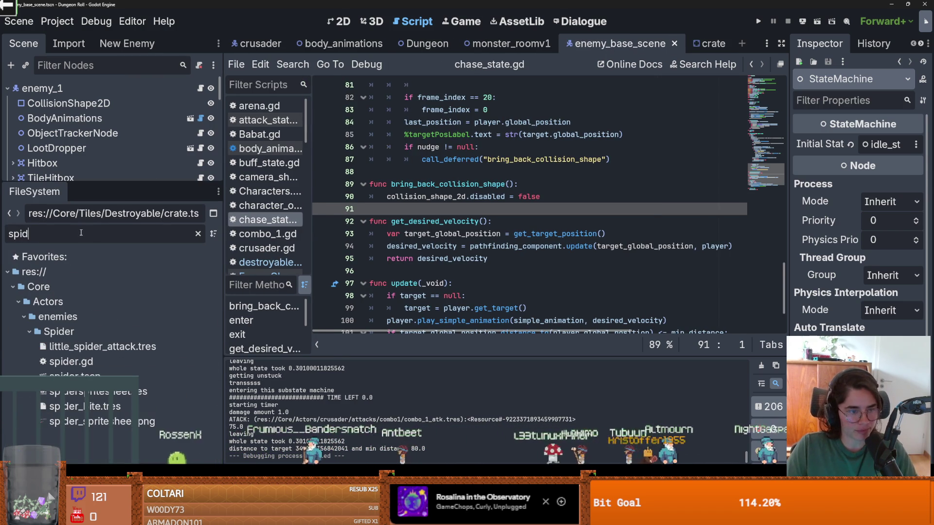
double_click(76, 376)
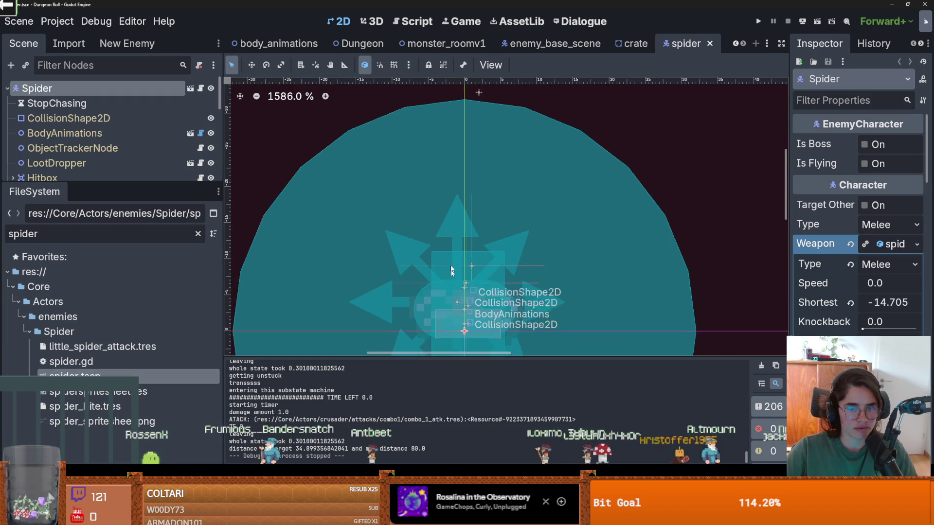
Filter for 'cha', open charger_enemy.tscn, and clear the file filter.
key(ctrl+a)
text(cahr)
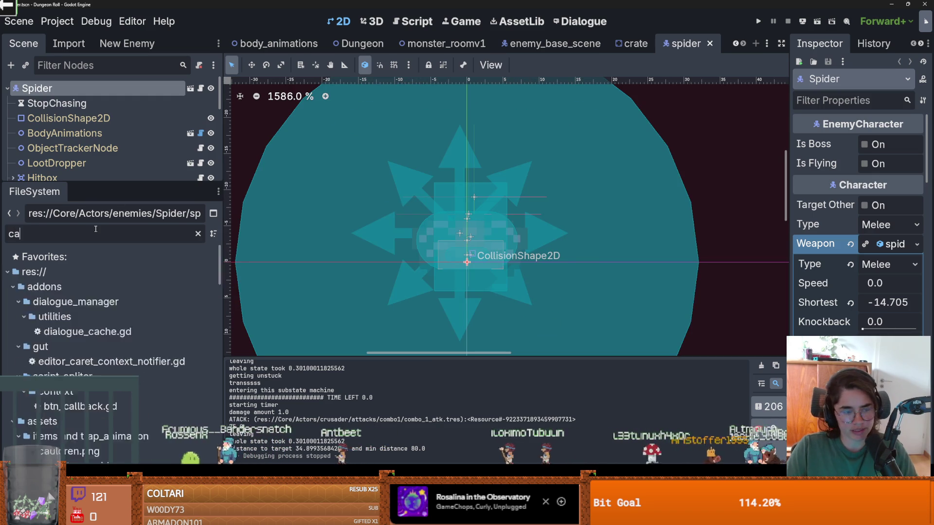
key(BackSpace)
key(BackSpace)
text(ha)
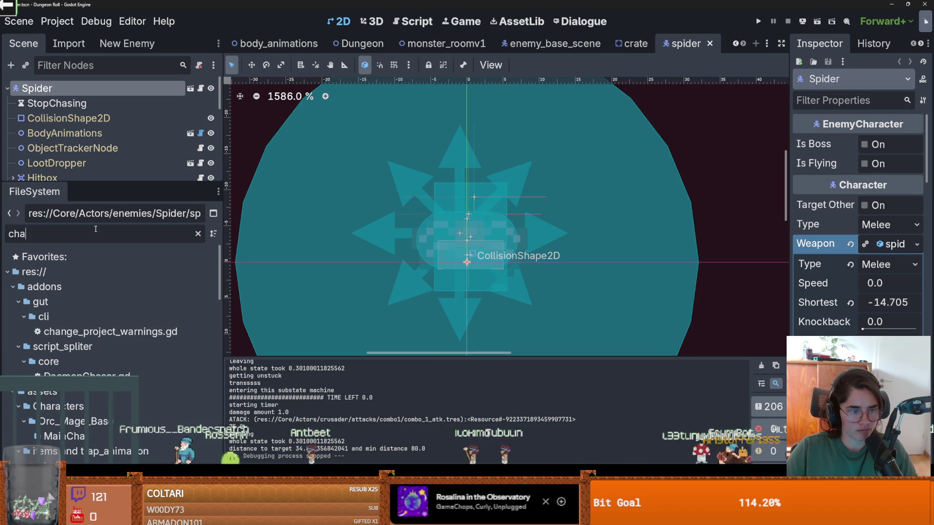
scroll(101, 434, down, 3)
scroll(103, 389, down, 5)
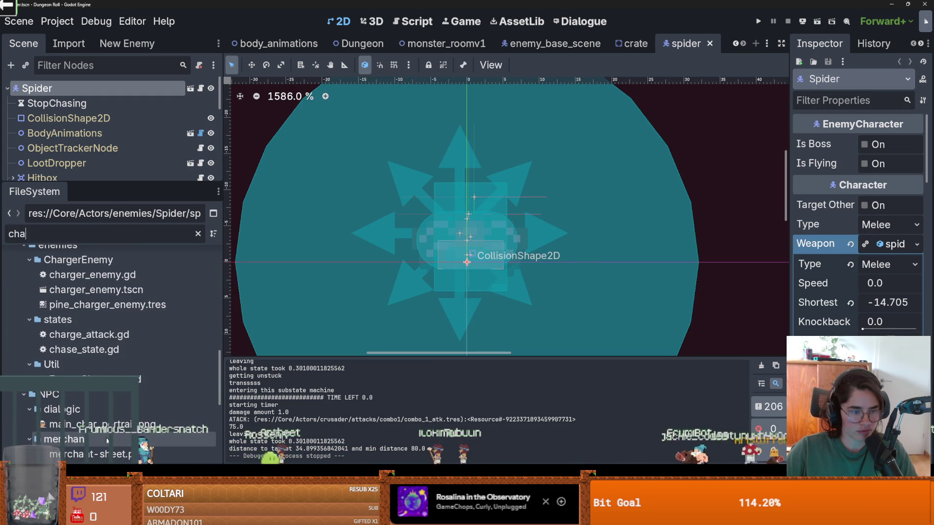
click(89, 291)
double_click(89, 291)
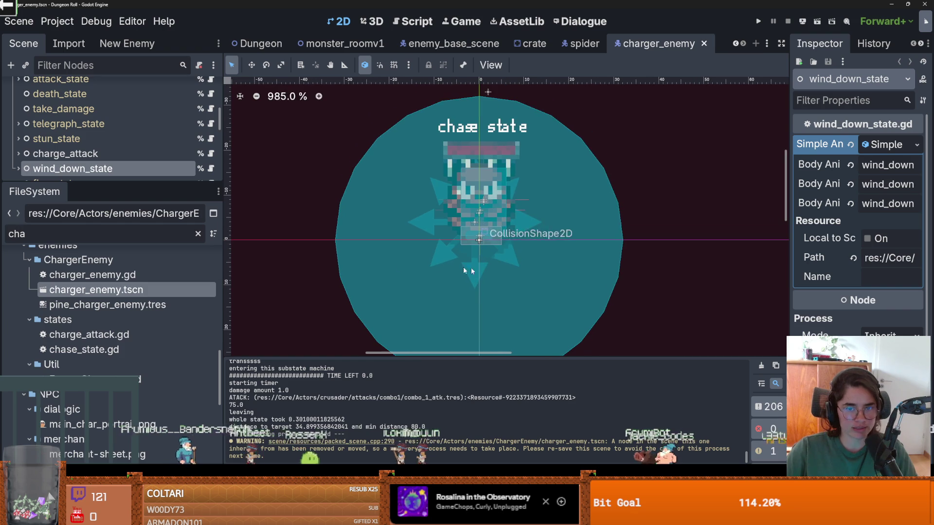
click(105, 228)
key(BackSpace)
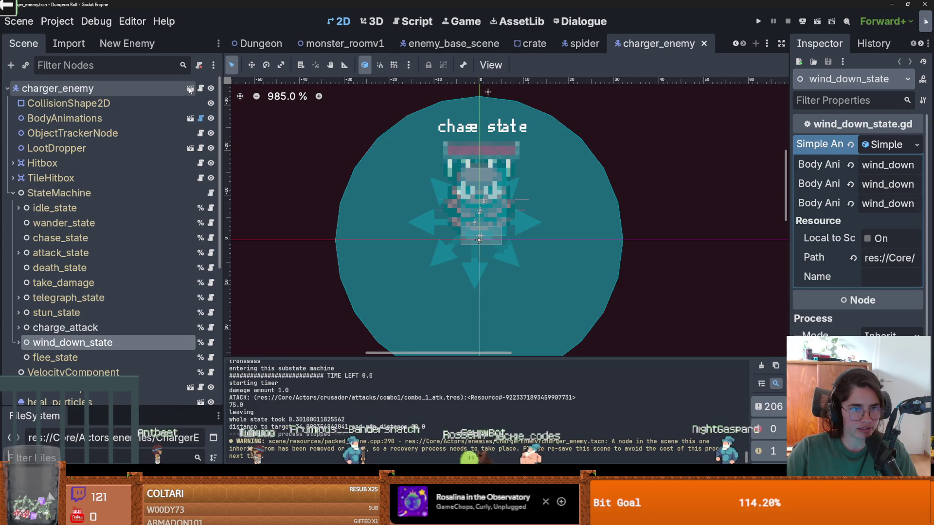
Return to enemy_base_scene, widen the scene tree, and select idle_state among the states.
click(447, 44)
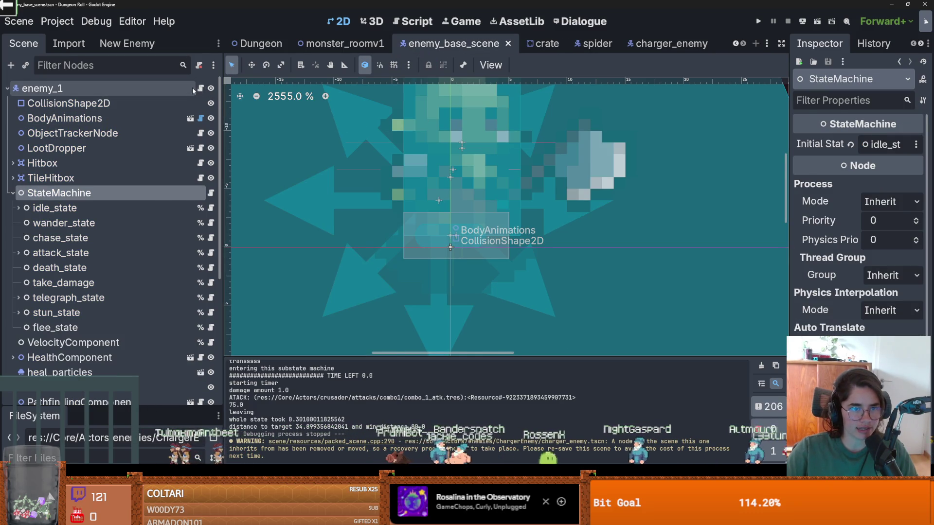
click(631, 48)
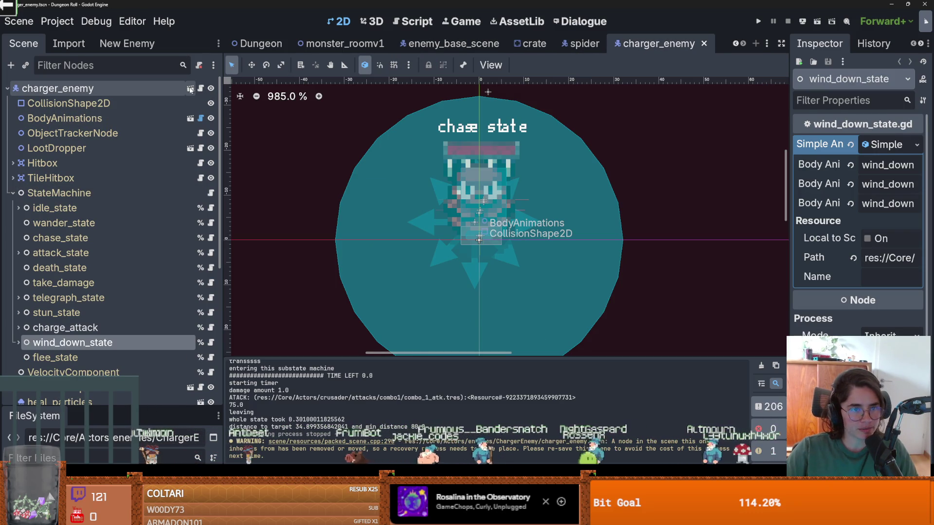
click(190, 89)
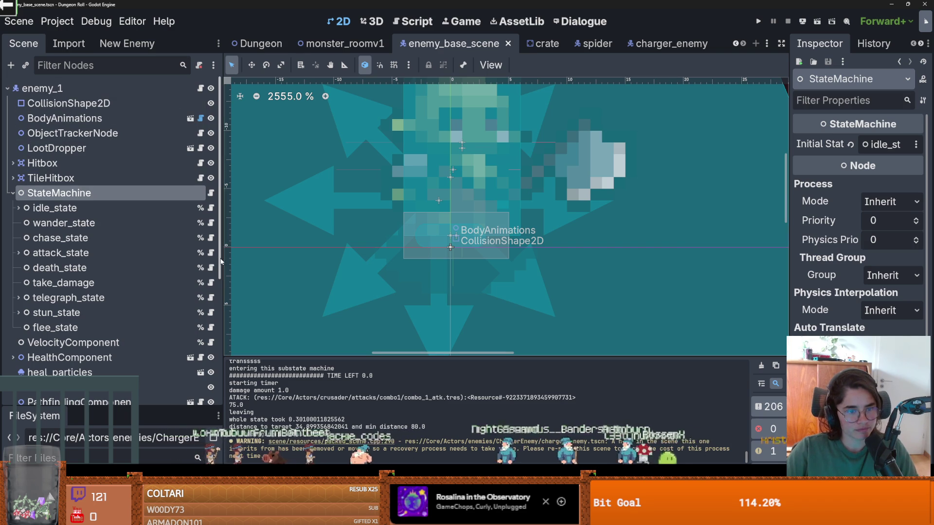
drag(224, 258, 262, 258)
scroll(122, 236, down, 3)
scroll(131, 237, up, 2)
scroll(131, 237, up, 2)
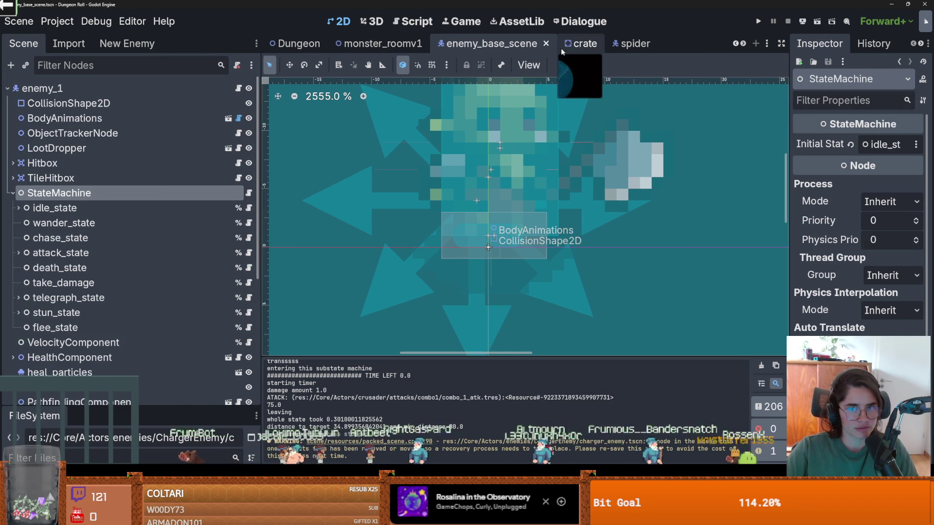
scroll(399, 235, down, 4)
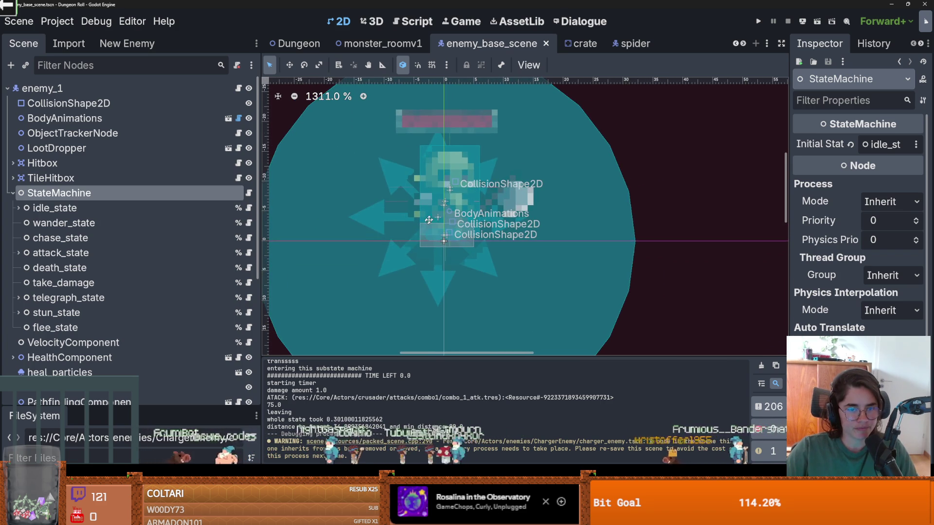
click(111, 209)
Add a plain Node child to StateMachine, rename it unstuck_state, and save enemy_base_scene.
shift+click(107, 328)
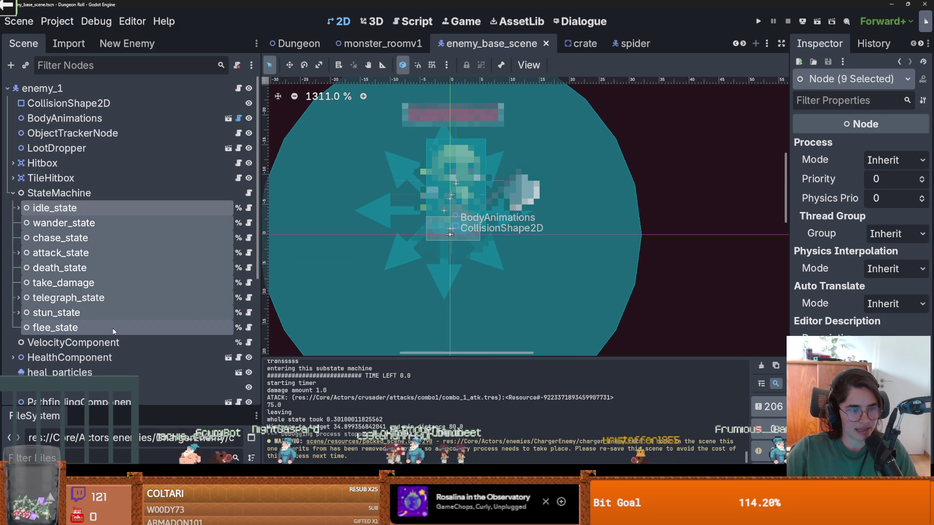
click(68, 195)
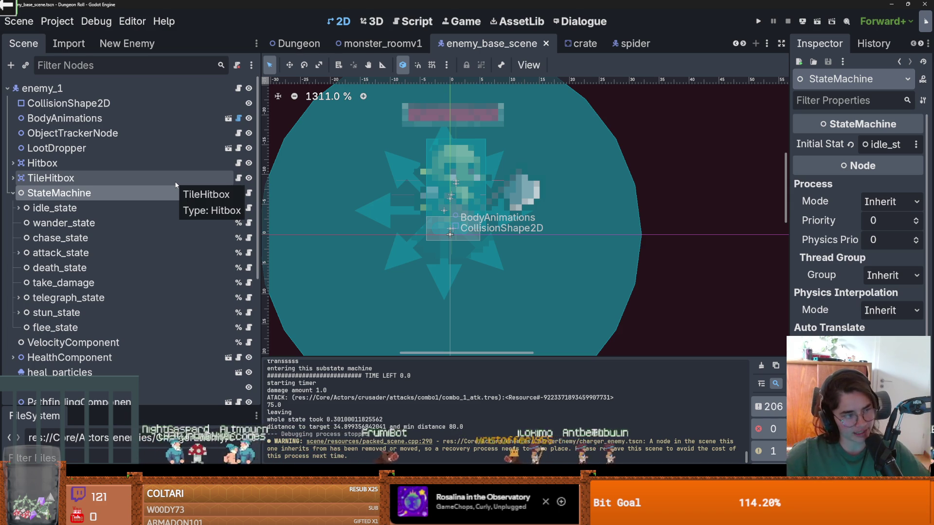
right_click(111, 197)
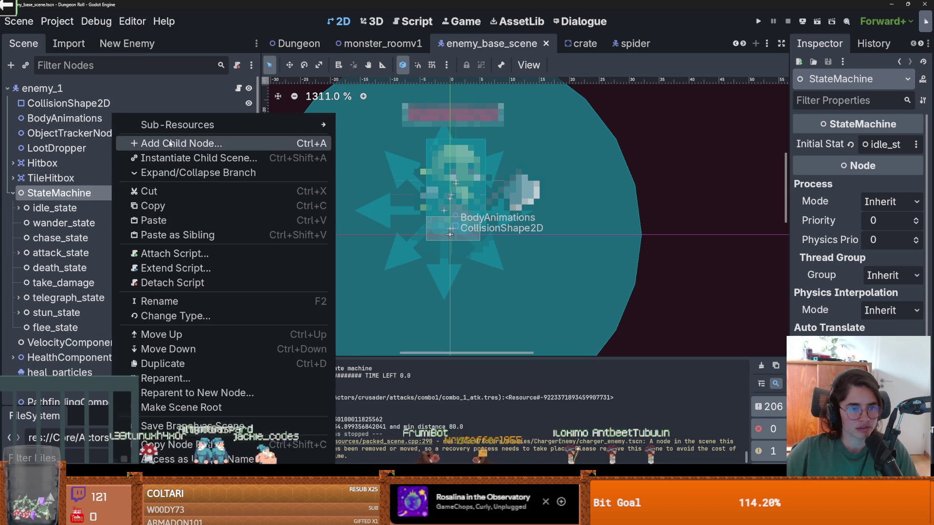
click(171, 143)
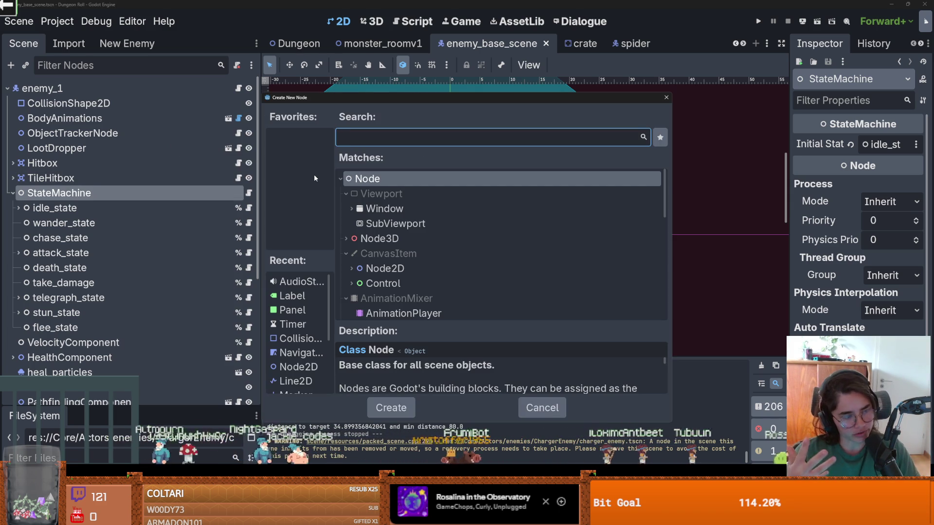
text(node)
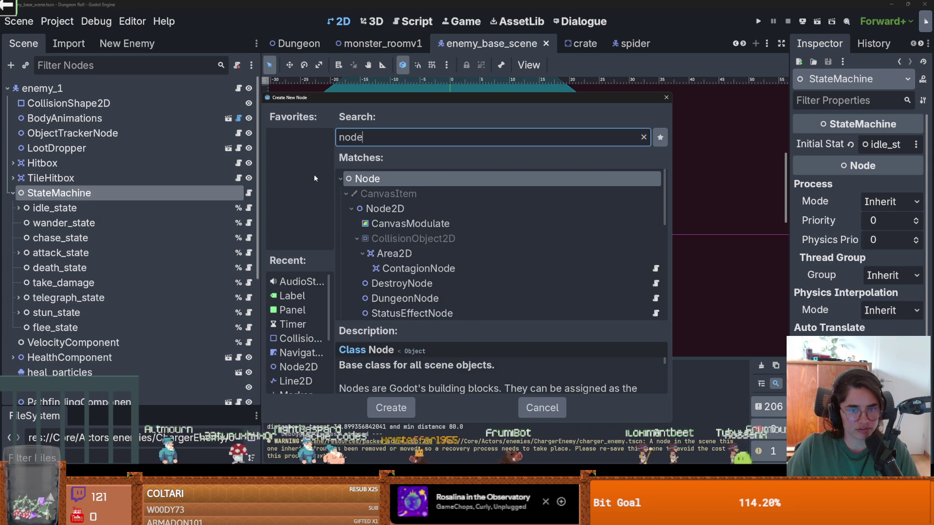
key(Return)
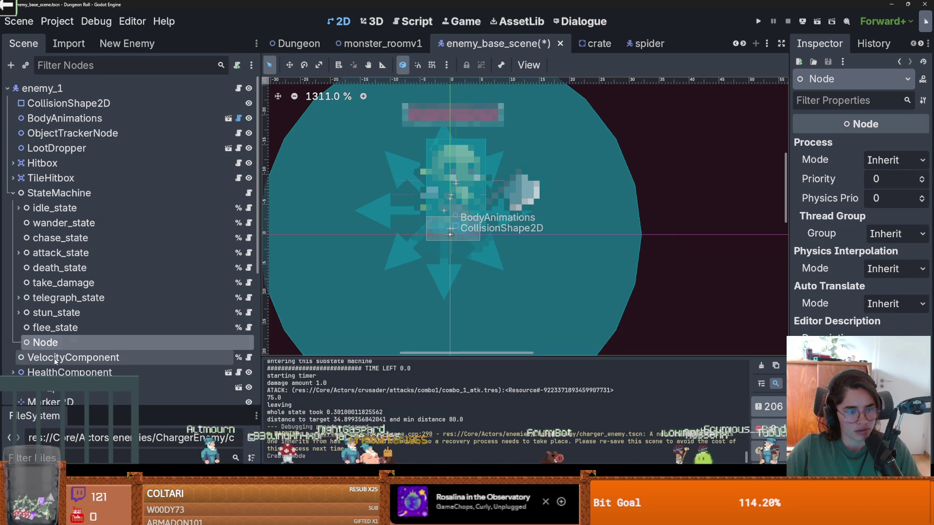
double_click(71, 343)
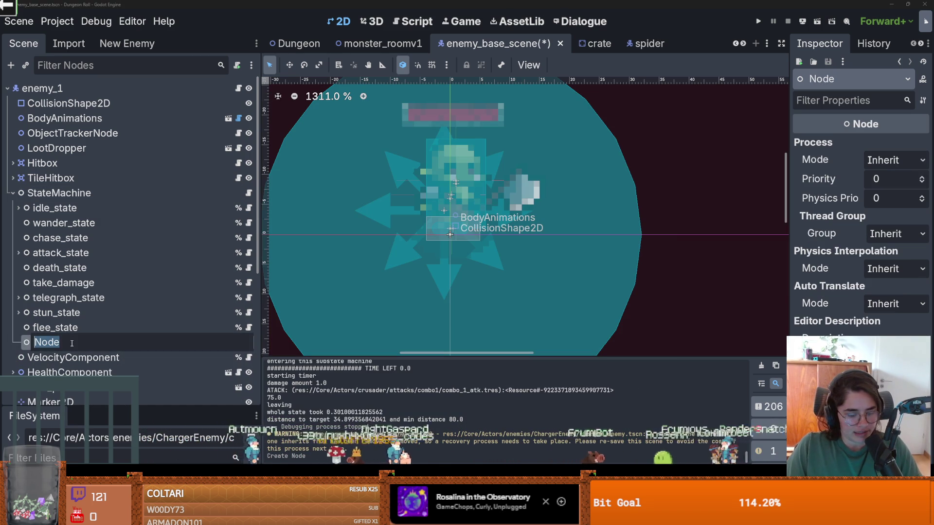
text(unstuck_state)
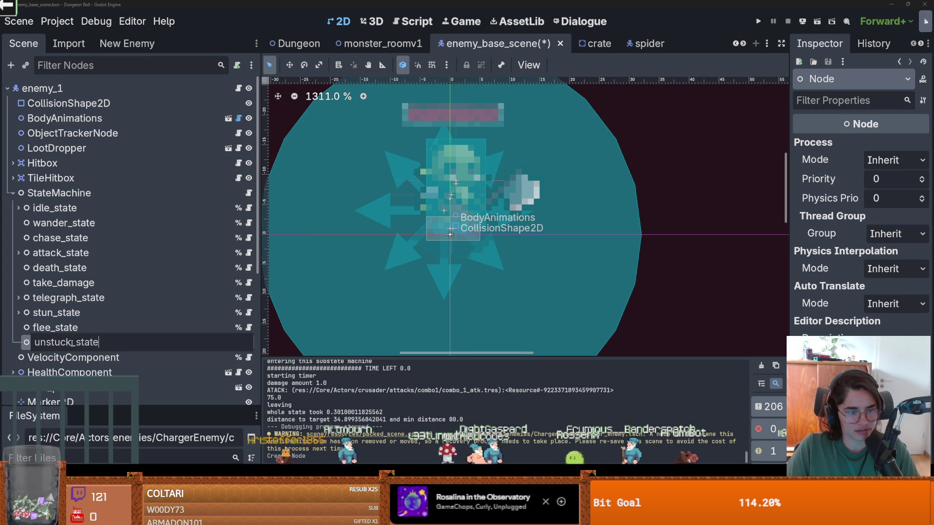
key(Return)
key(ctrl+s)
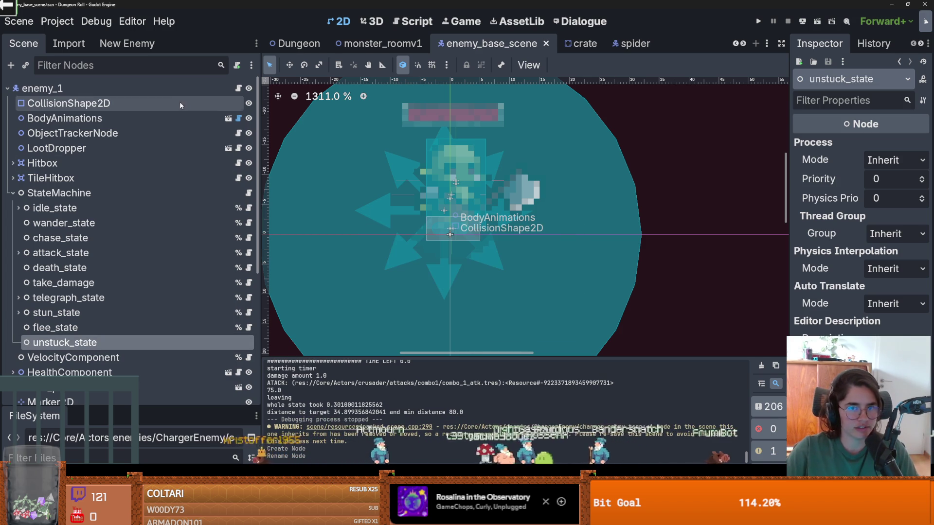
click(630, 43)
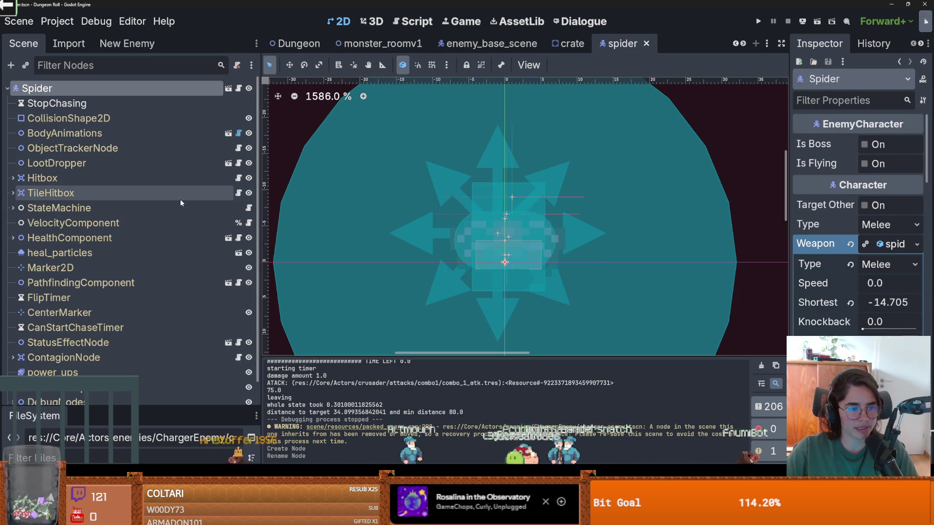
click(12, 209)
scroll(29, 234, down, 2)
click(64, 277)
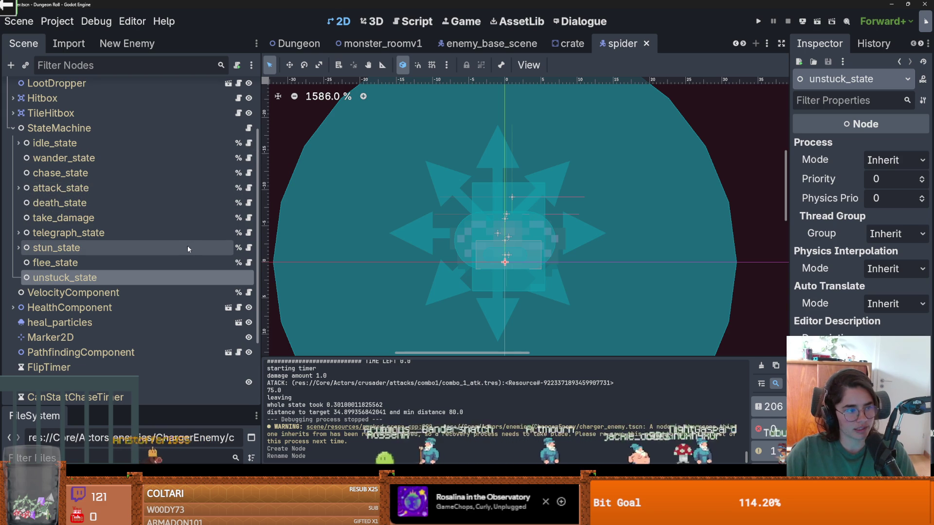
key(ctrl+shift+Tab)
key(ctrl+shift+Tab)
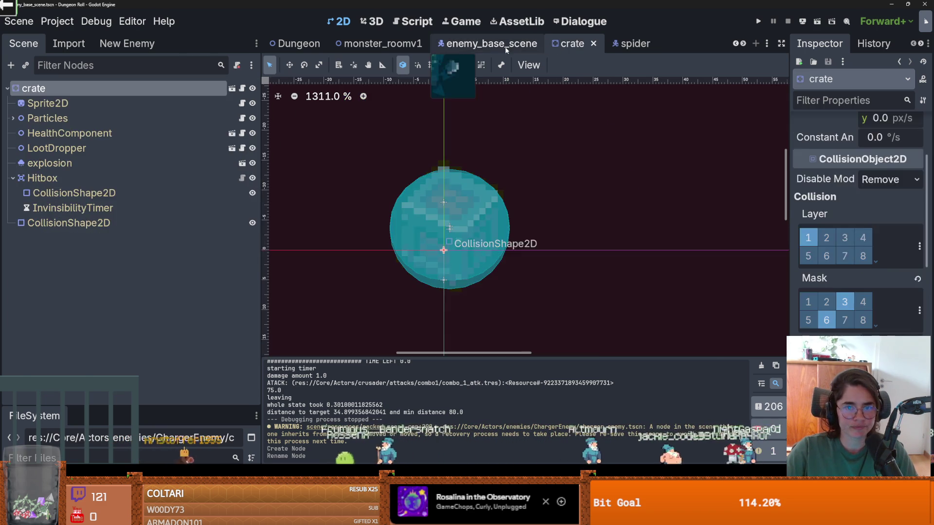
key(ctrl+s)
key(ctrl+s)
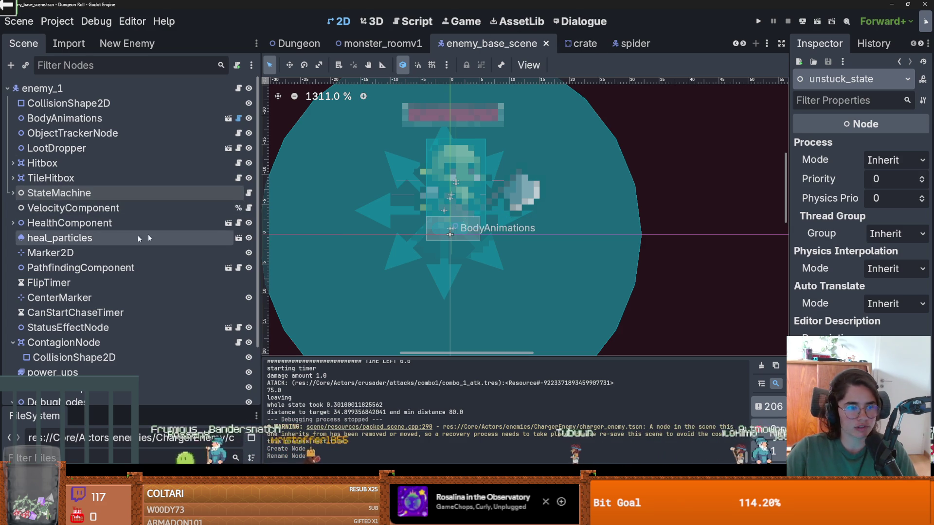
click(12, 194)
right_click(68, 223)
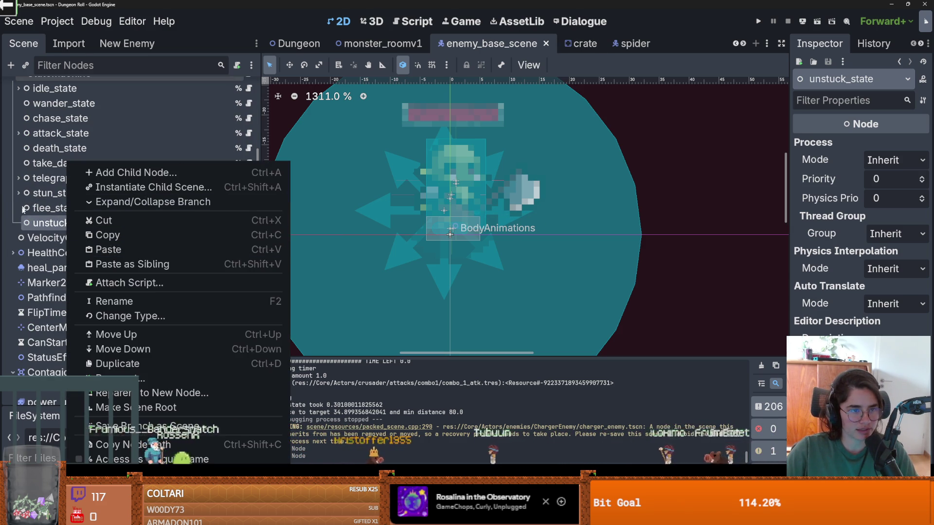
Make the unstuck_state node accessible by unique name.
click(37, 216)
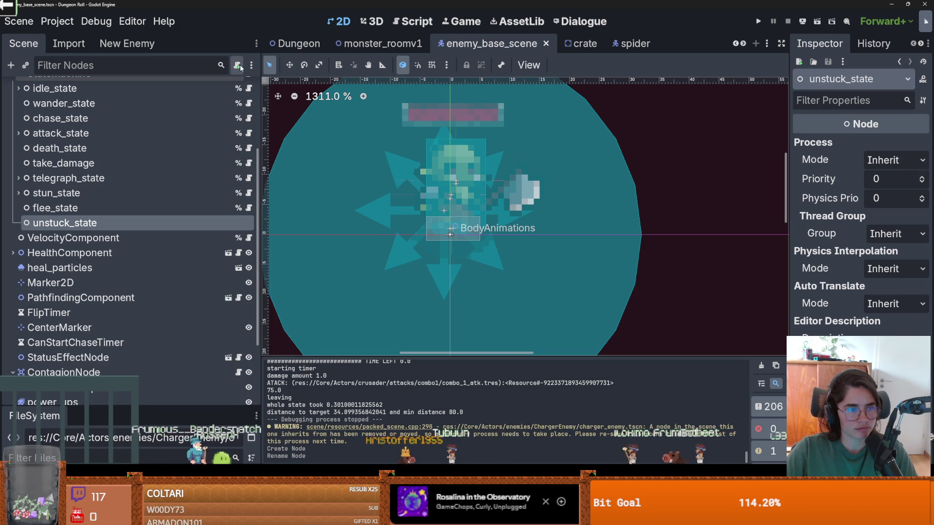
right_click(127, 223)
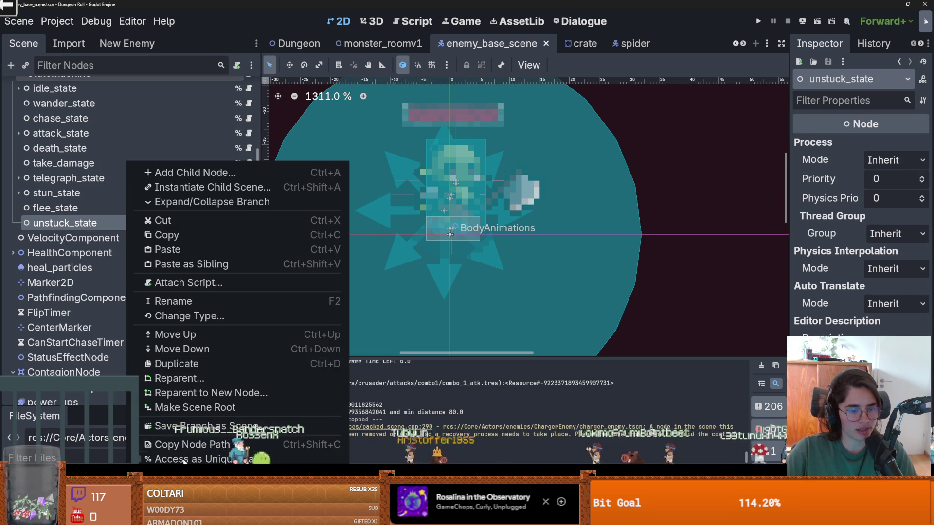
click(181, 457)
Attach a new unstuck_state.gd script in the states folder and start retyping its base class as PlayerState.
click(239, 67)
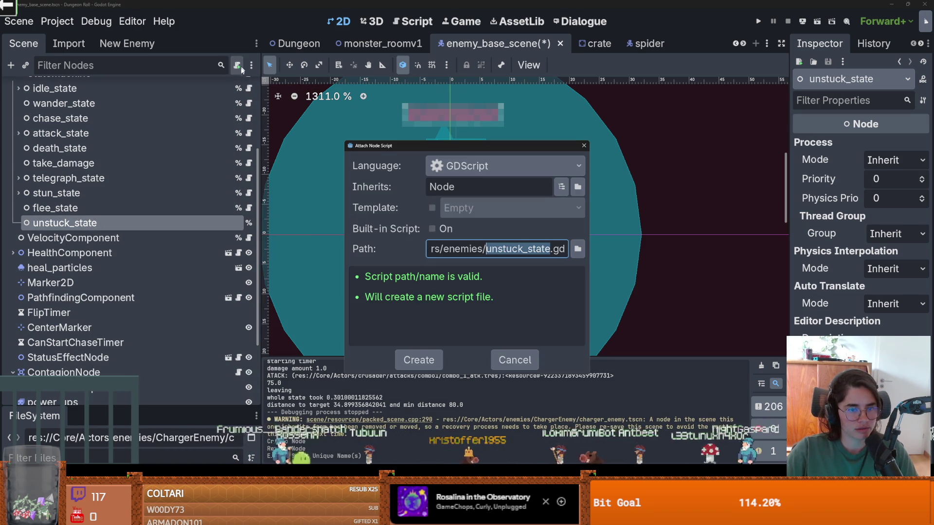
click(578, 249)
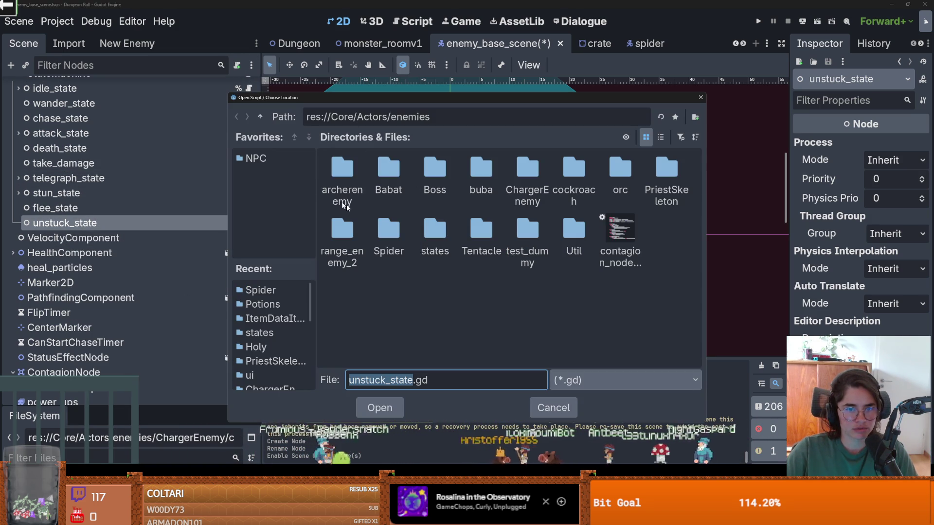
click(438, 231)
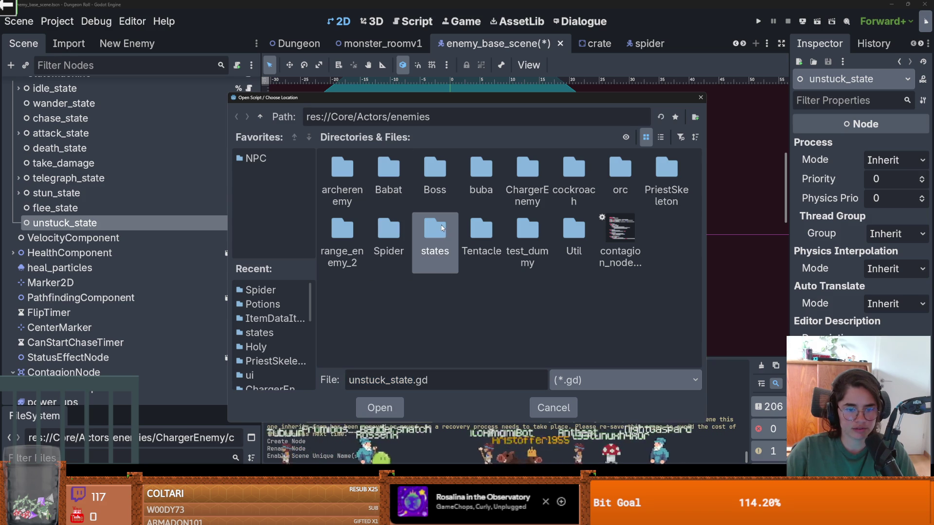
double_click(442, 229)
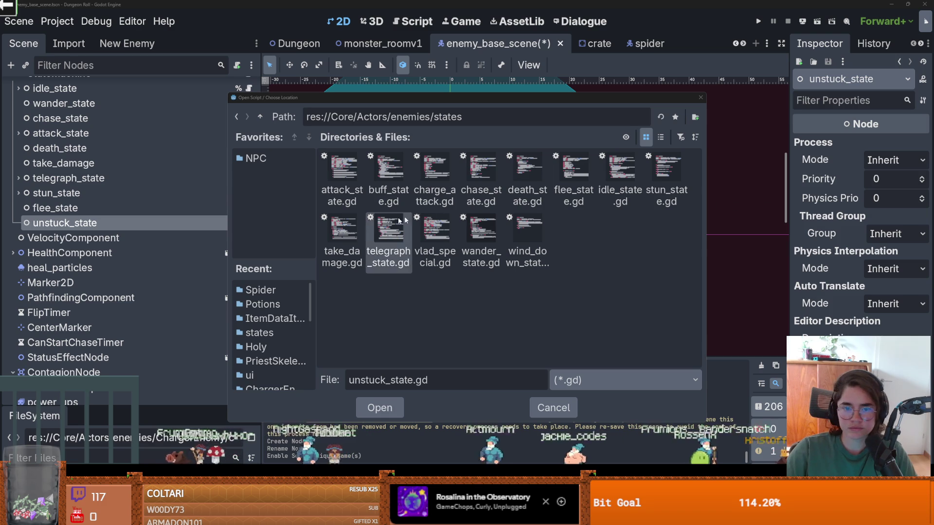
key(Return)
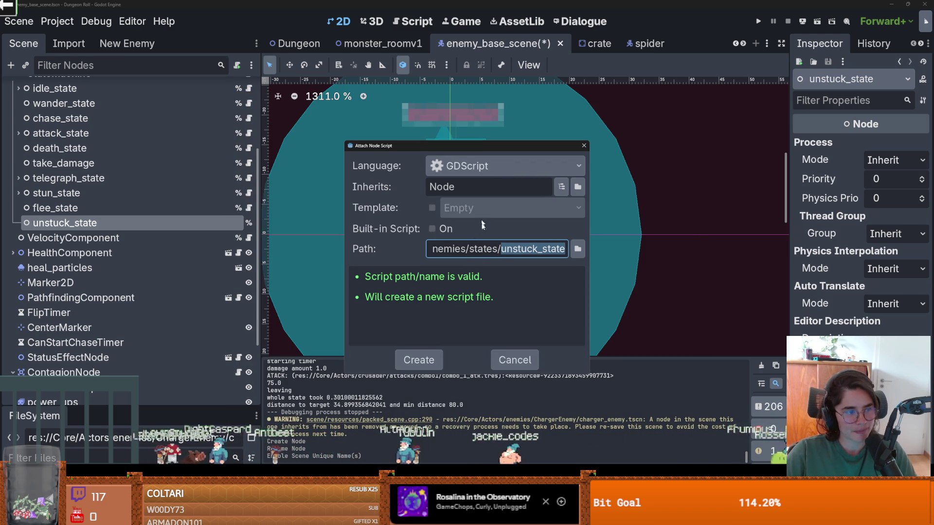
click(411, 370)
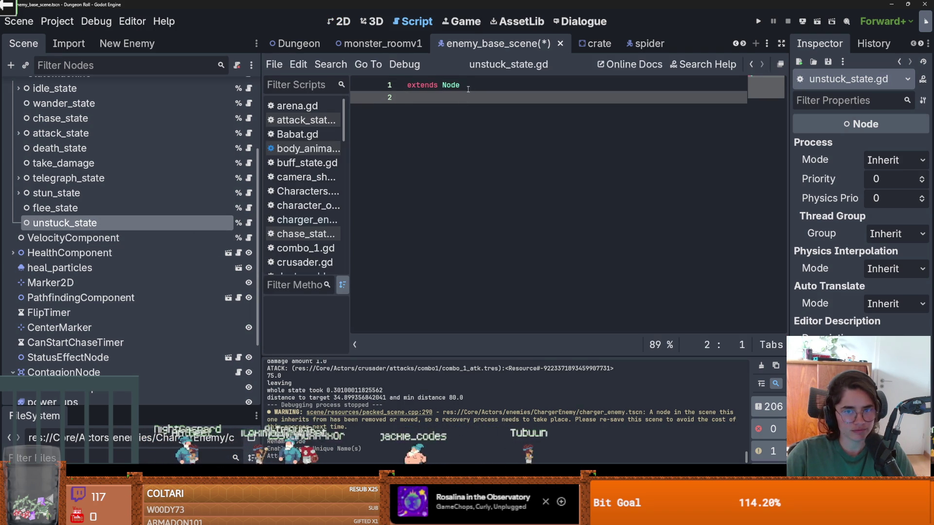
click(444, 86)
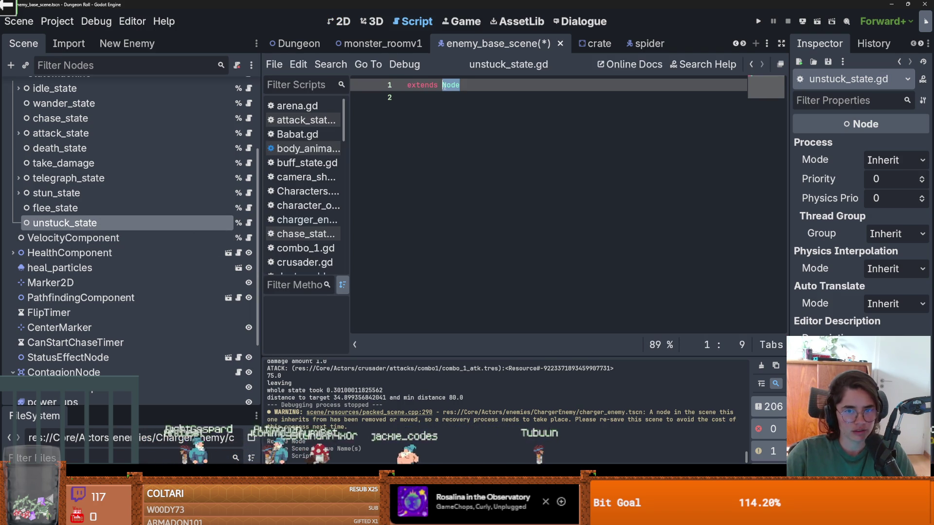
text(PlayerState)
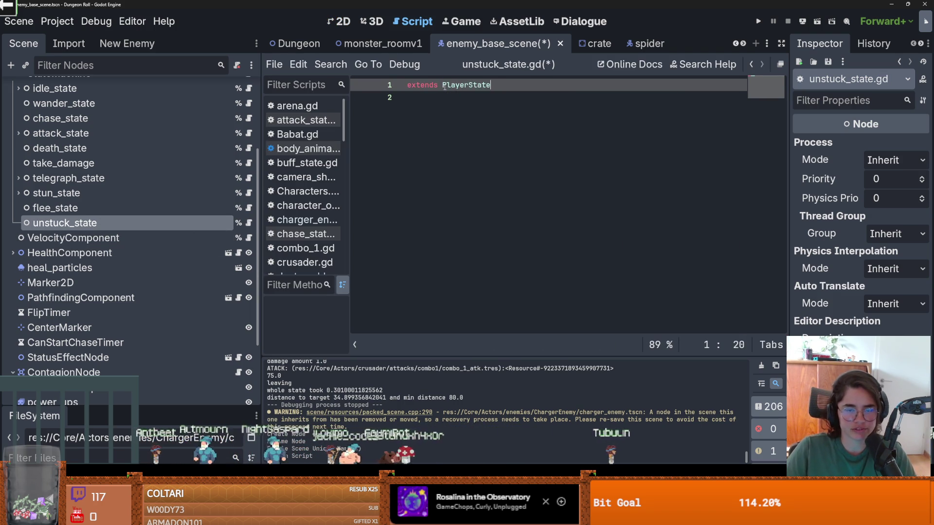
Set the base class to PlayerState, then review the PlayerState.gd and State.gd scripts.
key(Return)
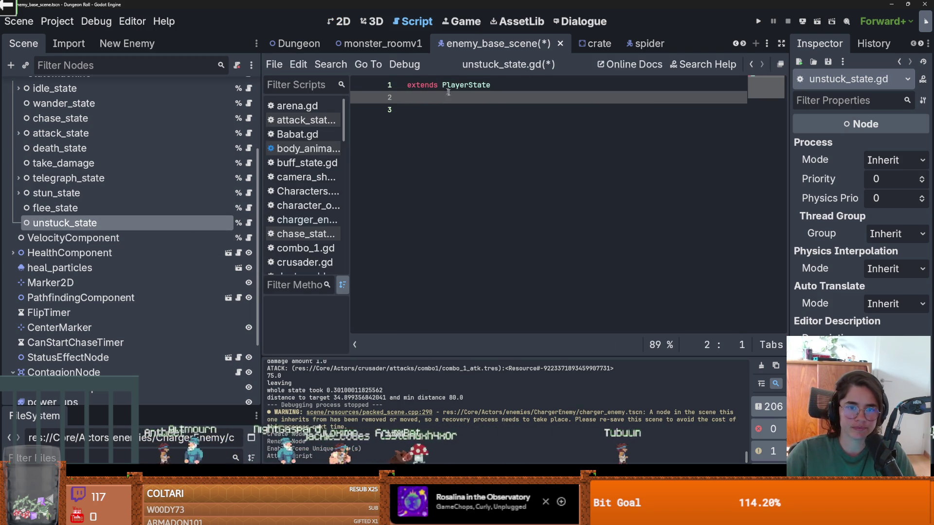
ctrl+click(447, 85)
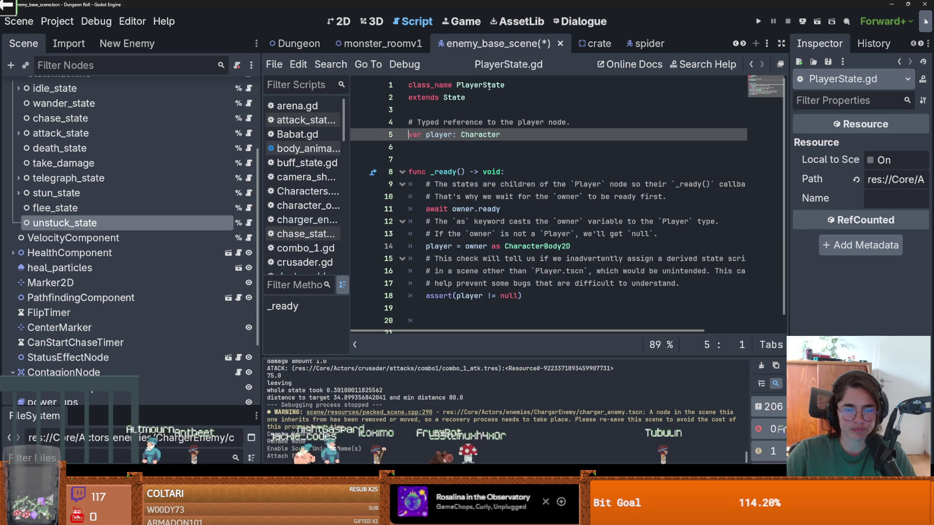
ctrl+click(454, 97)
scroll(496, 210, down, 5)
drag(437, 321, 446, 192)
click(446, 193)
drag(470, 154, 409, 135)
scroll(422, 178, up, 1)
key(ctrl+s)
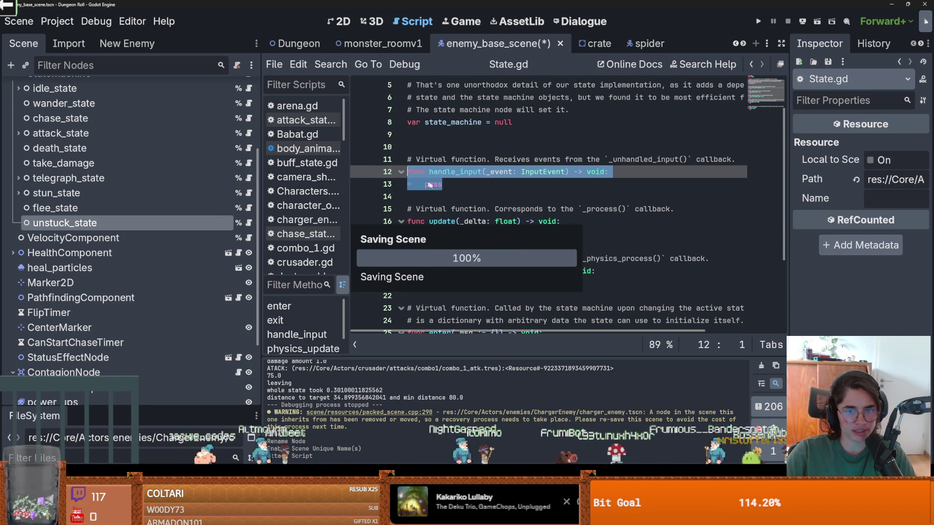
Save unstuck_state.gd with 'extends PlayerState' on line 1 and an empty line 2.
click(249, 223)
key(ctrl+s)
click(646, 199)
key(ctrl+s)
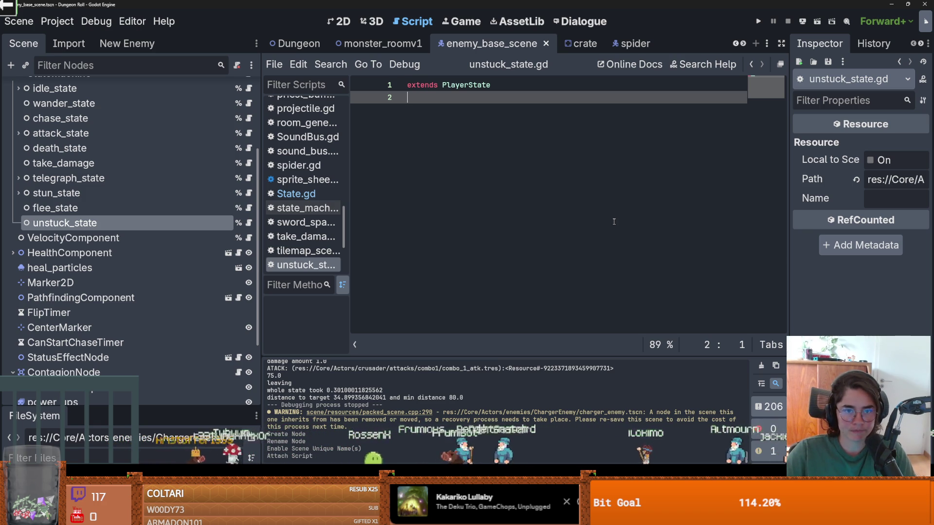
Navigate through PlayerState to State.gd and select its enter() and exit() functions.
key(Return)
text(func)
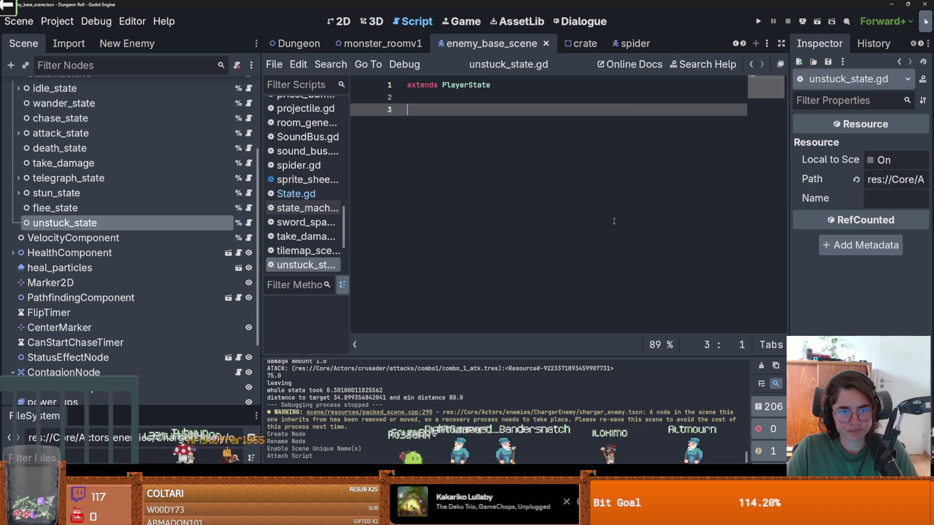
key(BackSpace)
key(BackSpace)
key(BackSpace)
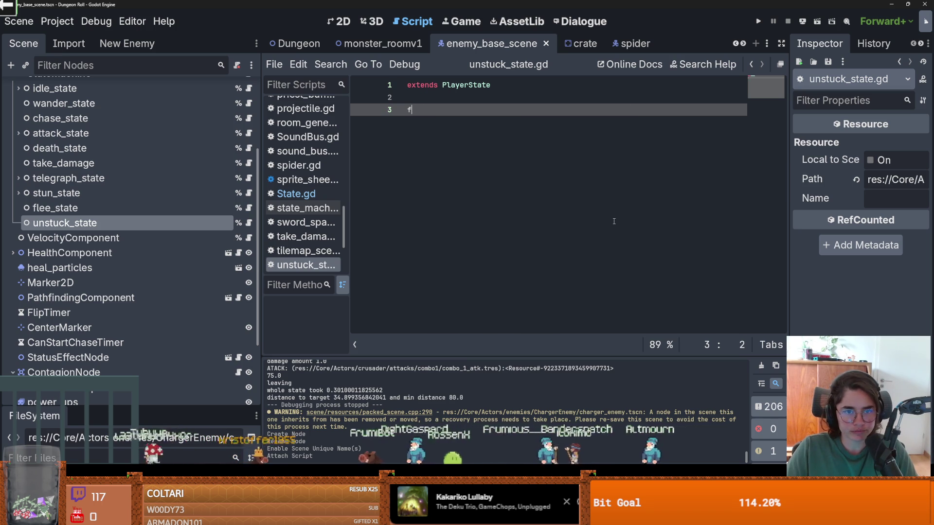
ctrl+click(466, 85)
ctrl+click(453, 98)
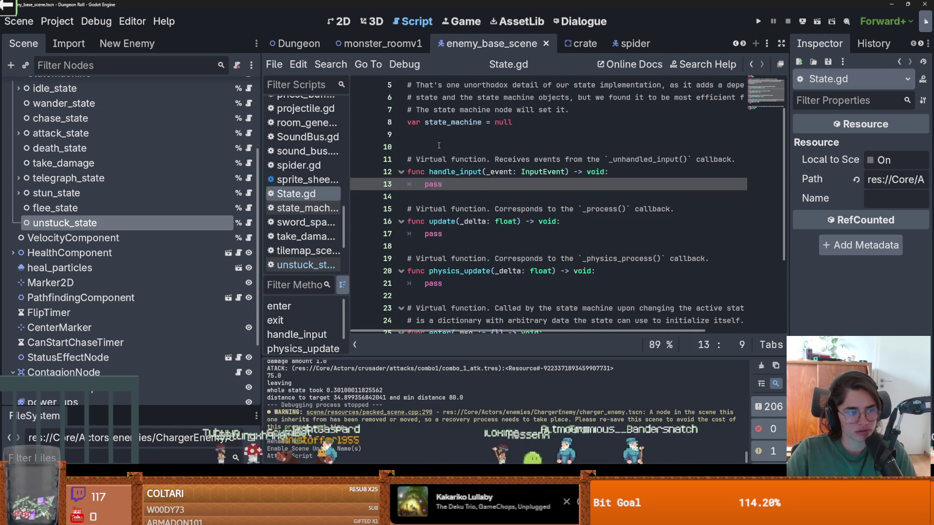
scroll(476, 194, up, 2)
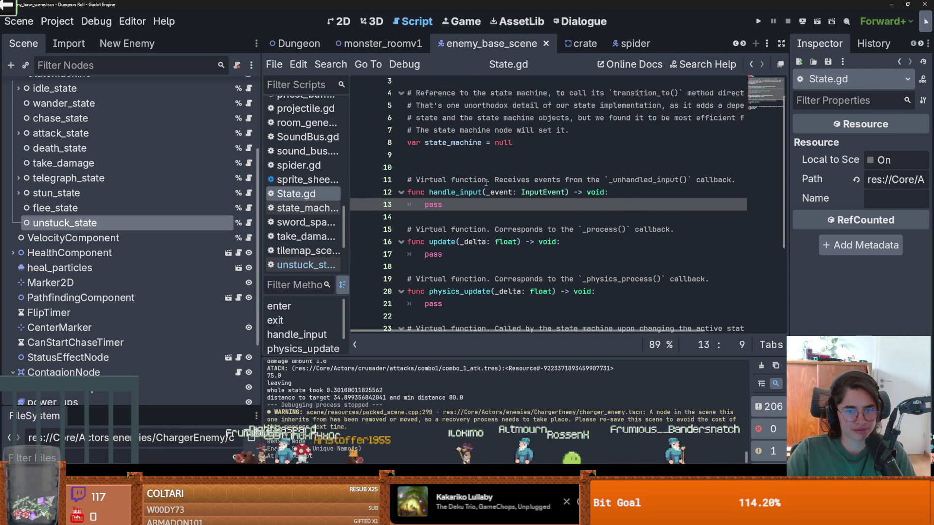
scroll(486, 183, down, 4)
scroll(443, 200, down, 1)
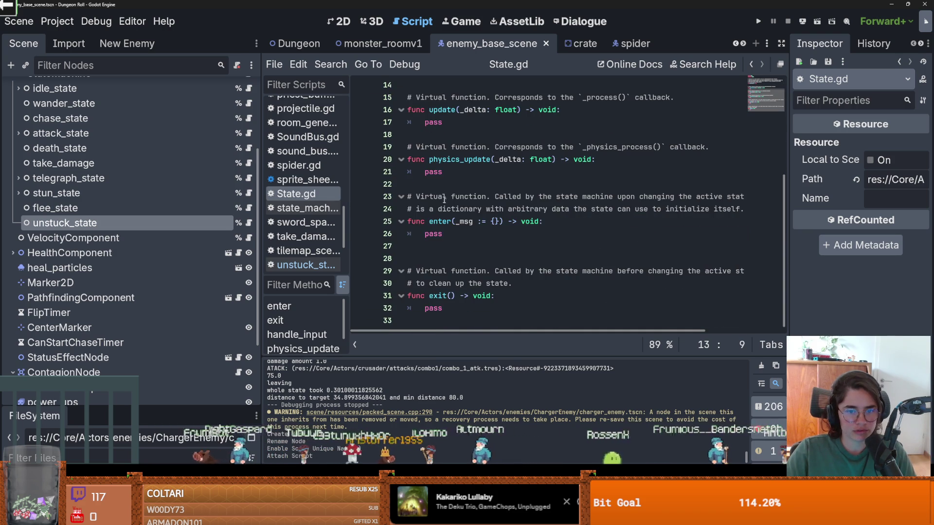
drag(466, 309, 364, 216)
key(ctrl+c)
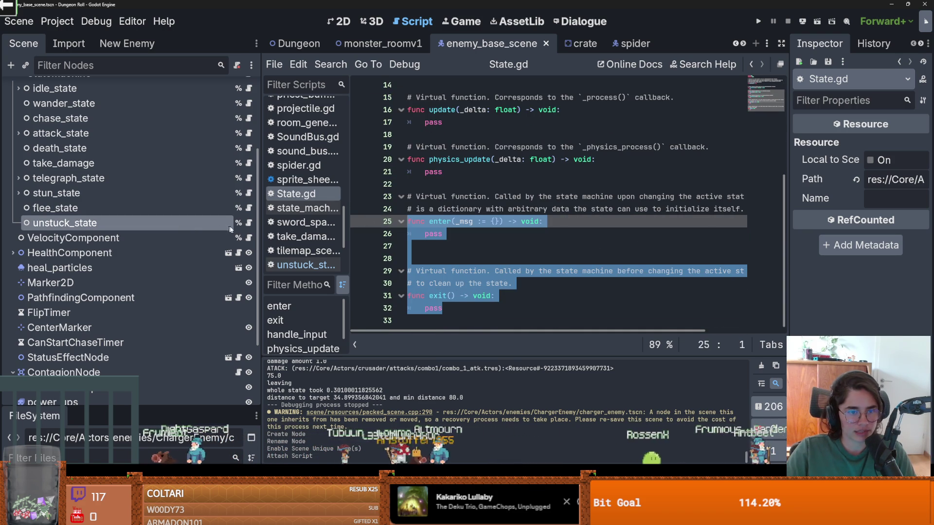
Paste the enter(_msg := {}) and exit() stubs into unstuck_state.gd below the extends line.
click(248, 223)
click(429, 159)
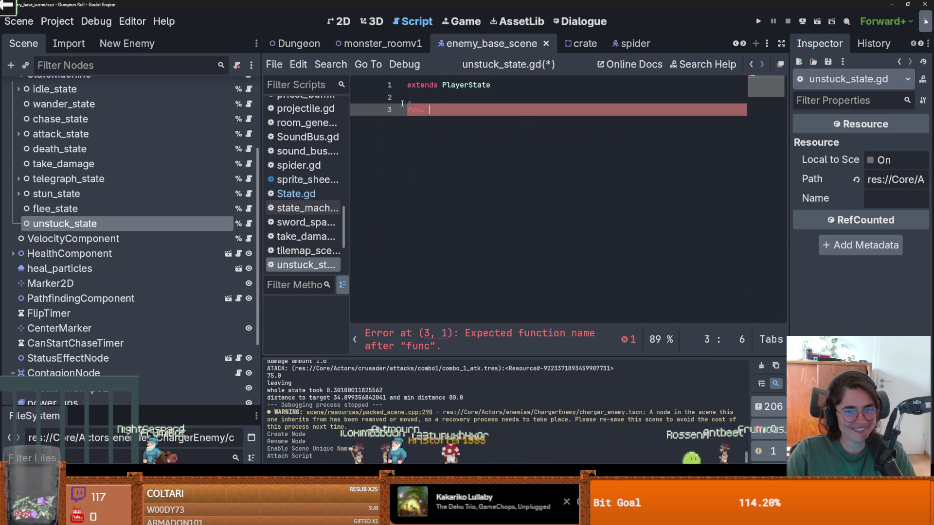
key(BackSpace)
key(BackSpace)
key(BackSpace)
key(ctrl+v)
click(502, 97)
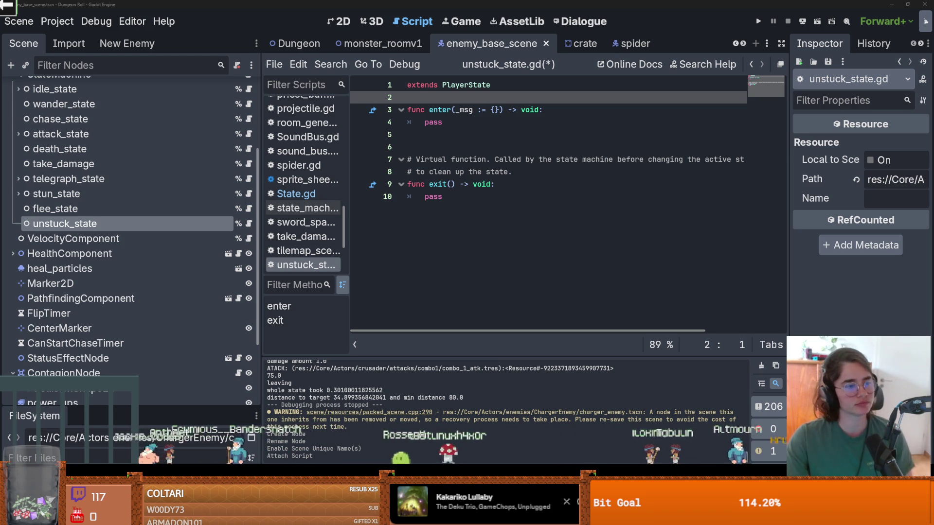
key(ctrl+End)
Delete the two comment lines above exit() and tidy blanks so enter() starts on line 3.
drag(422, 148, 511, 171)
key(BackSpace)
key(BackSpace)
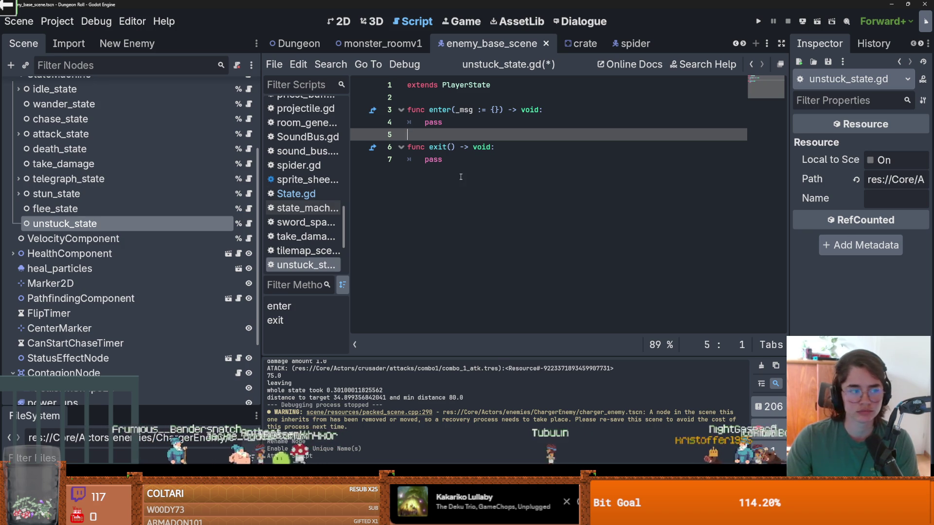
click(423, 98)
key(Return)
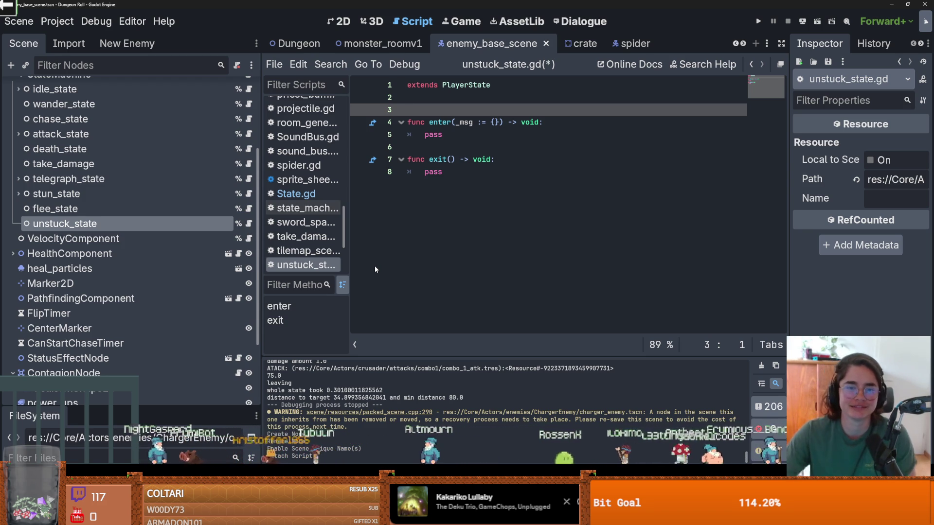
key(BackSpace)
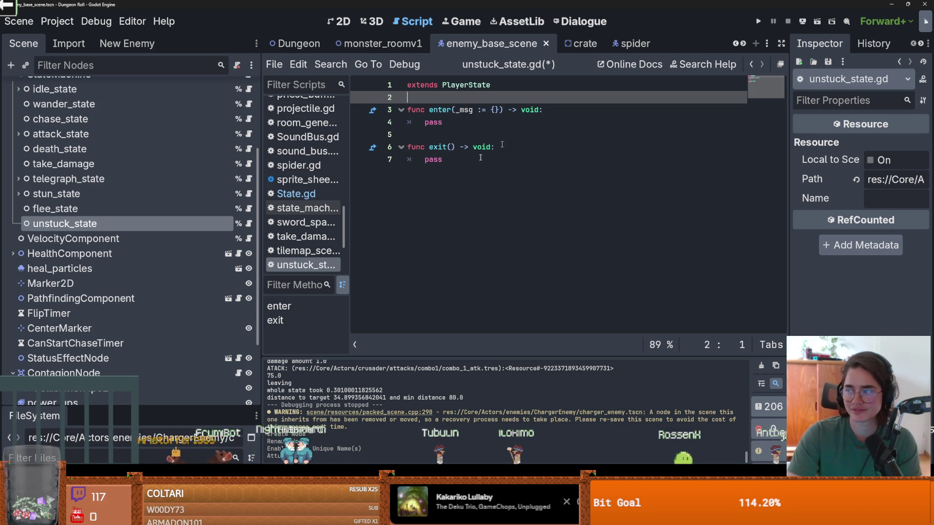
scroll(127, 262, down, 3)
Collapse the StateMachine and ContagionNode branches in the Scene dock.
scroll(126, 261, up, 3)
scroll(123, 260, up, 3)
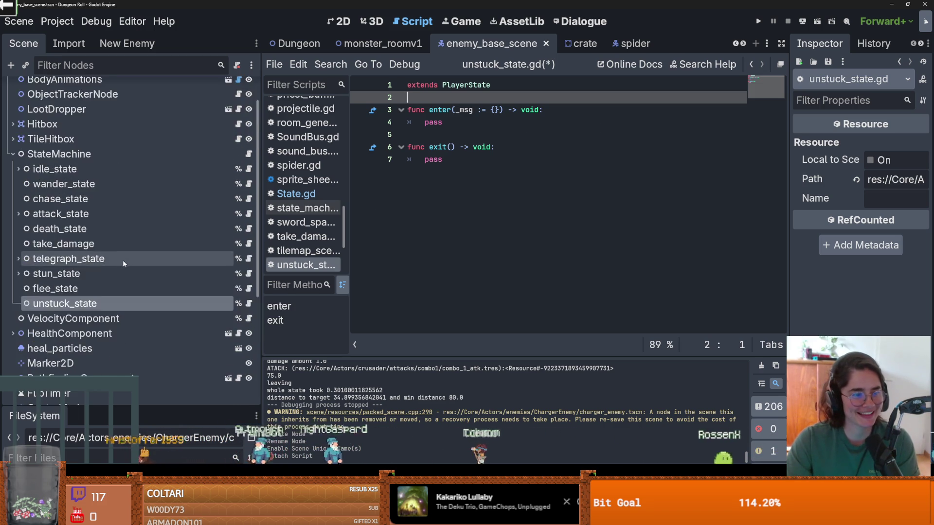
scroll(63, 231, up, 5)
click(13, 194)
scroll(55, 263, down, 3)
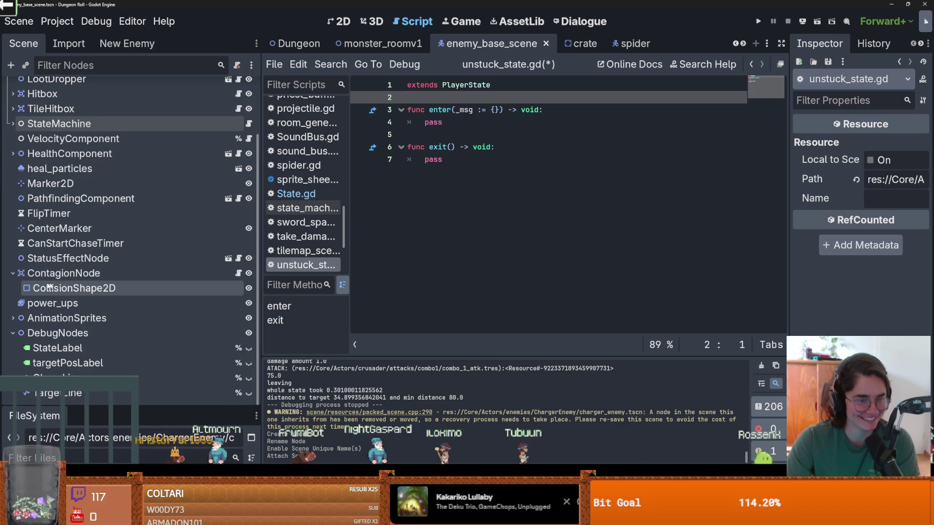
click(10, 276)
scroll(53, 270, up, 1)
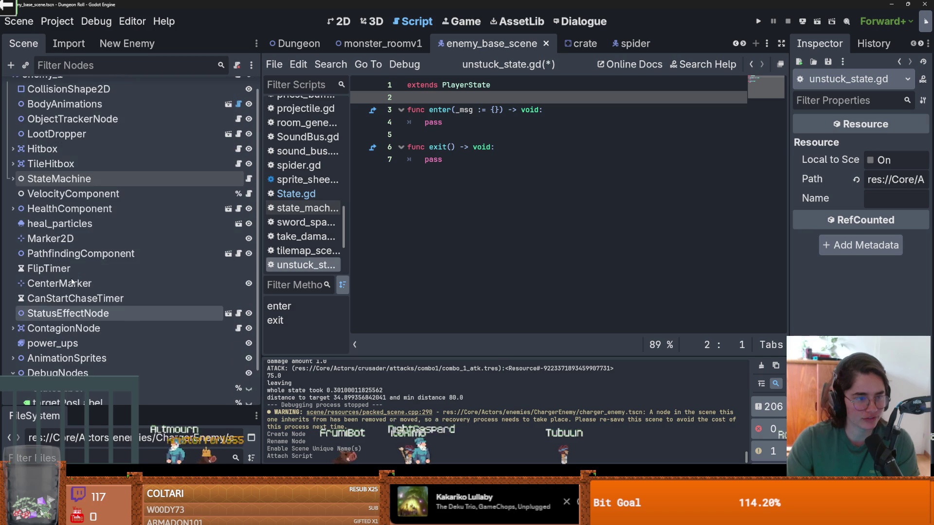
scroll(53, 270, down, 1)
scroll(82, 320, up, 1)
mouse_move(81, 254)
mouse_down()
mouse_move(105, 258)
mouse_move(484, 189)
mouse_move(477, 197)
mouse_move(449, 125)
mouse_move(404, 89)
mouse_move(406, 96)
mouse_up()
click(438, 121)
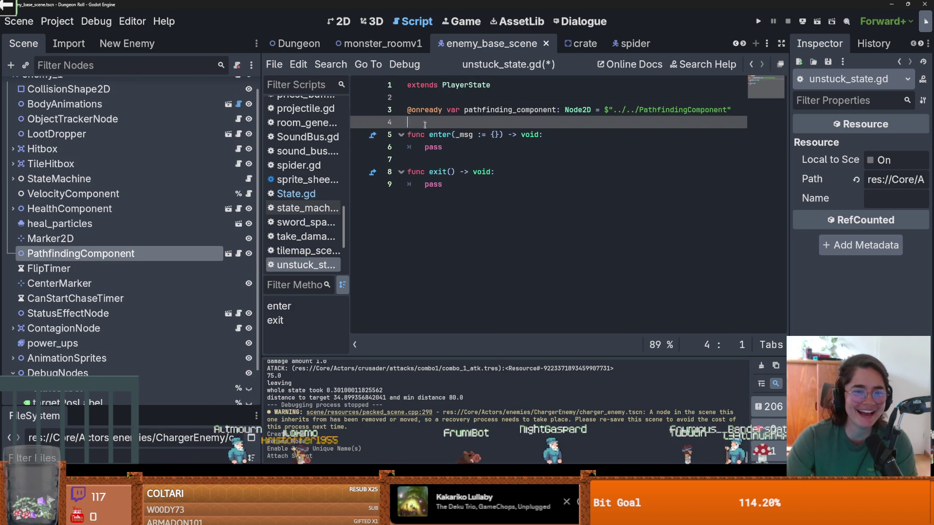
key(Return)
key(Up)
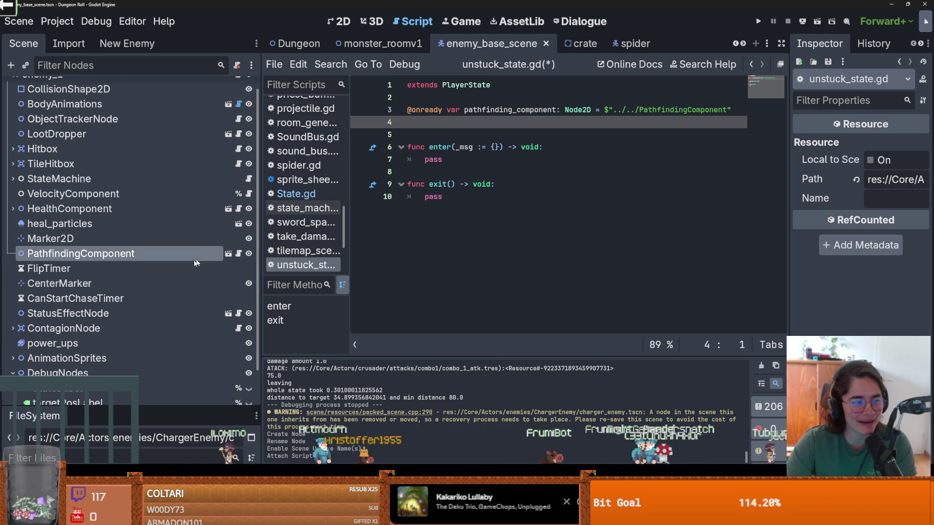
scroll(179, 267, down, 2)
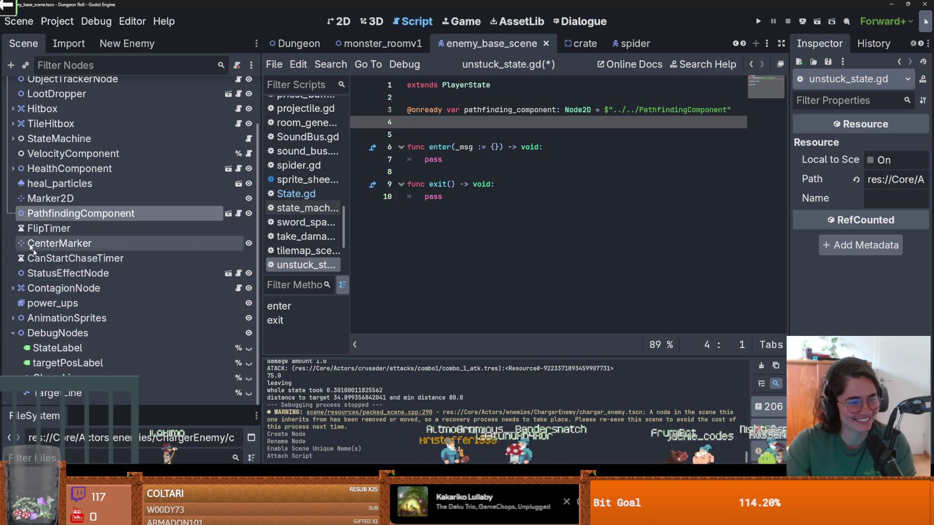
scroll(68, 275, up, 3)
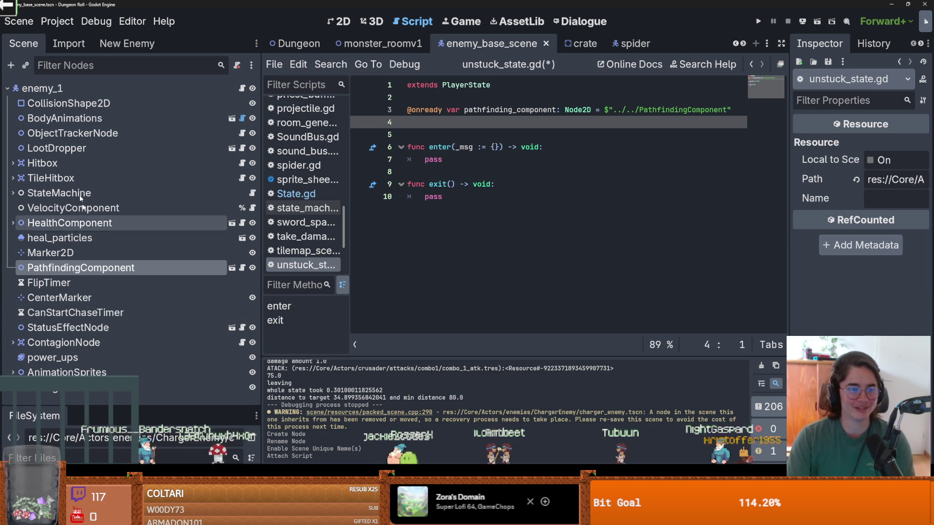
drag(73, 207, 495, 122)
key(ctrl+s)
key(ctrl+s)
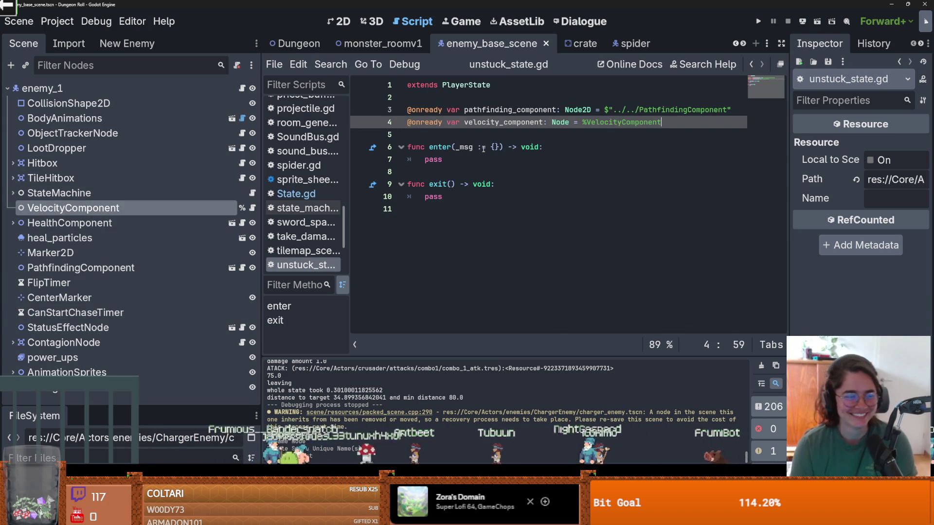
click(459, 140)
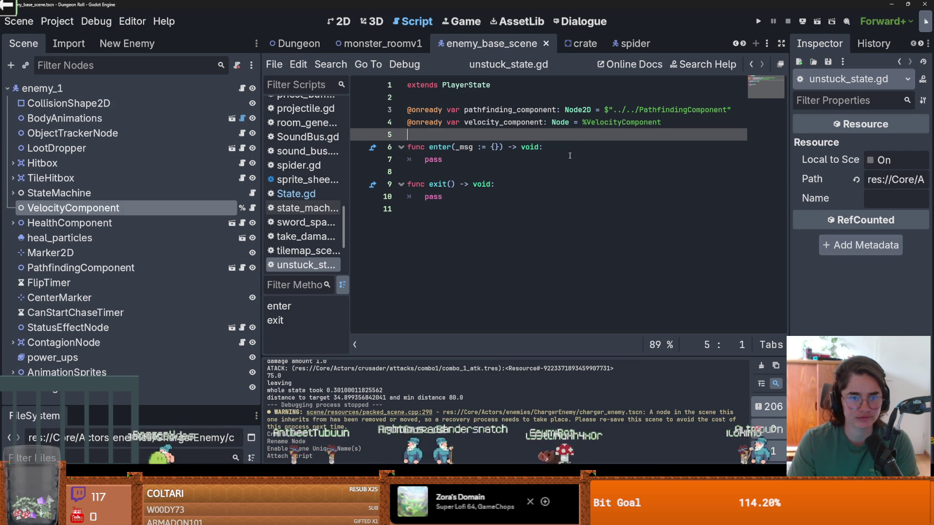
text(@export va)
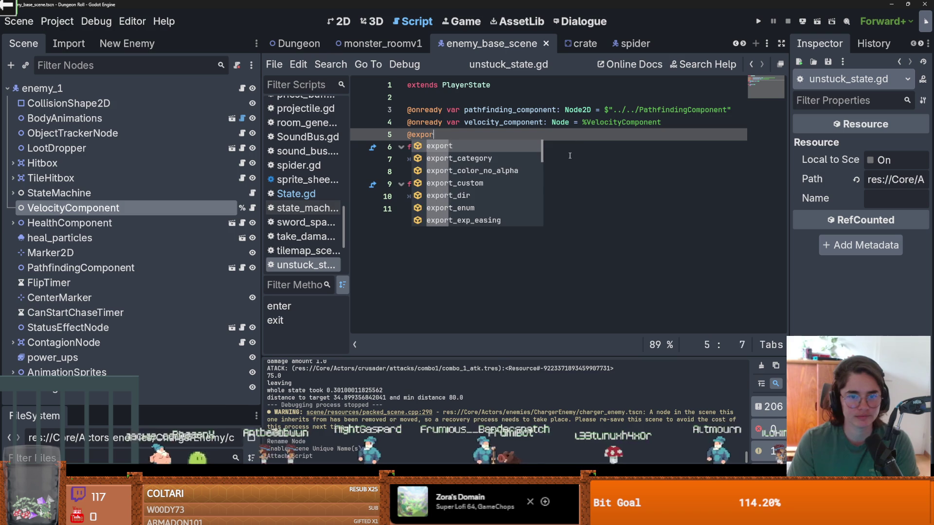
text(r simpl)
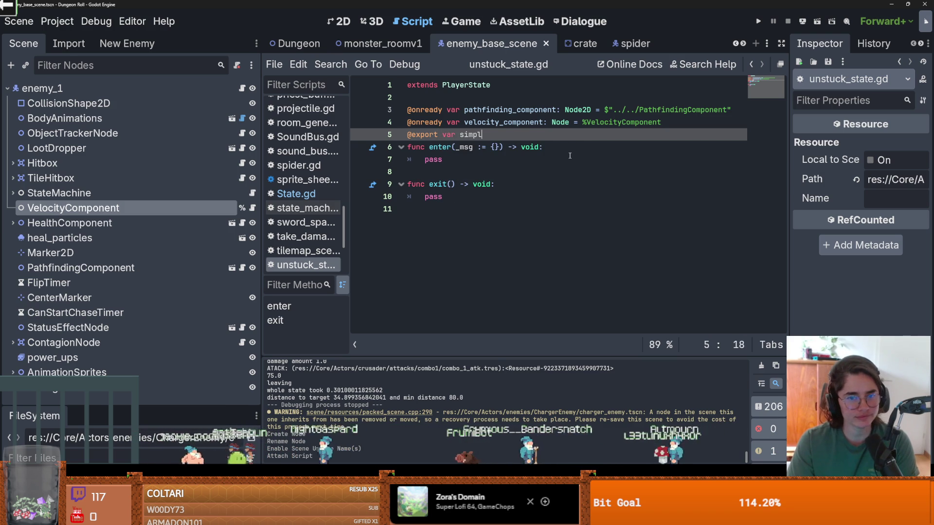
text(e_animation )
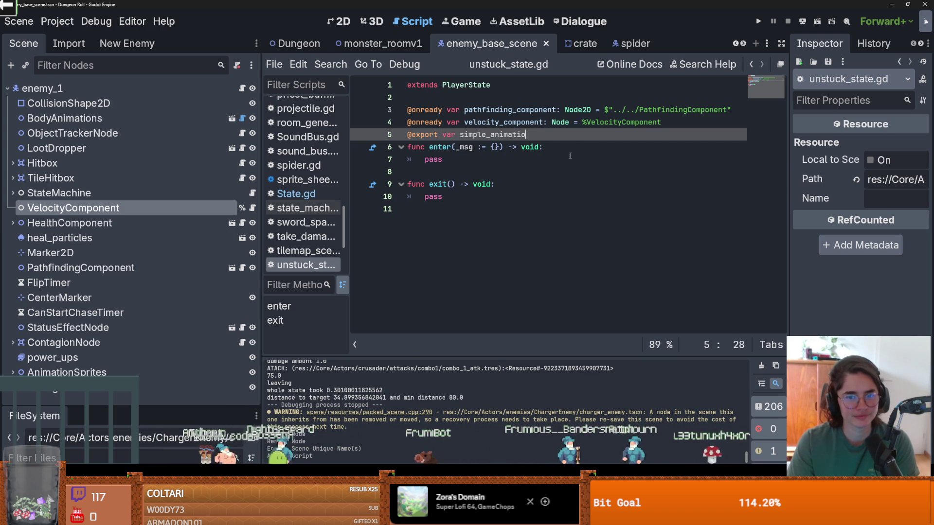
text(: Simple)
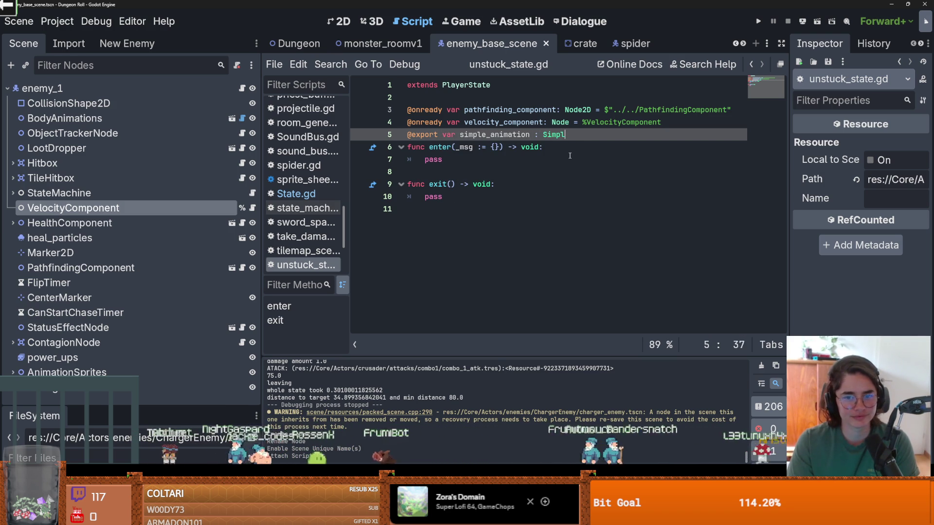
key(Return)
key(Return)
key(ctrl+s)
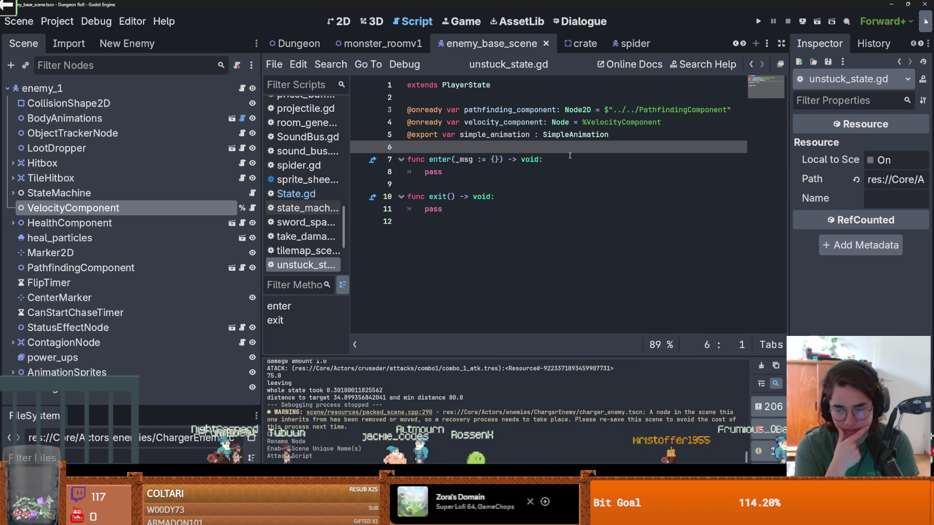
key(ctrl+s)
key(ctrl+s)
click(461, 169)
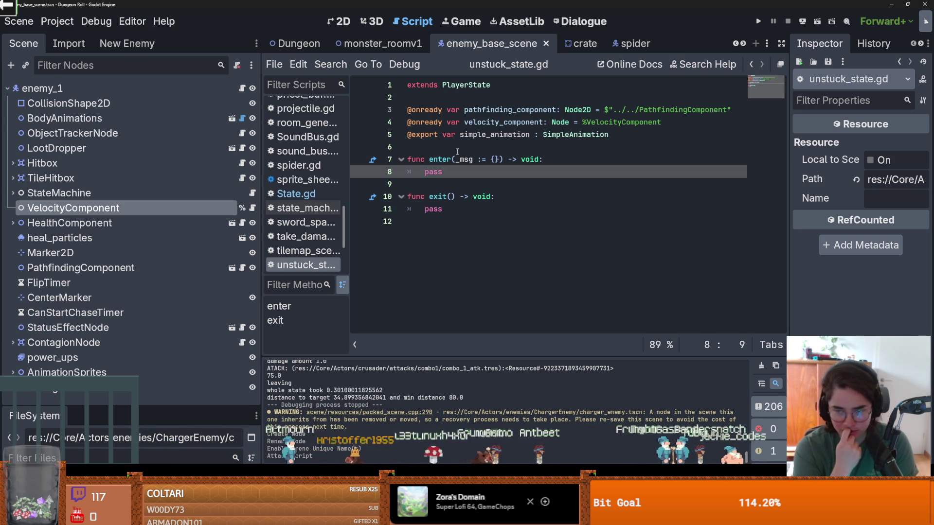
click(458, 152)
key(ctrl+s)
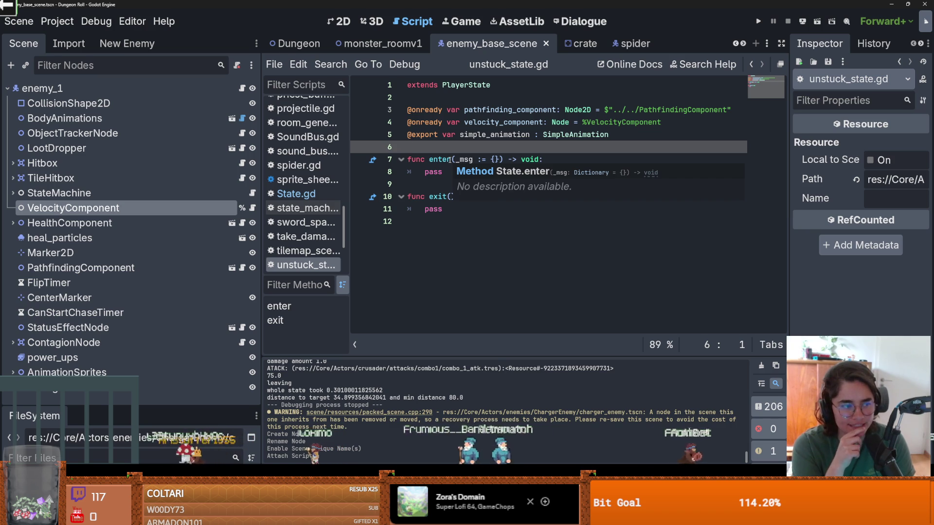
key(ctrl+s)
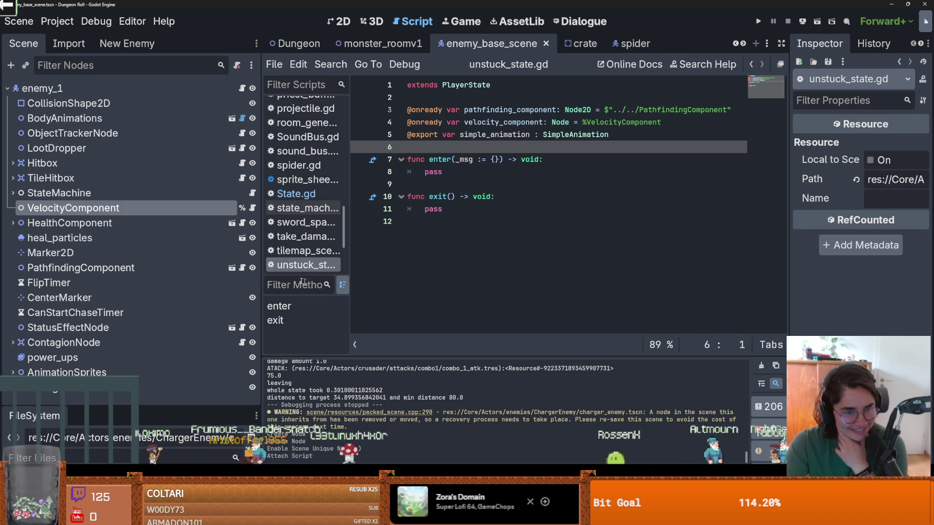
mouse_move(264, 277)
mouse_down()
mouse_move(281, 277)
mouse_move(265, 273)
mouse_up()
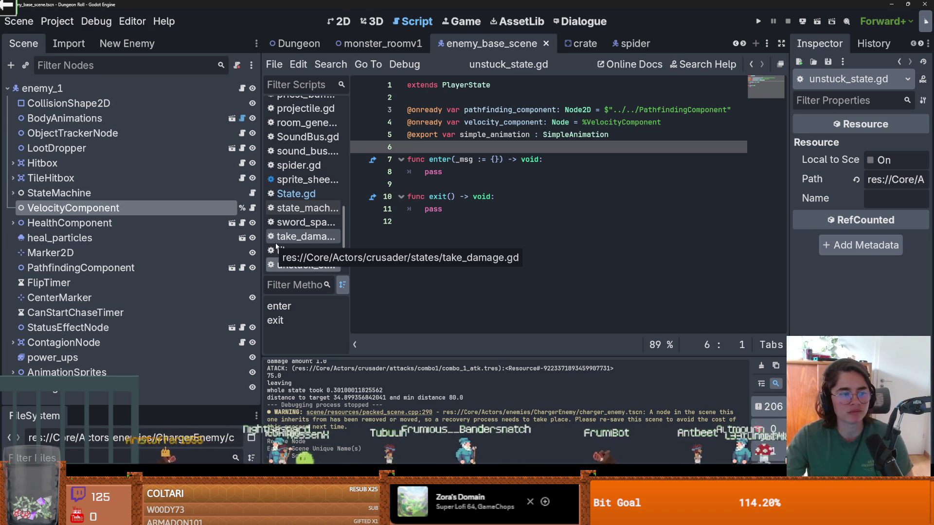
Insert blank lines 9–11 between the enter() and exit() stubs and save.
click(463, 185)
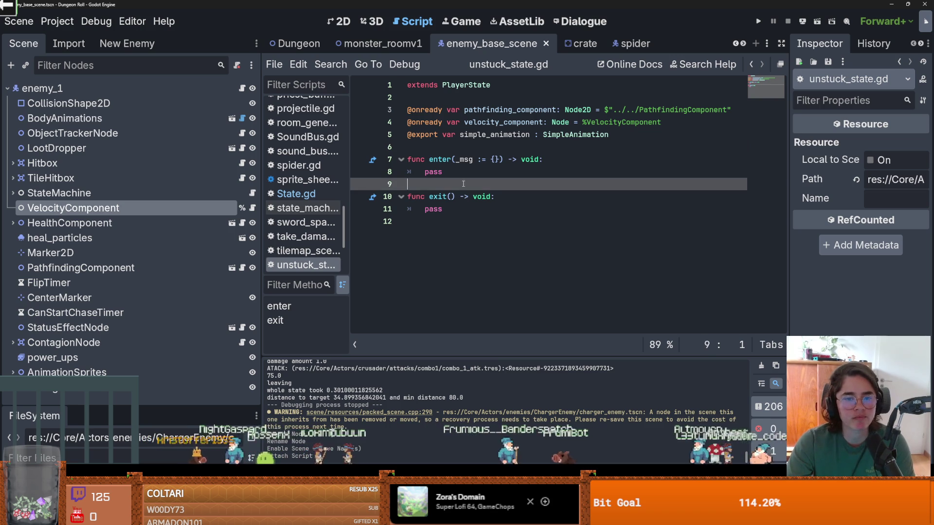
key(Return)
key(Return)
key(Up)
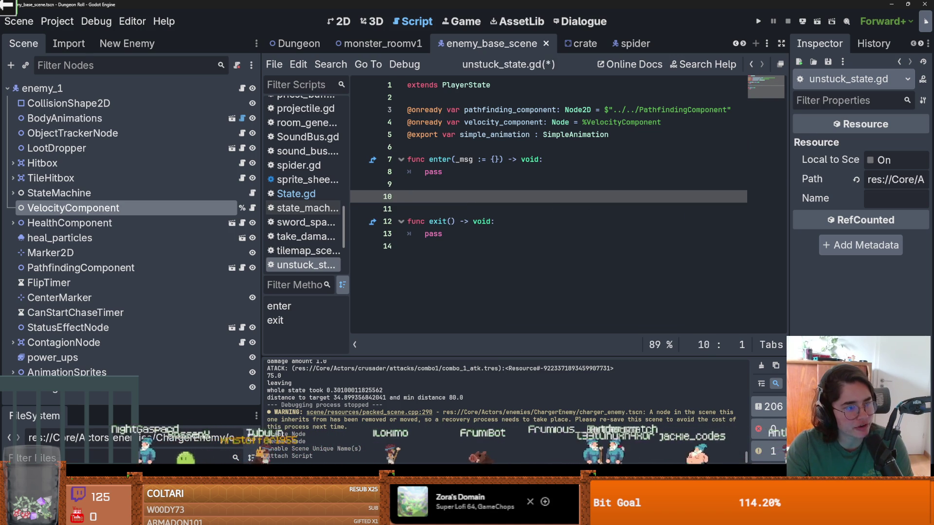
click(443, 256)
key(ctrl+s)
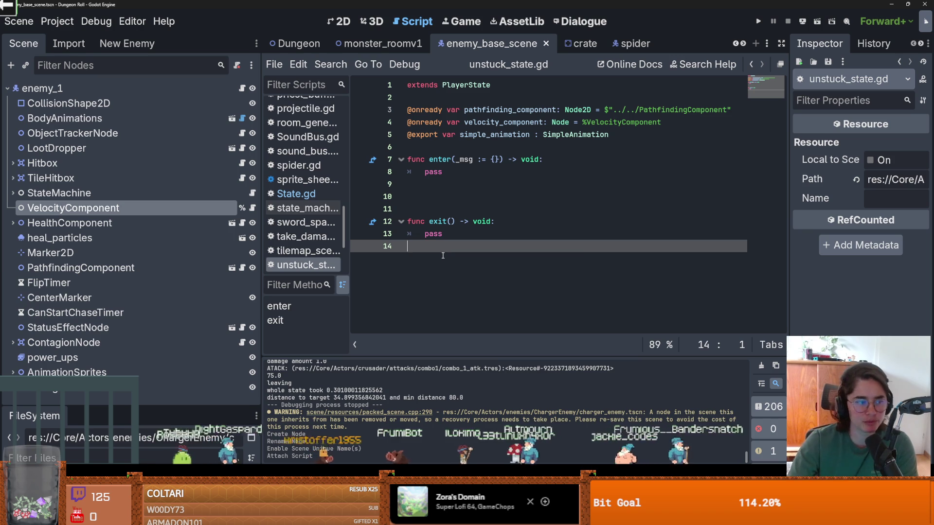
click(429, 196)
key(ctrl+s)
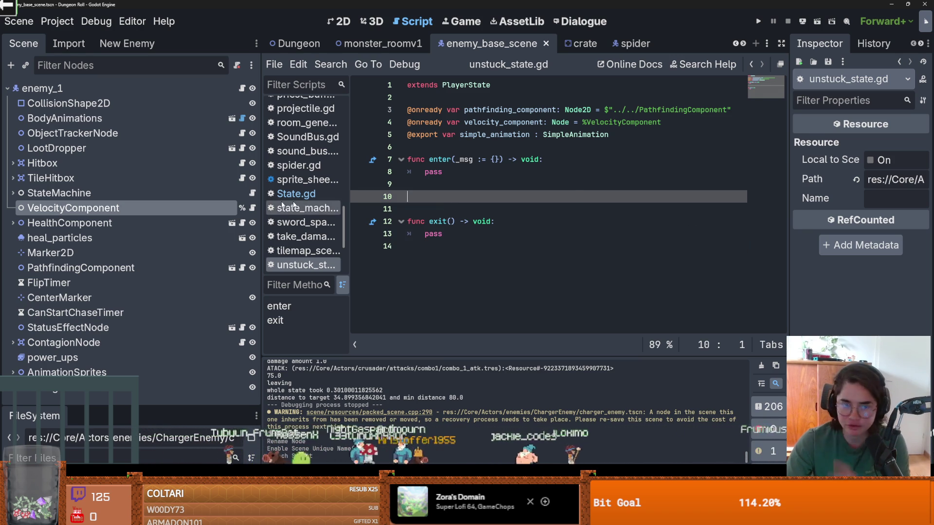
Copy chase_state's walk.tres Simple Animation resource.
click(13, 193)
scroll(84, 285, down, 1)
click(87, 304)
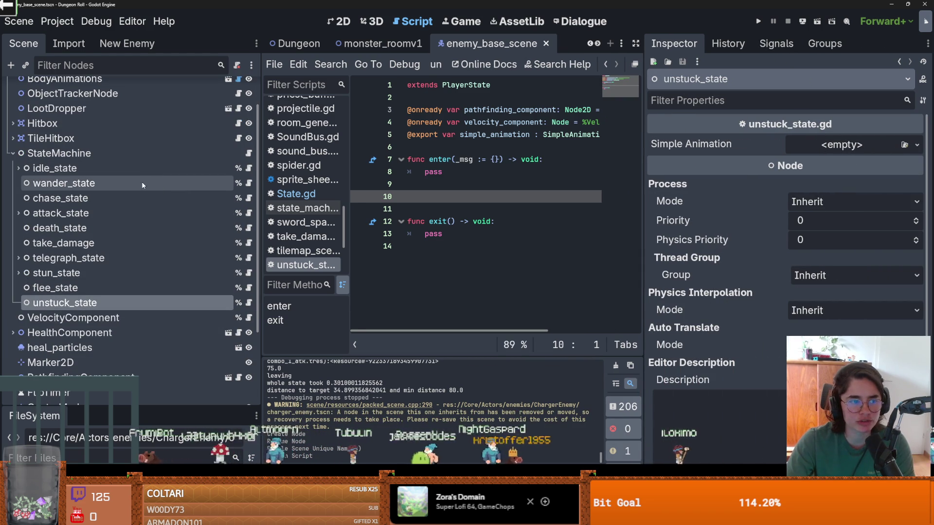
click(133, 203)
click(913, 144)
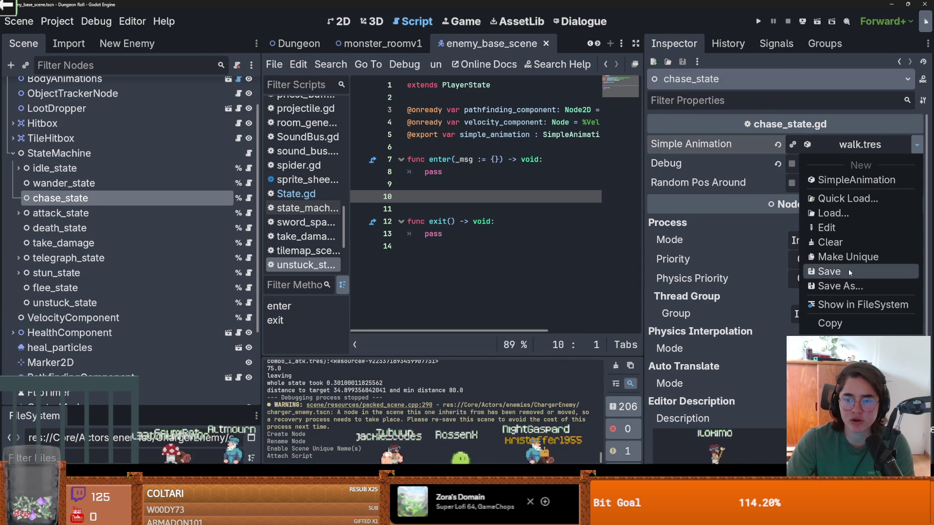
click(837, 322)
Paste walk.tres as a shared resource into unstuck_state's Simple Animation and save the scene.
click(73, 303)
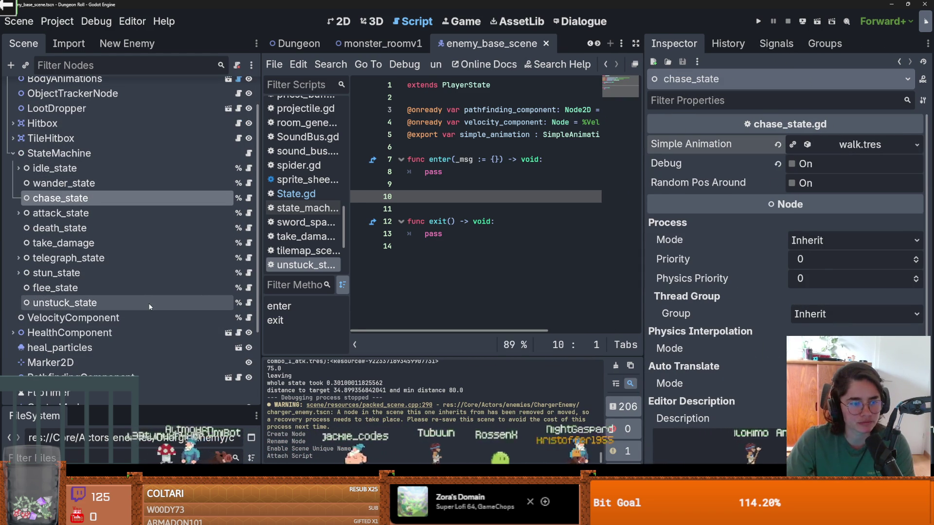
click(917, 145)
click(852, 246)
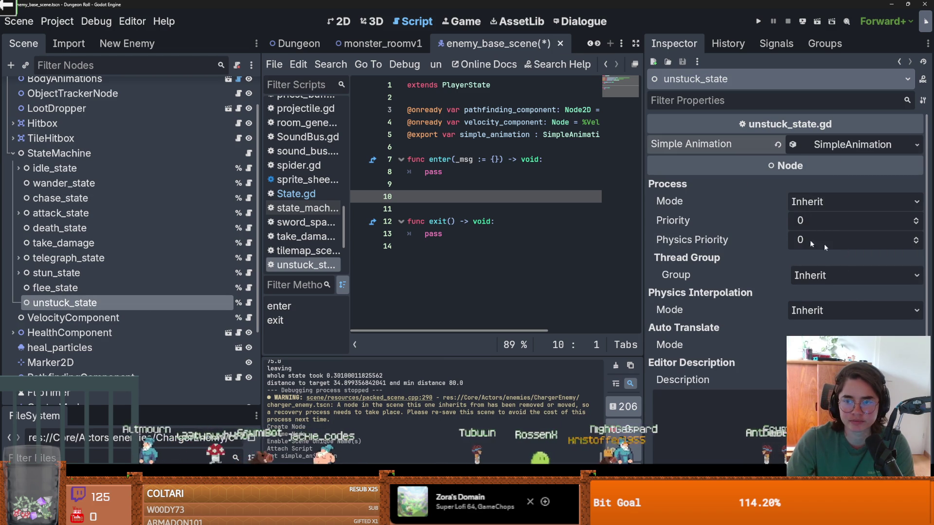
key(ctrl+z)
click(918, 145)
click(857, 231)
key(ctrl+s)
click(589, 172)
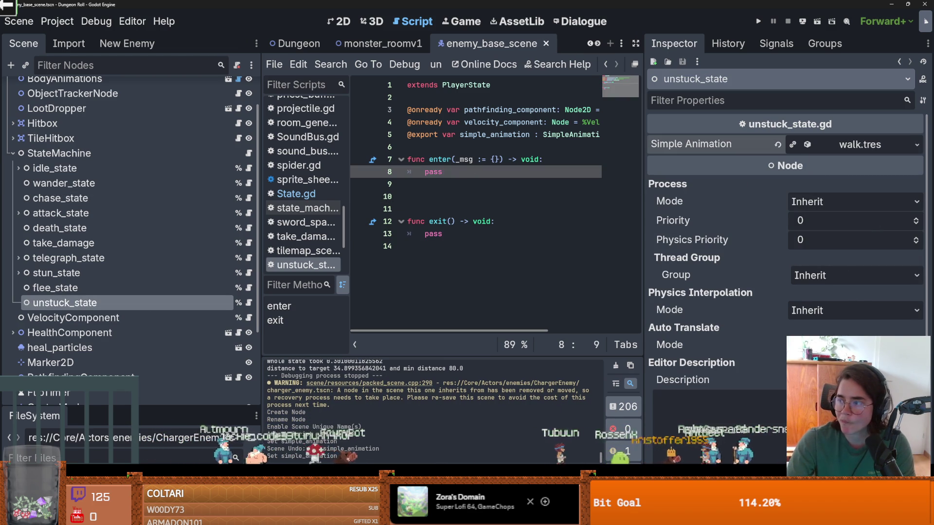
Declare 'var desired_velocity' and 'var target' below the export line.
click(427, 143)
key(Return)
key(Return)
key(Up)
text(var desired_v)
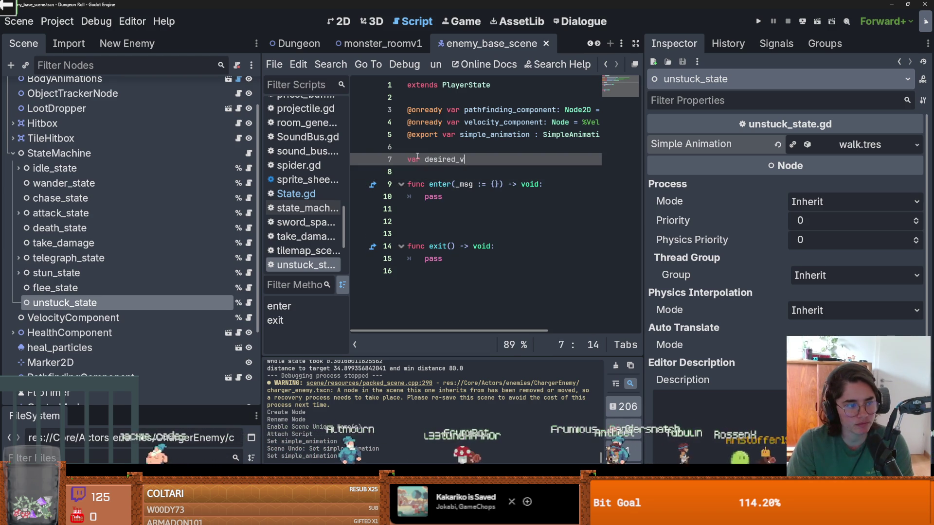
text(elocity)
key(Return)
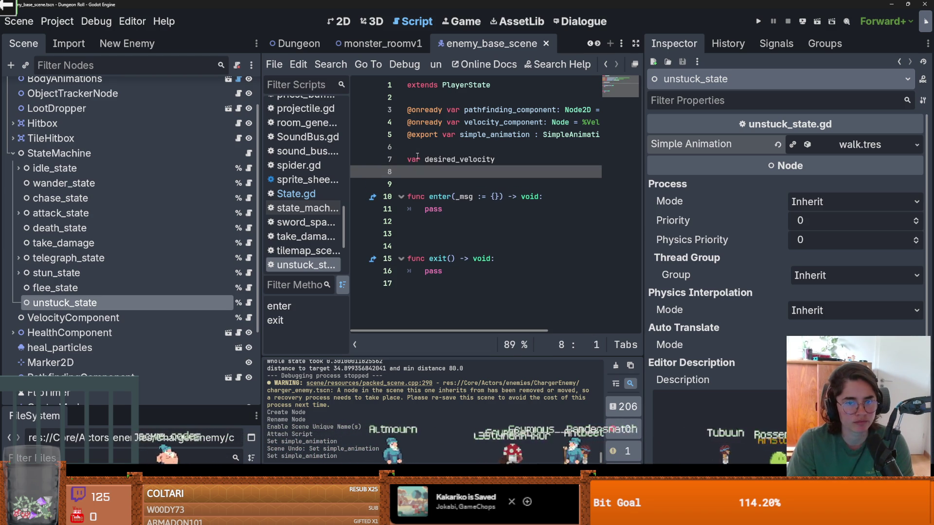
text(var)
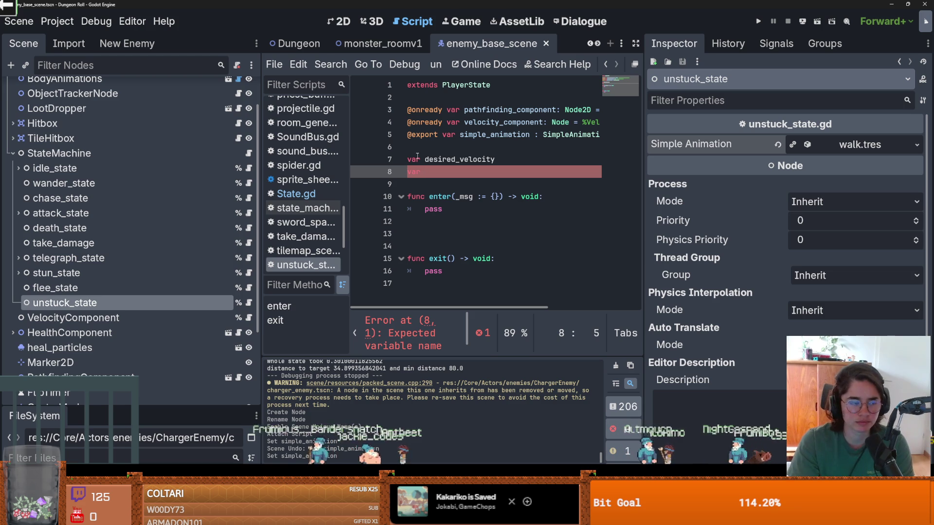
text(arget)
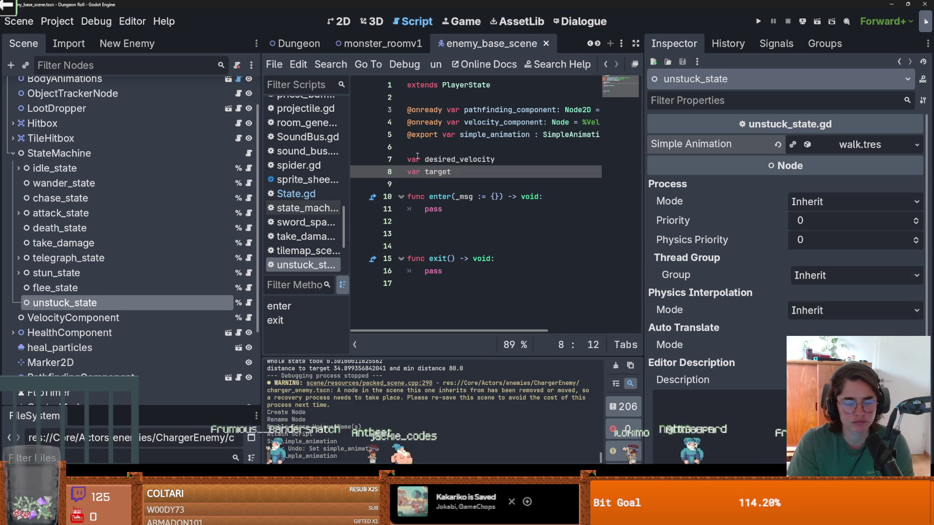
key(Return)
text(v)
key(BackSpace)
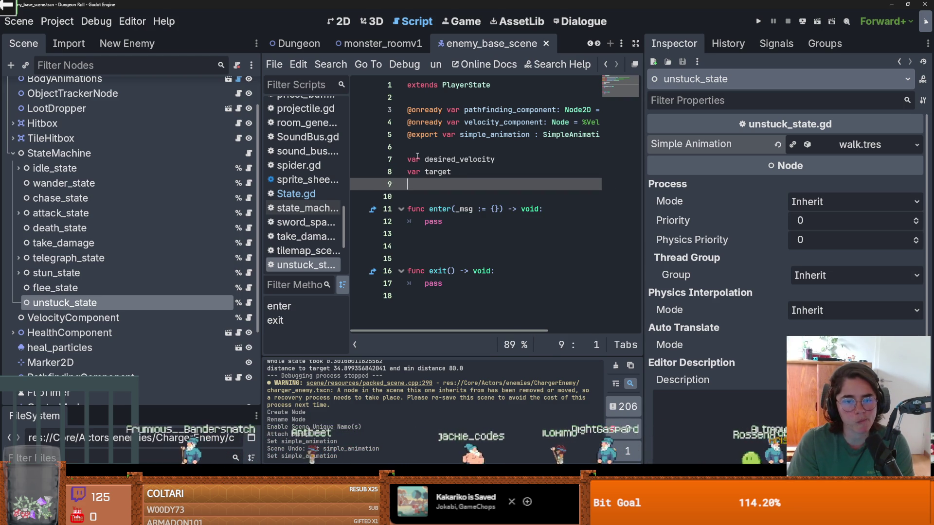
In chase_state.gd, select the four stuck-tracking variable lines.
click(249, 198)
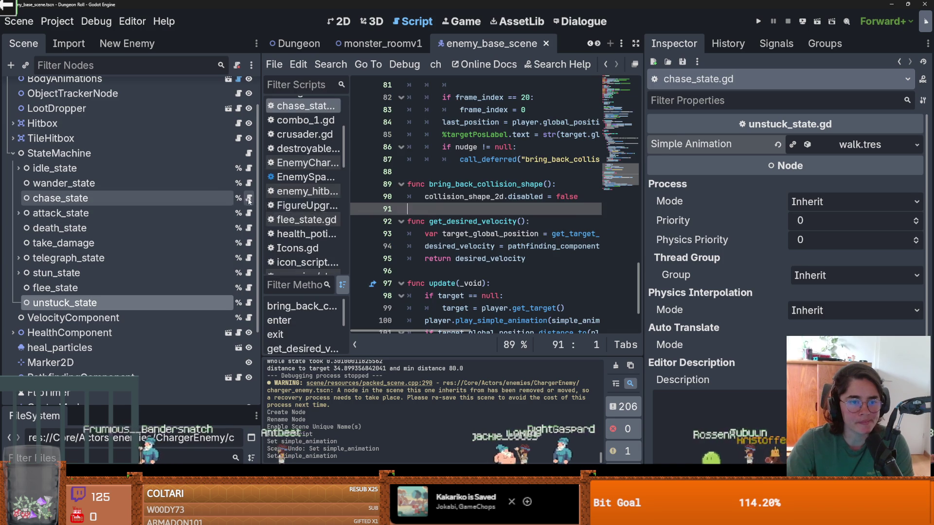
scroll(450, 222, up, 20)
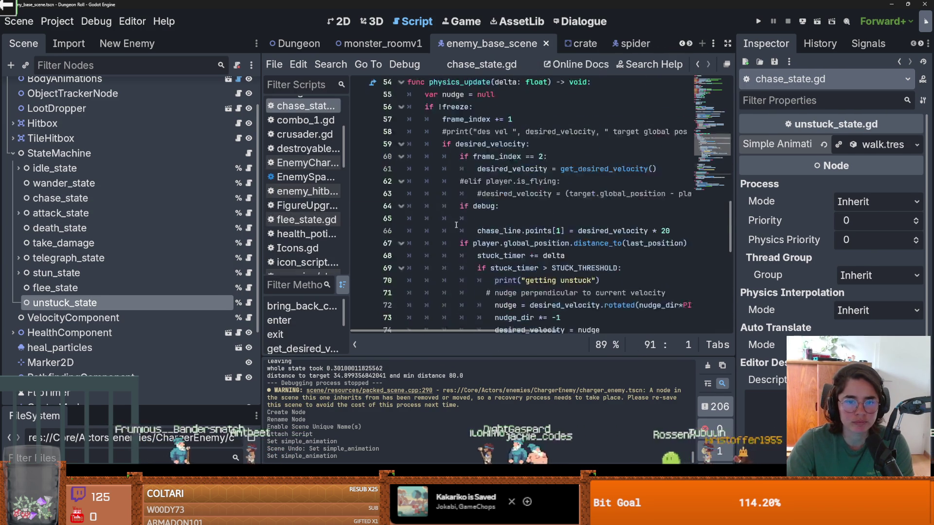
scroll(458, 224, down, 2)
drag(538, 197, 388, 182)
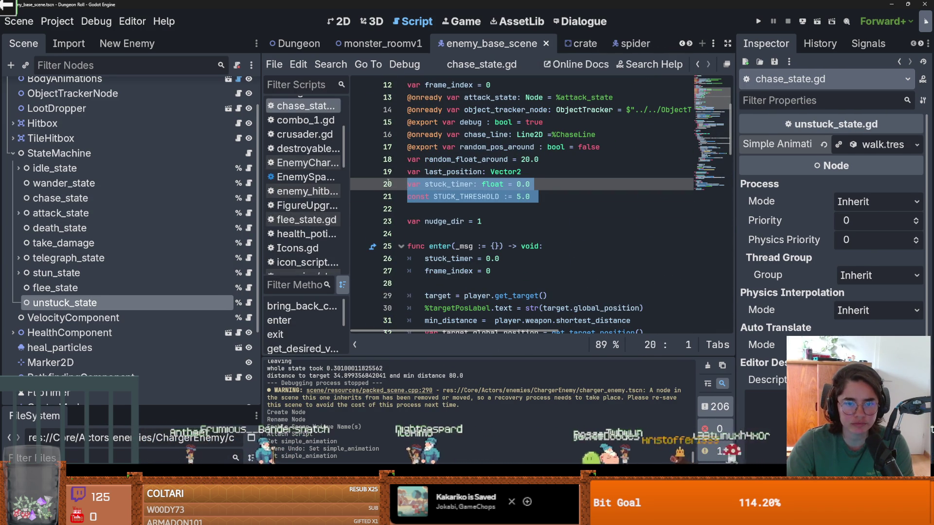
click(442, 209)
key(BackSpace)
mouse_move(484, 209)
mouse_down()
mouse_move(428, 197)
mouse_move(408, 171)
mouse_up()
key(ctrl+c)
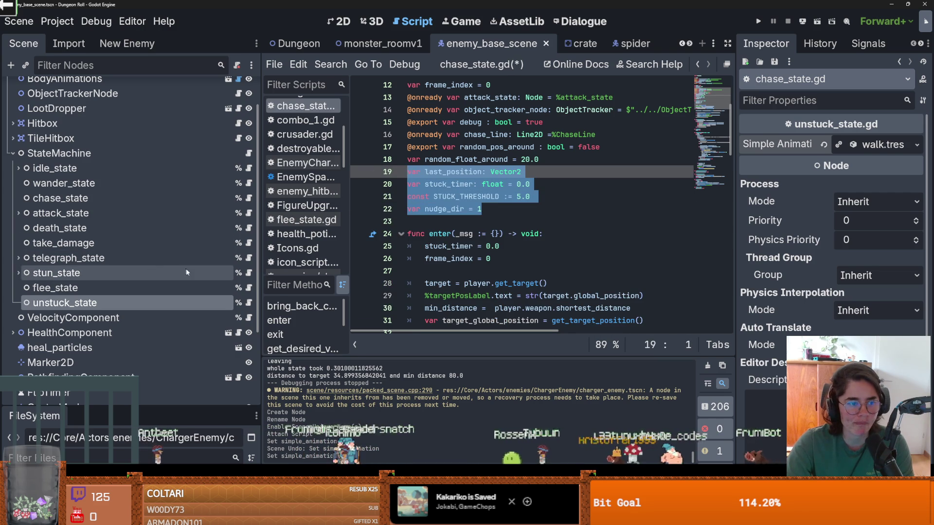
Paste last_position, stuck_timer, STUCK_THRESHOLD and nudge_dir after target in unstuck_state.gd and save.
click(248, 303)
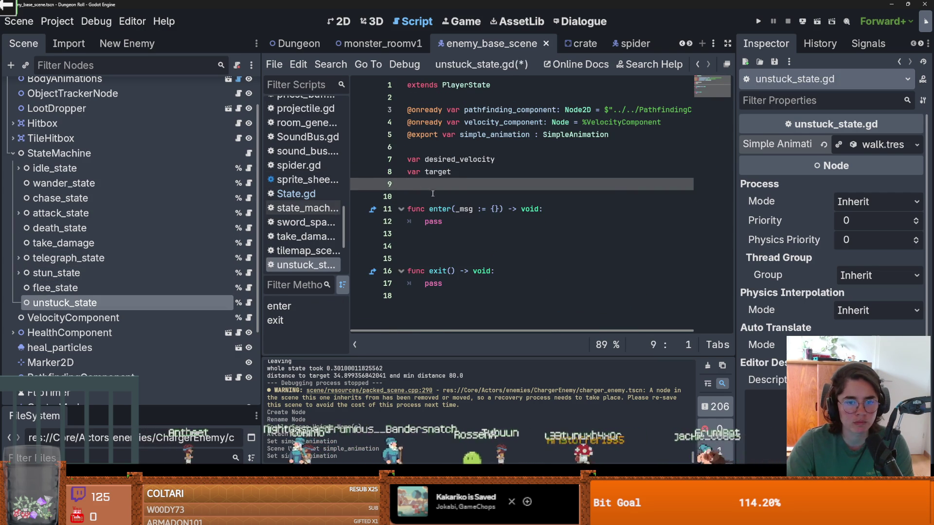
key(Return)
key(ctrl+v)
click(447, 188)
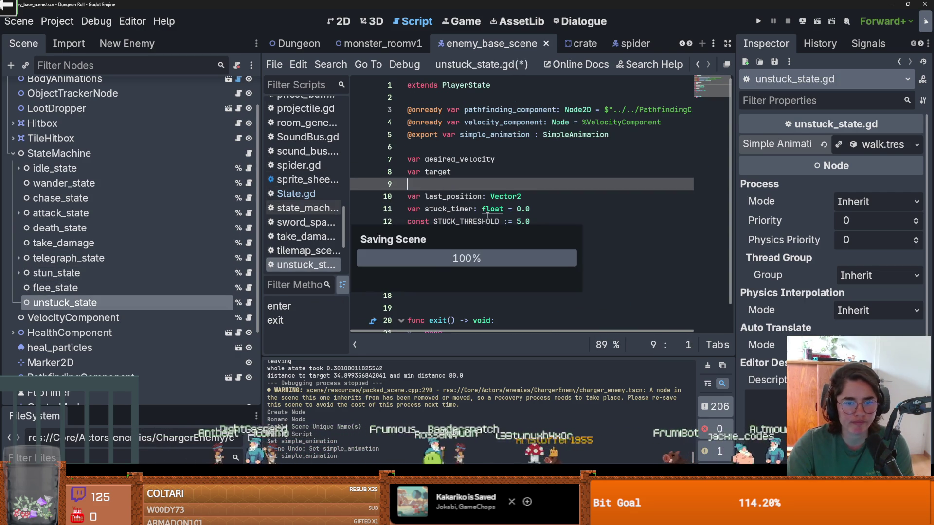
key(ctrl+s)
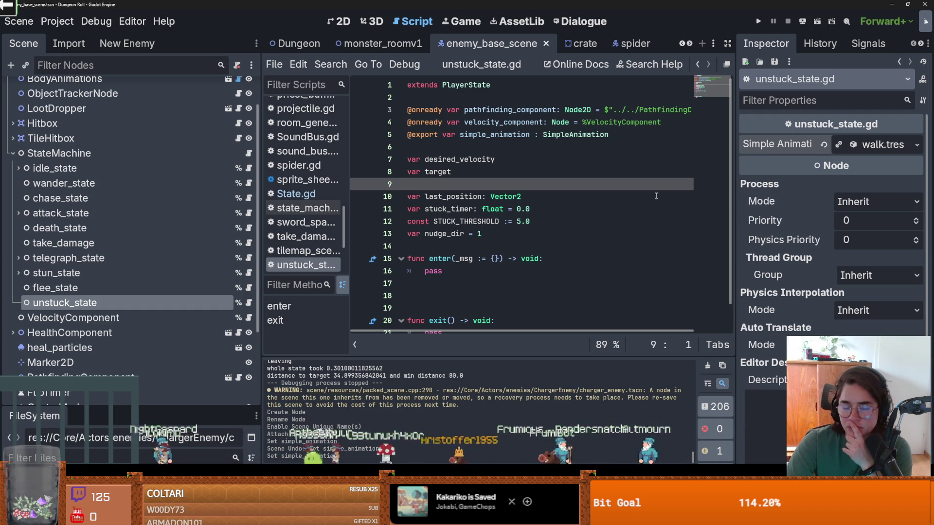
Replace pass in enter() with the last_position variable name.
click(476, 238)
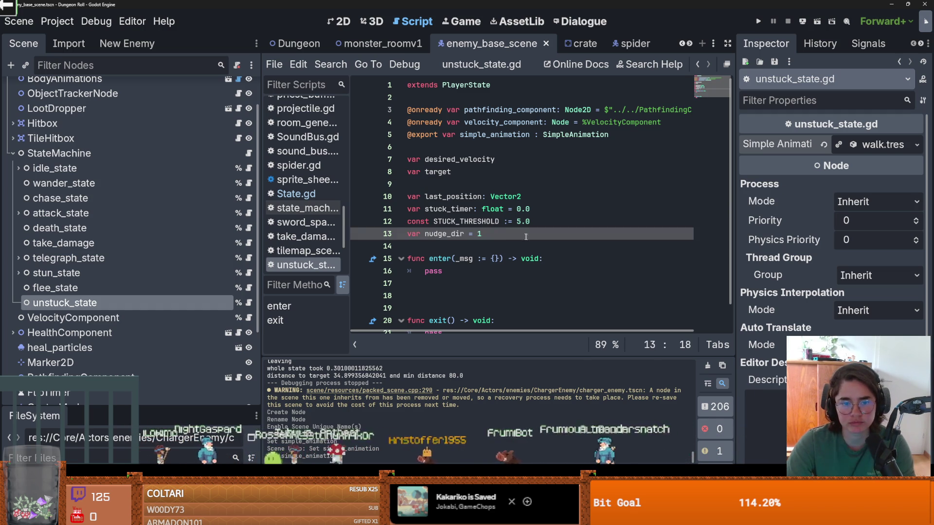
click(455, 247)
scroll(497, 221, down, 1)
double_click(433, 246)
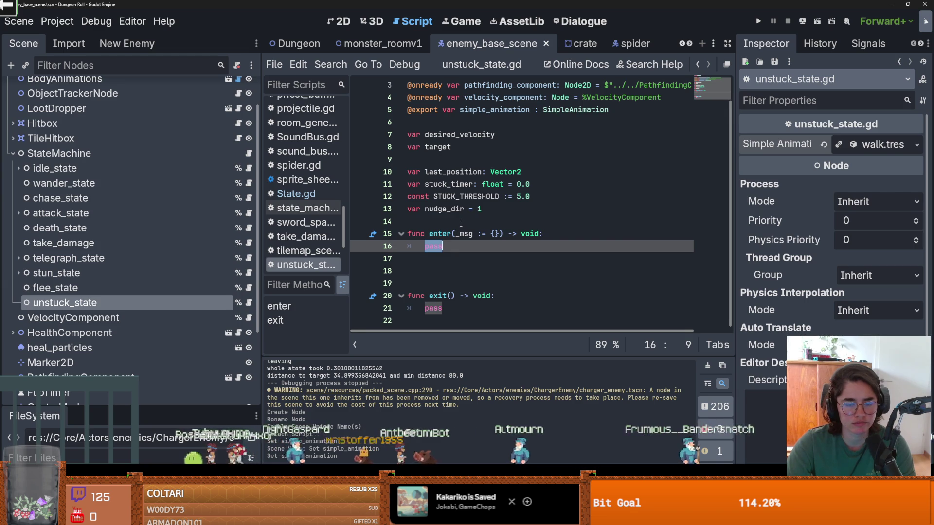
click(458, 184)
double_click(457, 172)
key(ctrl+c)
double_click(458, 251)
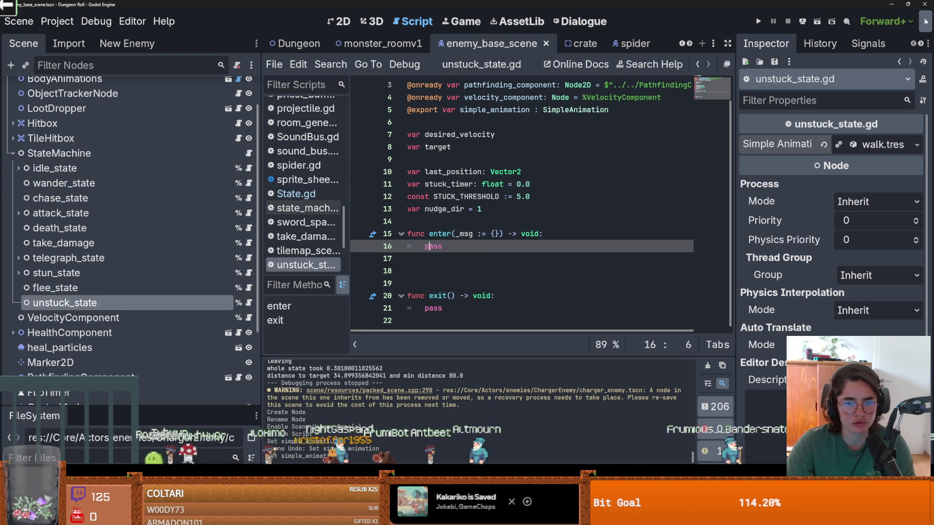
key(ctrl+v)
Complete the line as 'last_position = player.global_position' and save.
text(player)
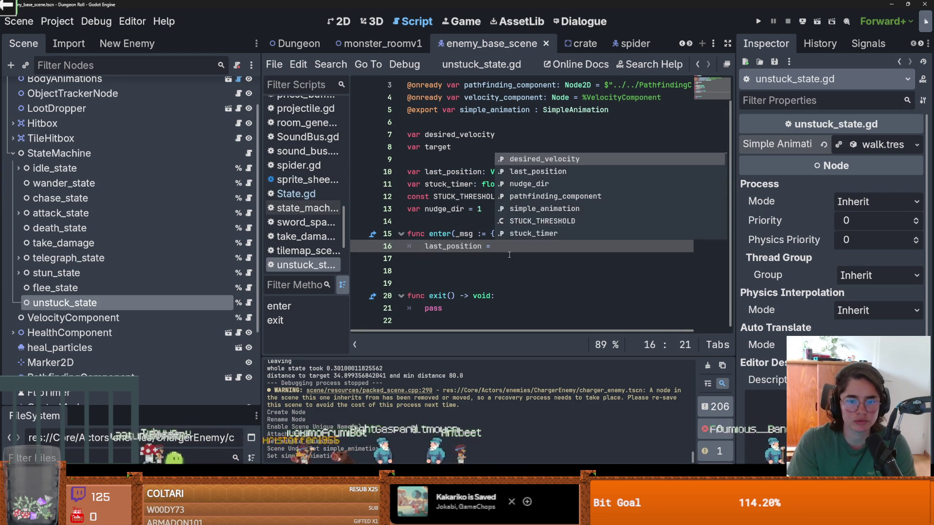
text(.glob)
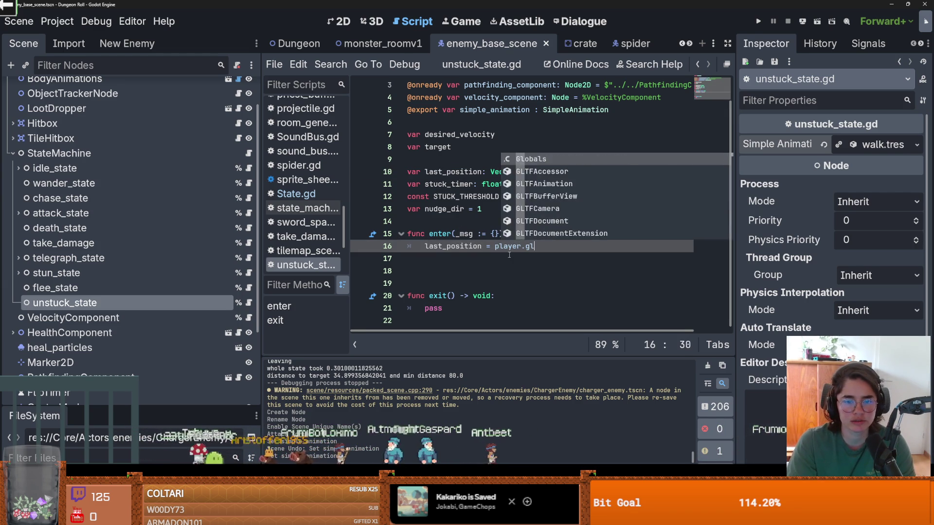
key(Return)
key(Return)
key(ctrl+s)
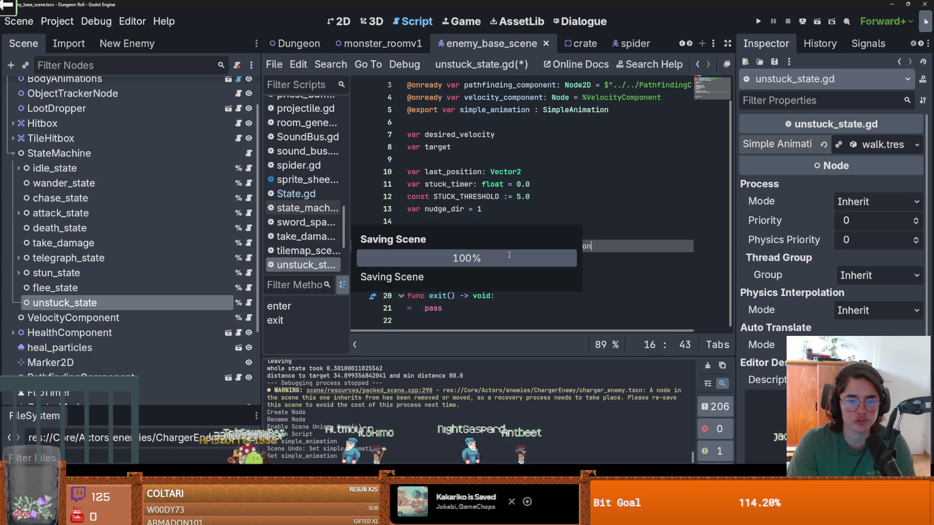
key(ctrl+s)
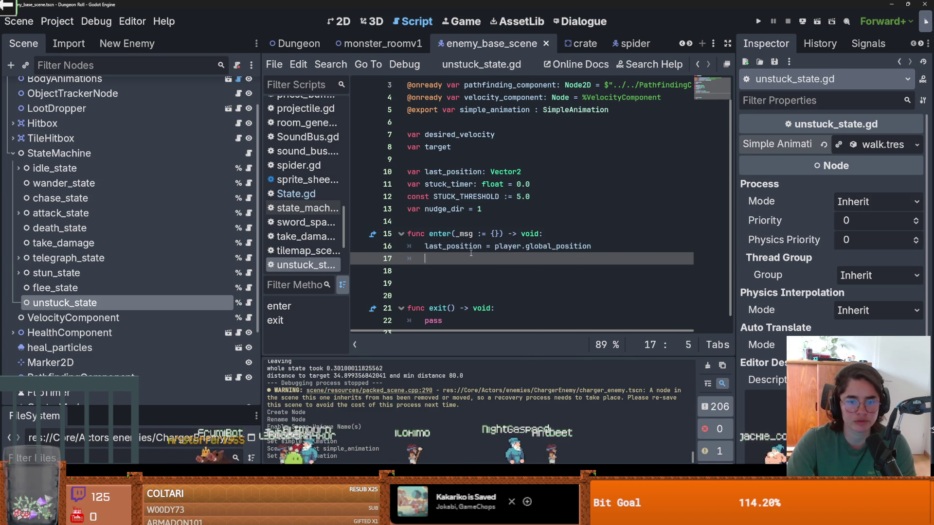
drag(735, 243, 816, 242)
double_click(443, 239)
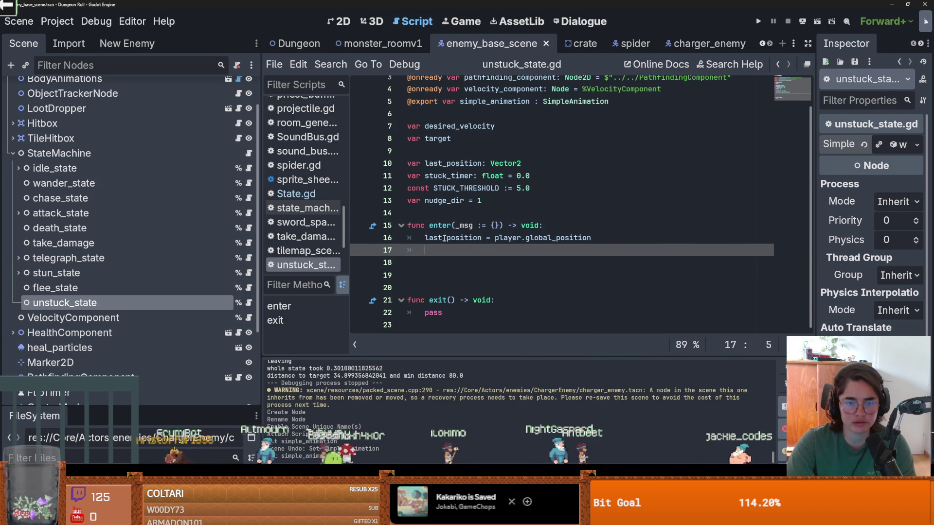
Enlarge and widen the script list panel beside the editor.
key(Down)
click(498, 188)
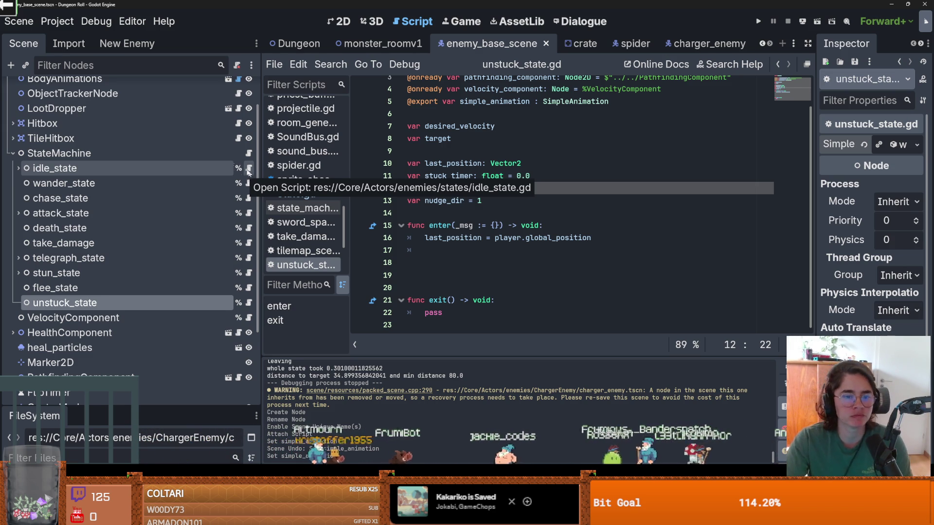
drag(318, 282, 318, 311)
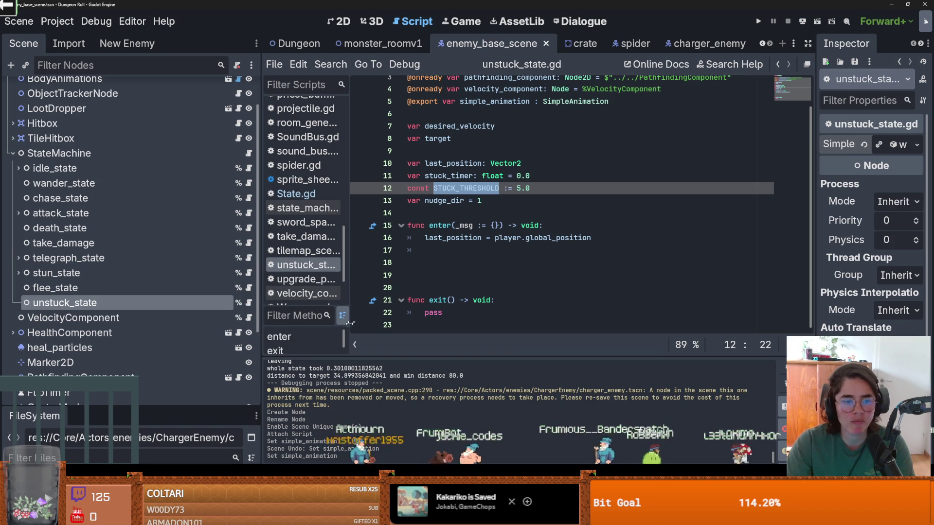
drag(352, 269, 369, 269)
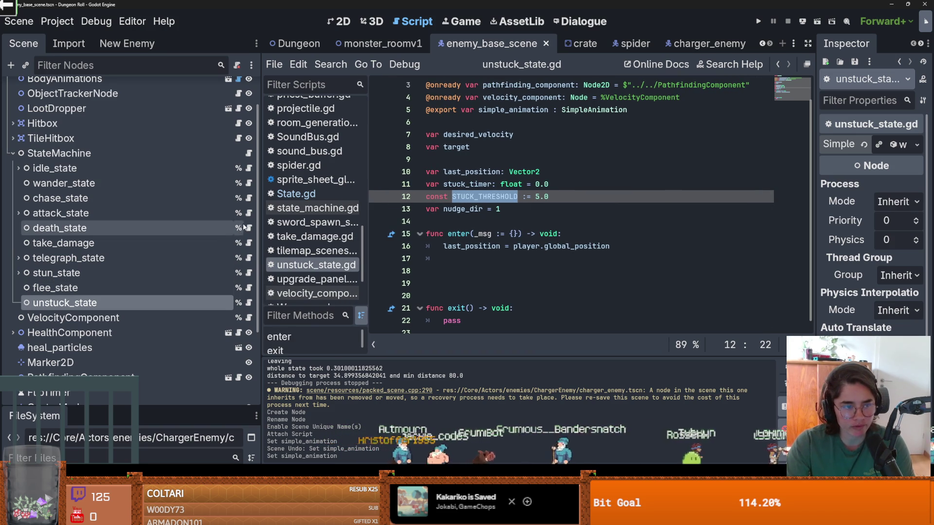
In chase_state.gd, copy the physics_update header and the var nudge = null line.
click(248, 198)
scroll(494, 228, down, 2)
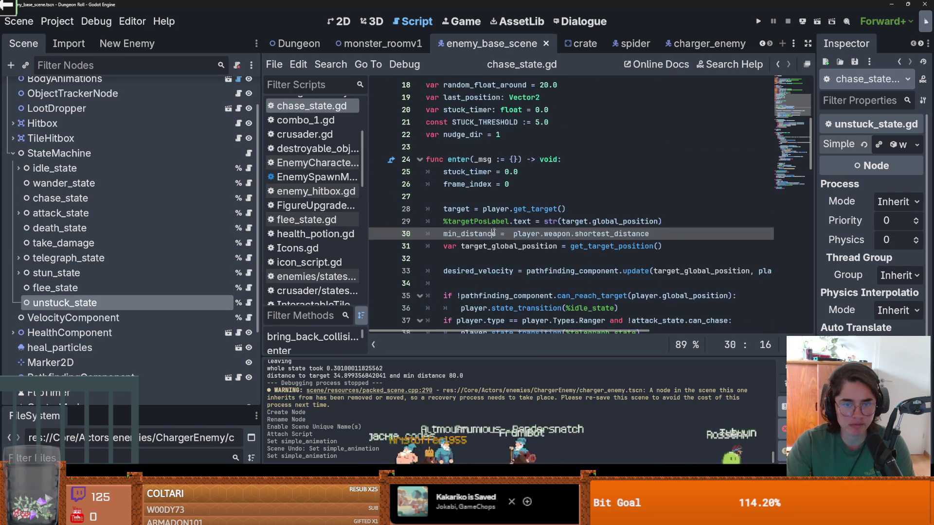
click(494, 233)
scroll(496, 228, down, 7)
scroll(506, 211, down, 3)
click(408, 148)
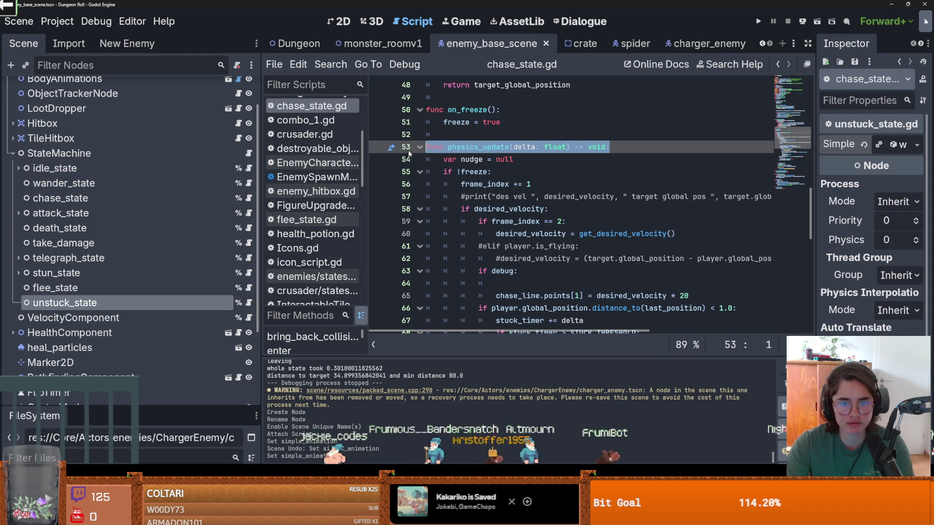
drag(408, 154, 409, 161)
key(ctrl+c)
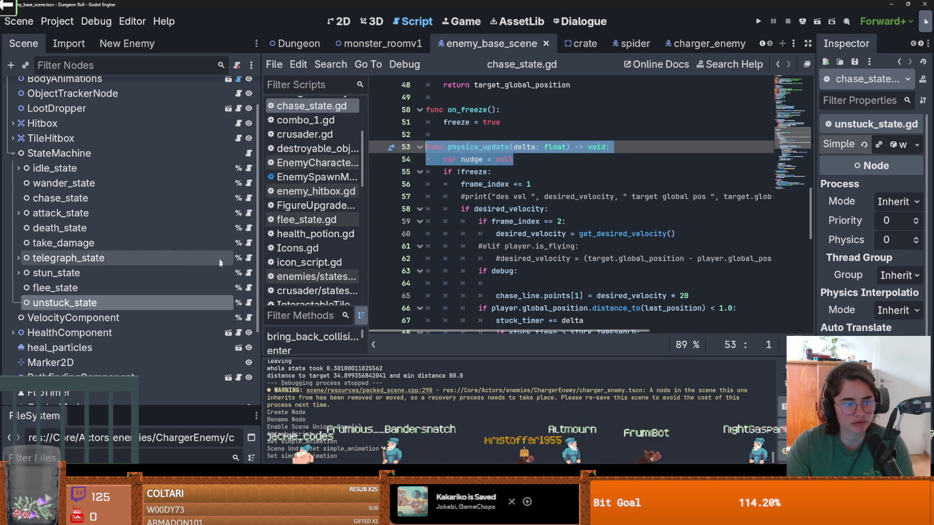
Paste physics_update with var nudge = null after enter() in unstuck_state.gd, fixing blank lines and indentation.
click(249, 302)
click(469, 259)
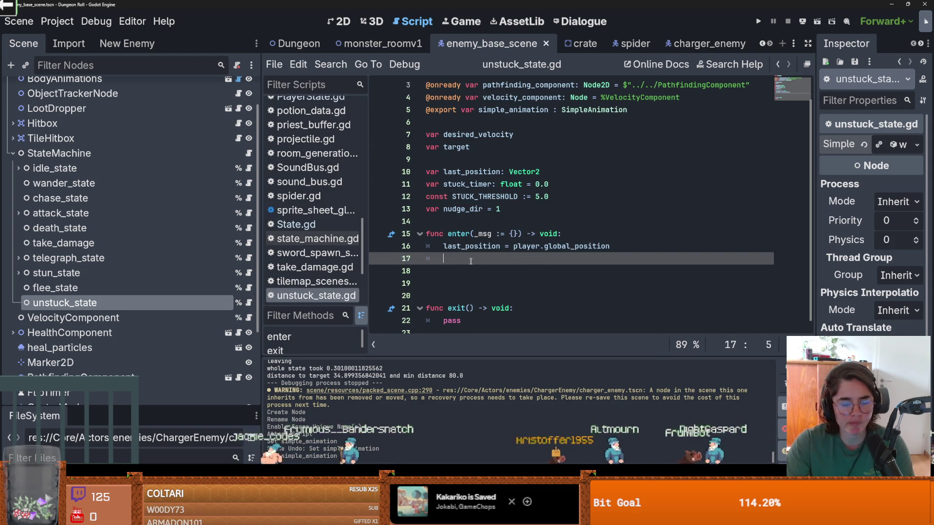
key(Return)
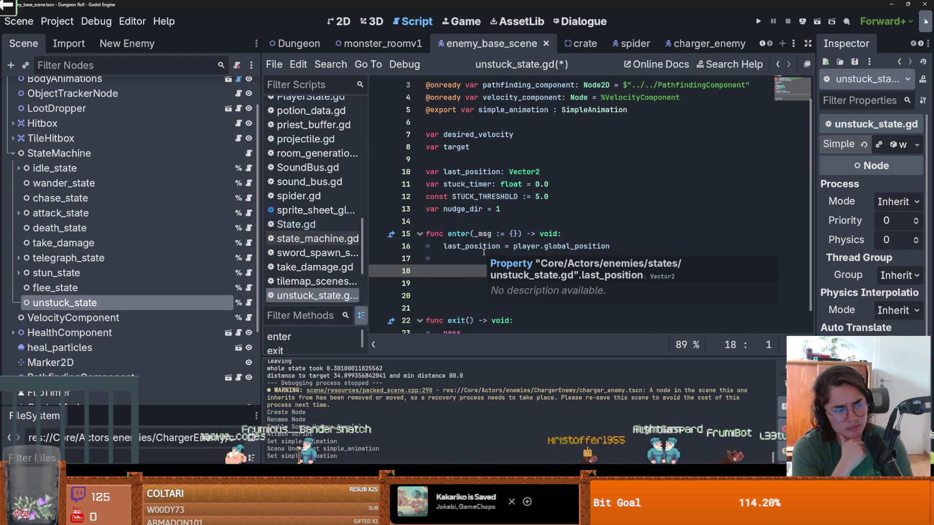
key(ctrl+v)
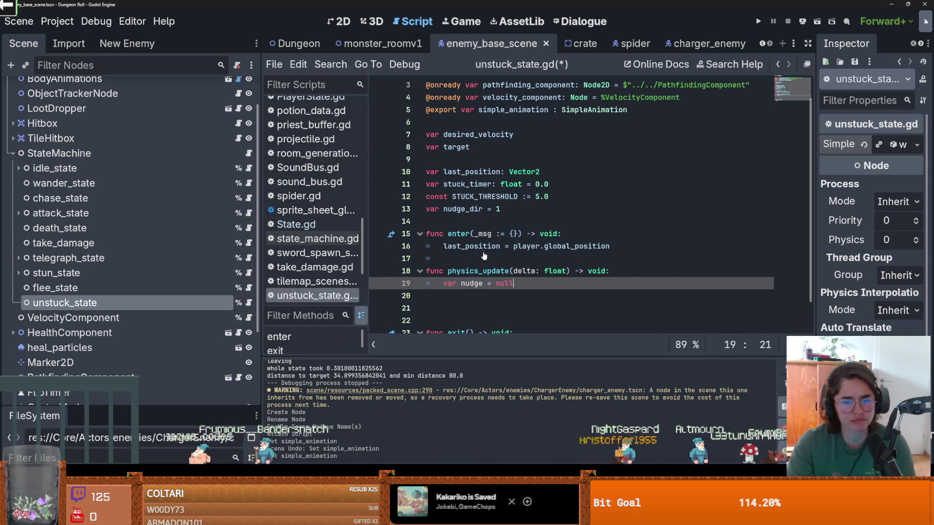
click(462, 318)
key(BackSpace)
key(Up)
key(Tab)
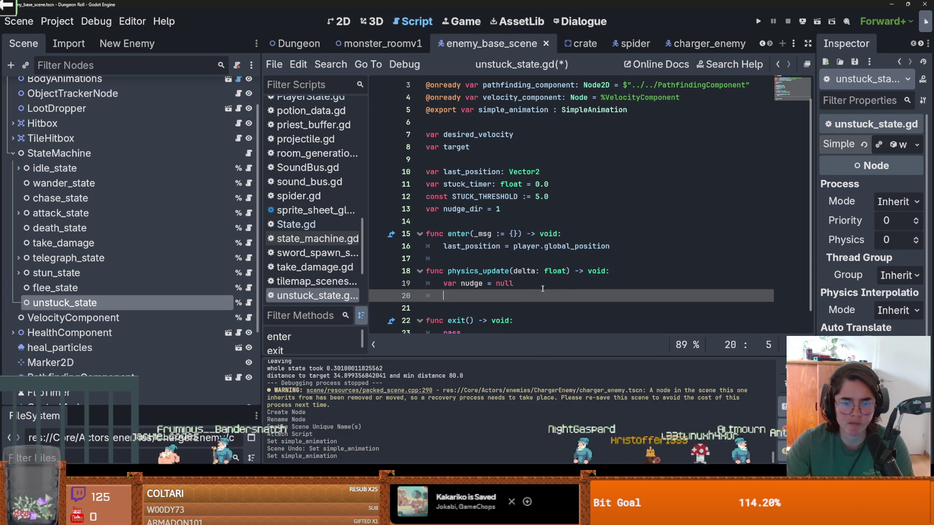
scroll(121, 233, down, 3)
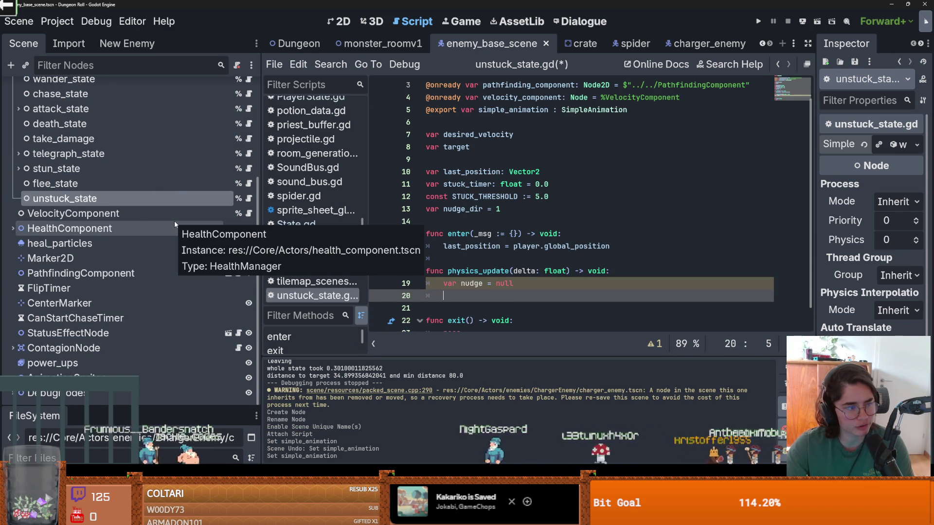
scroll(226, 156, up, 1)
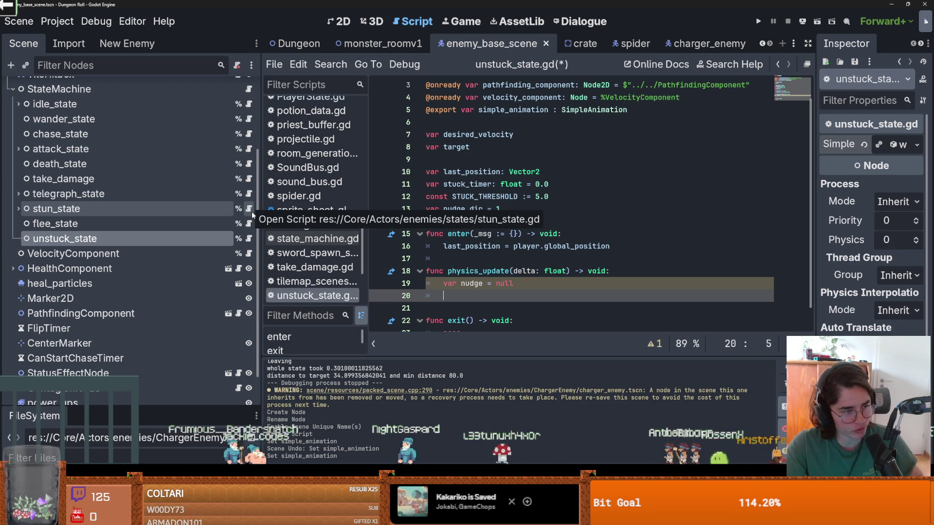
scroll(177, 212, up, 1)
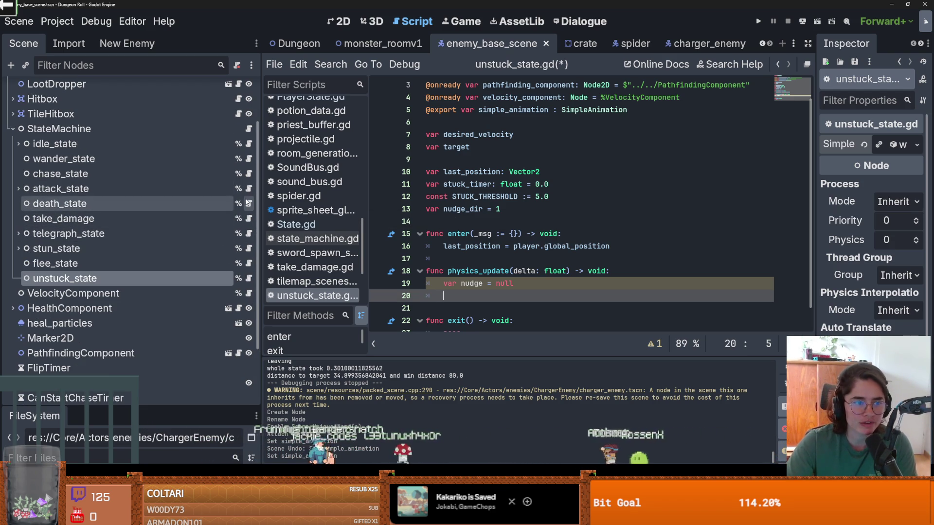
Bring chase_state.gd back up to compare its physics_update.
click(249, 174)
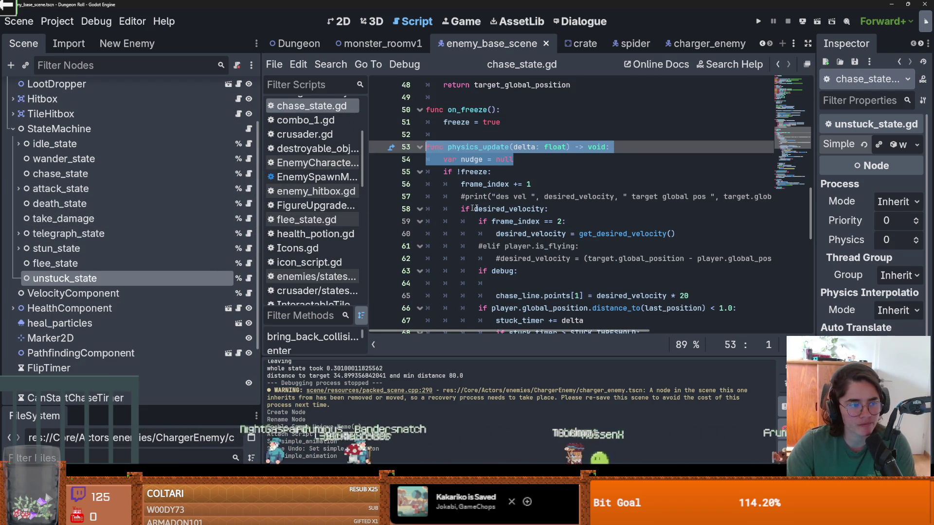
mouse_move(501, 238)
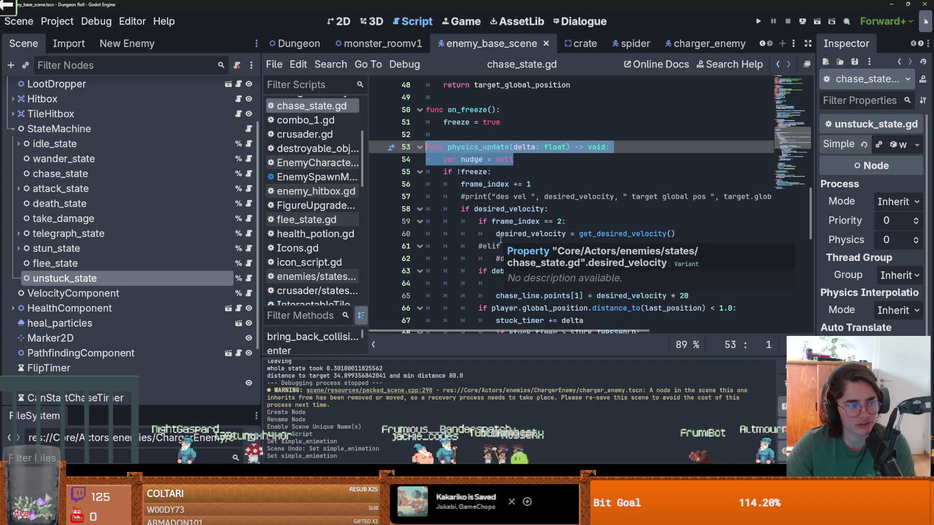
click(519, 239)
key(ctrl+s)
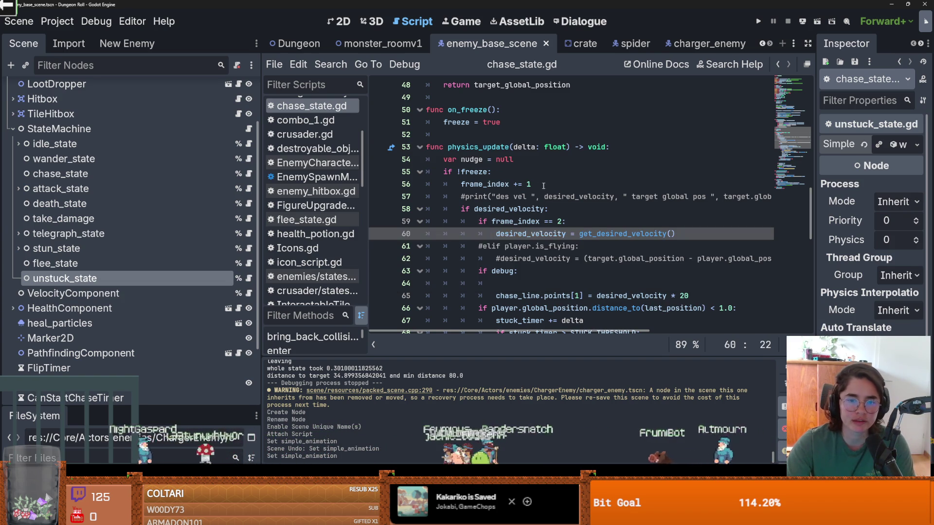
click(509, 172)
key(ctrl+shift+Left)
key(ctrl+shift+Left)
key(ctrl+shift+Left)
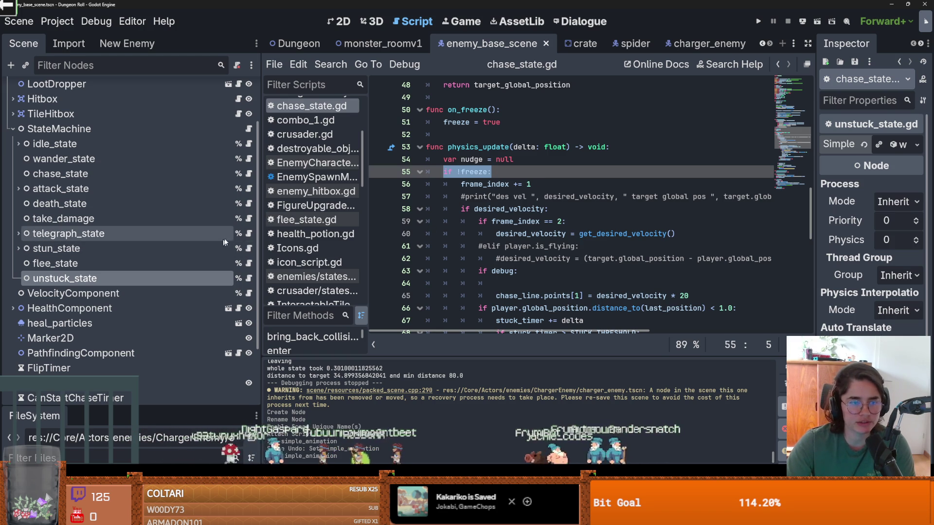
scroll(506, 204, down, 2)
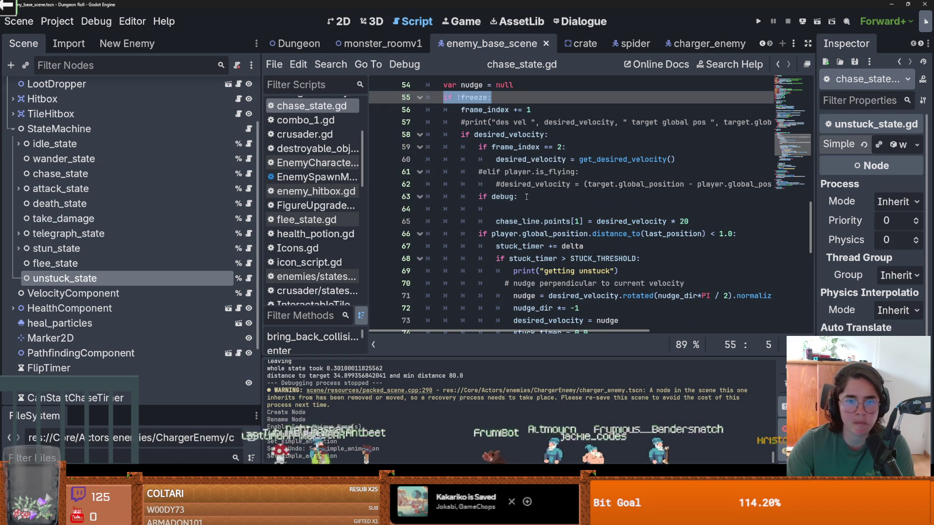
double_click(511, 136)
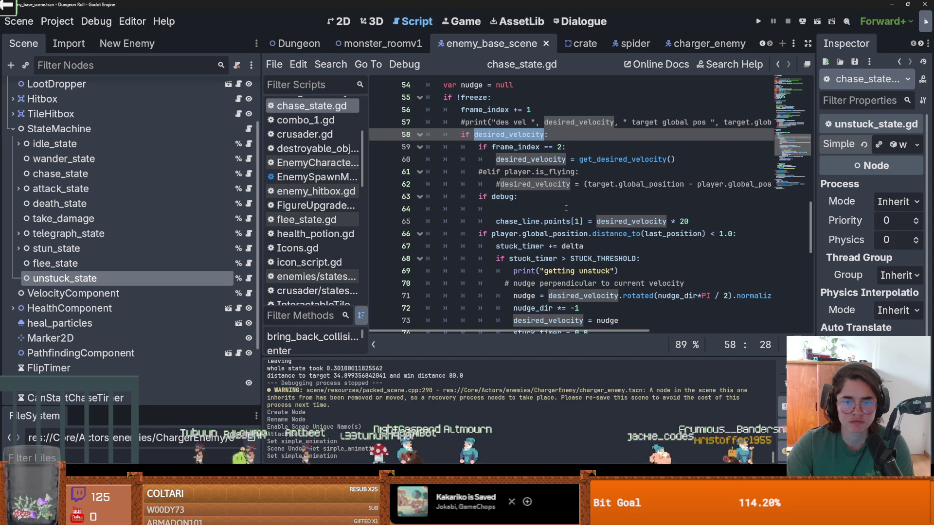
scroll(571, 204, down, 1)
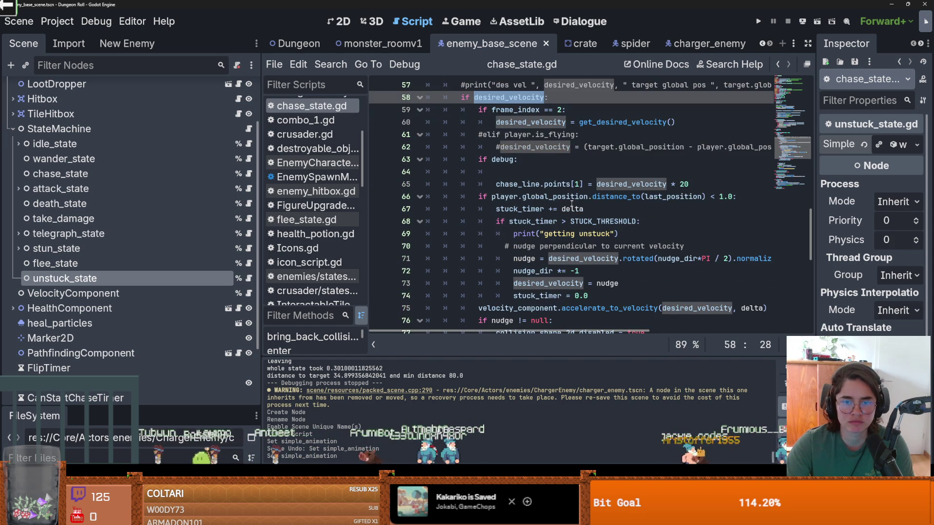
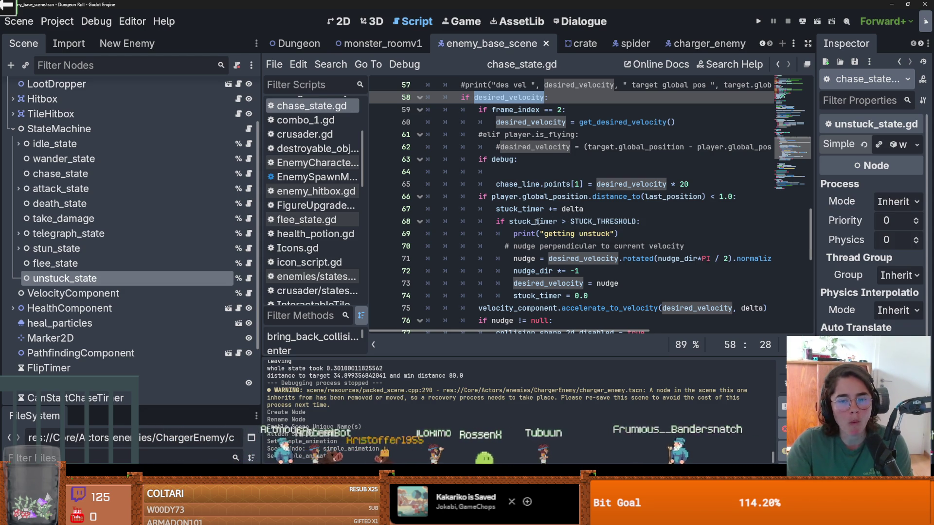
Save the scene and delete the empty line 64 in chase_state.gd.
key(ctrl+s)
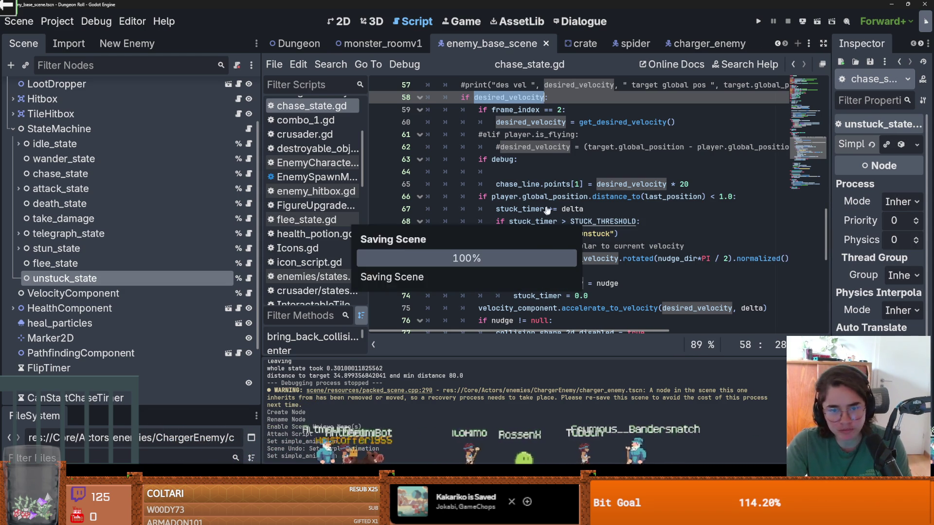
click(535, 173)
key(BackSpace)
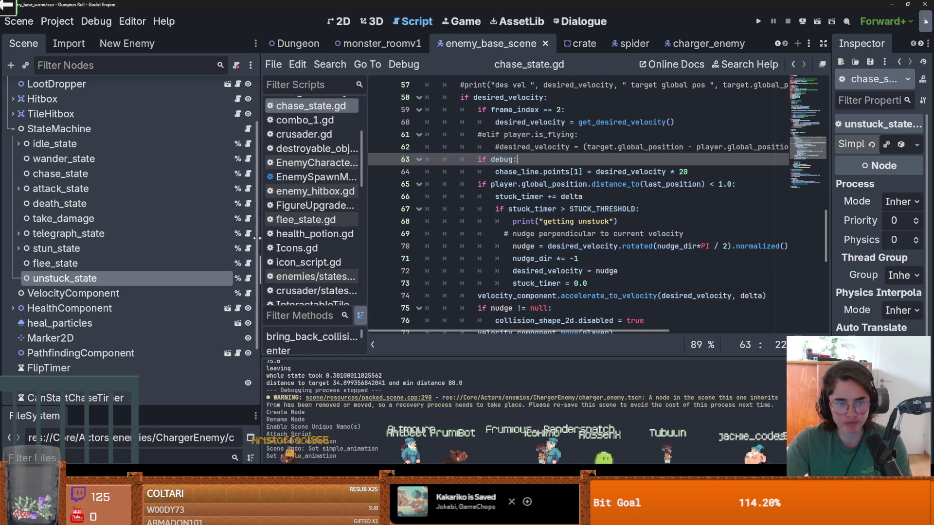
Narrow the Scene dock, open unstuck_state.gd, and paste var nudge = null into physics_update.
drag(262, 270, 173, 270)
scroll(424, 236, up, 1)
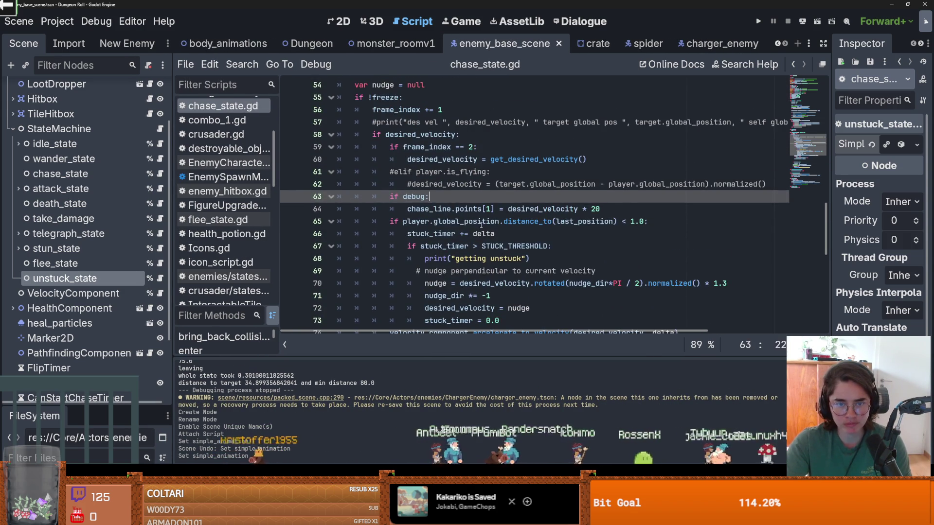
scroll(481, 225, down, 1)
scroll(501, 231, up, 6)
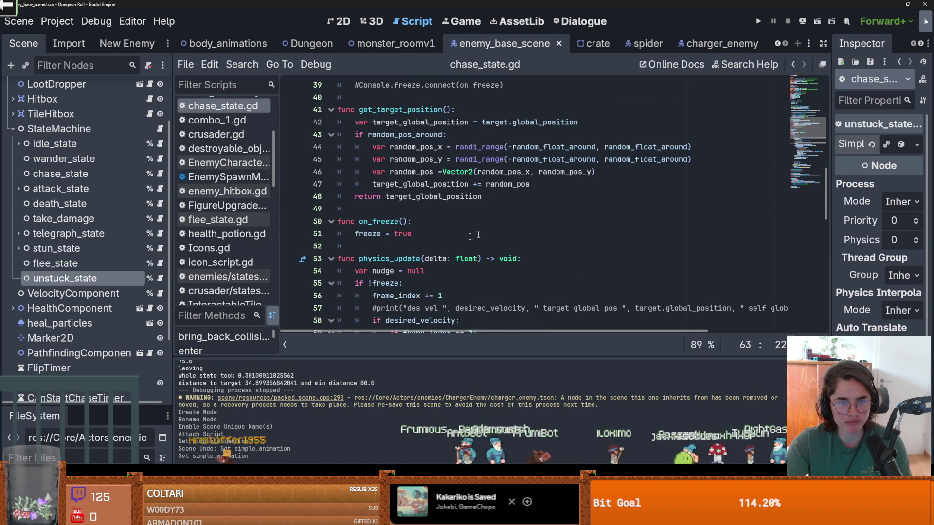
click(160, 280)
click(417, 265)
key(ctrl+v)
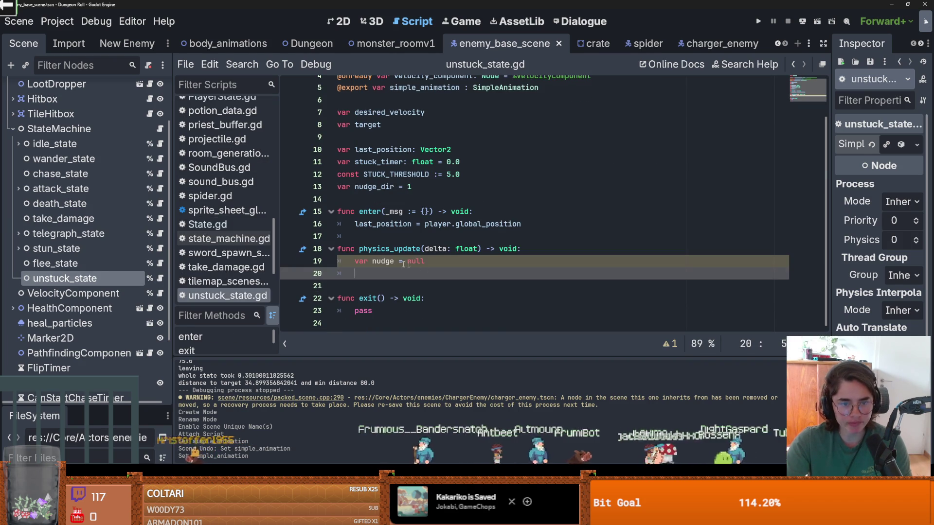
Declare var unstuck_dir = [] after line 14 and save.
key(ctrl+s)
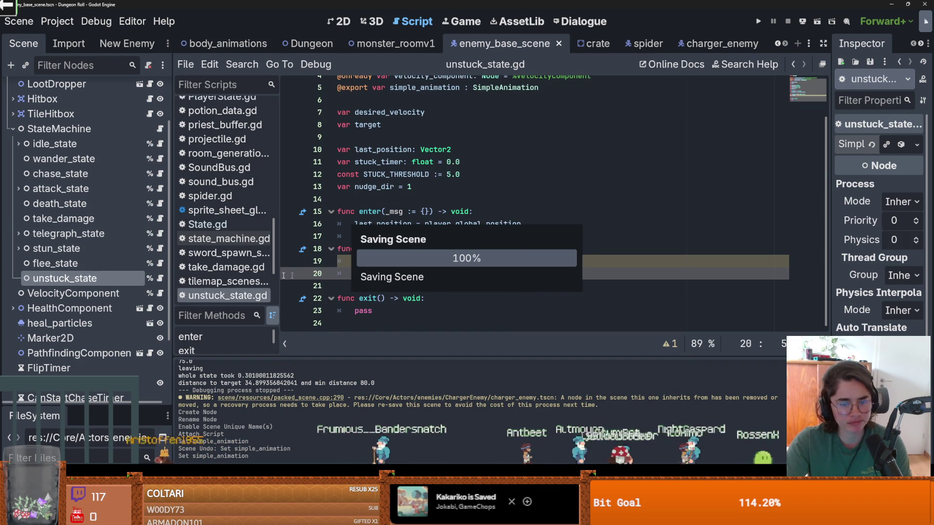
click(375, 198)
key(Return)
key(Return)
key(Up)
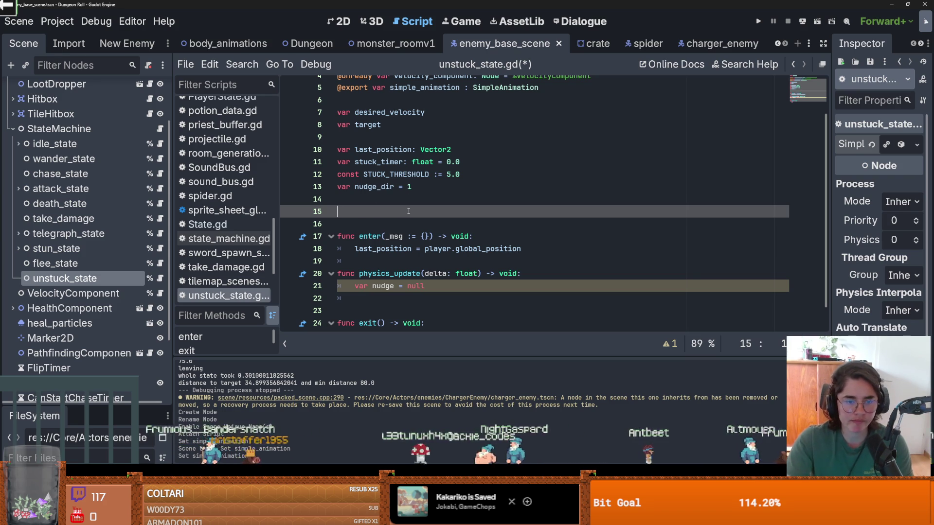
text(var unstuck_dir= )
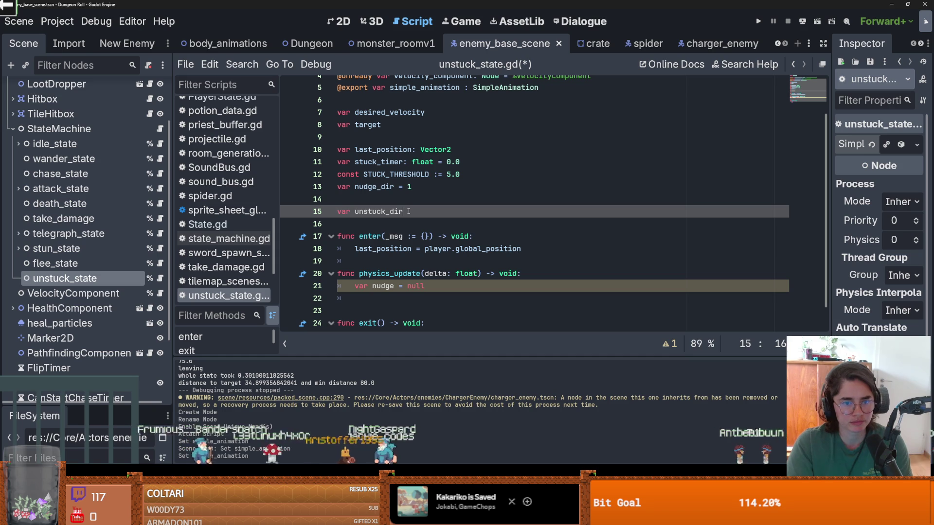
text([)
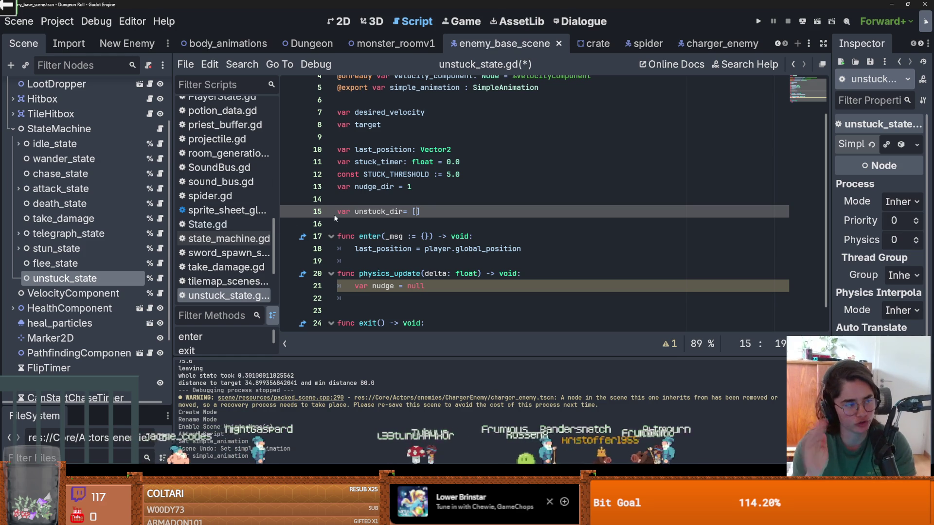
click(409, 212)
key(ctrl+s)
key(End)
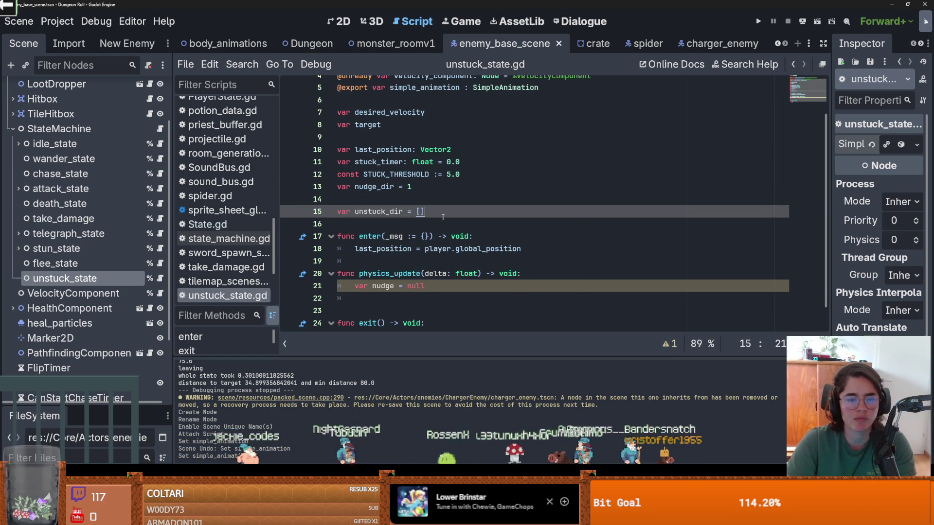
key(ctrl+s)
Remove the indented blank lines 19 and 22, then start a Vector2 entry inside unstuck_dir.
scroll(423, 231, down, 1)
mouse_move(424, 229)
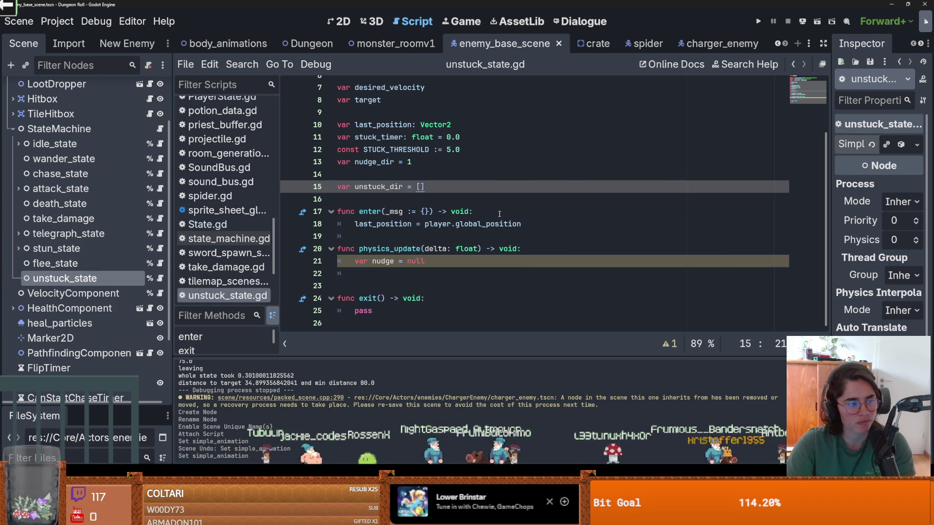
mouse_move(506, 229)
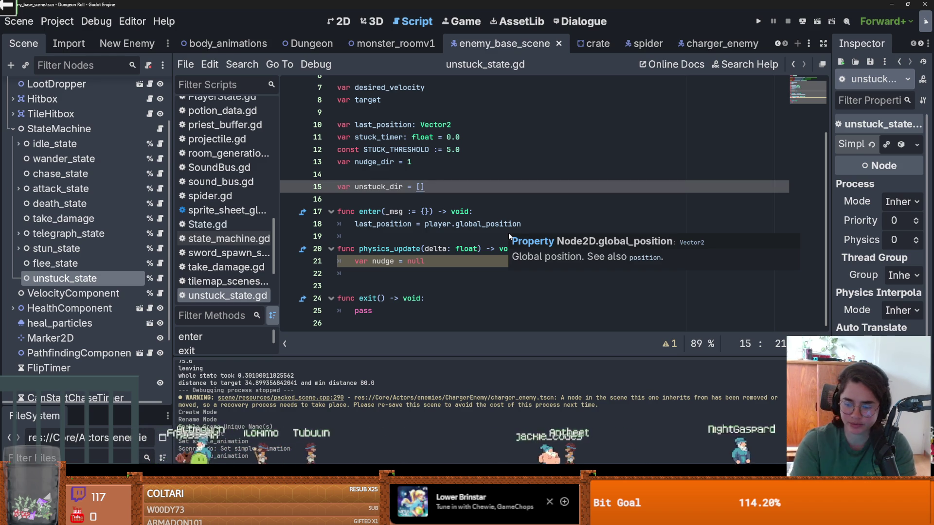
click(397, 238)
key(BackSpace)
key(ctrl+s)
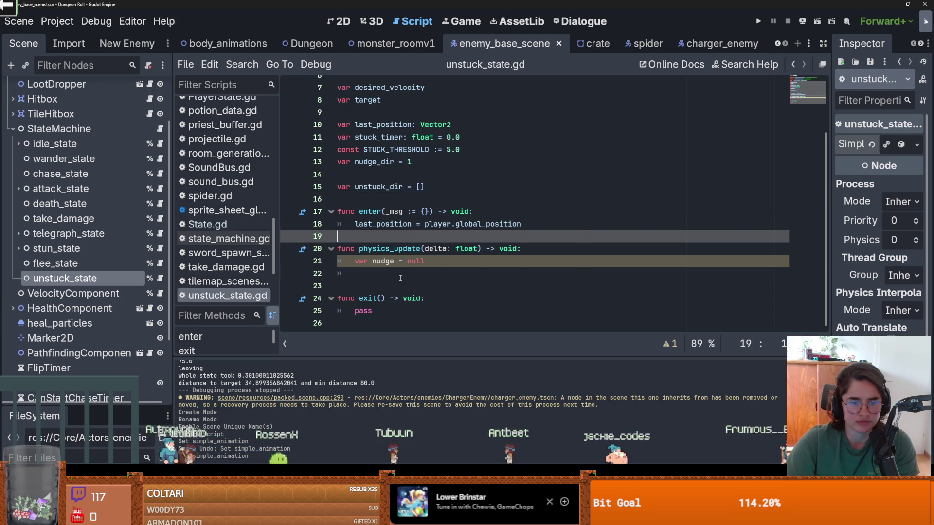
click(401, 278)
key(BackSpace)
key(BackSpace)
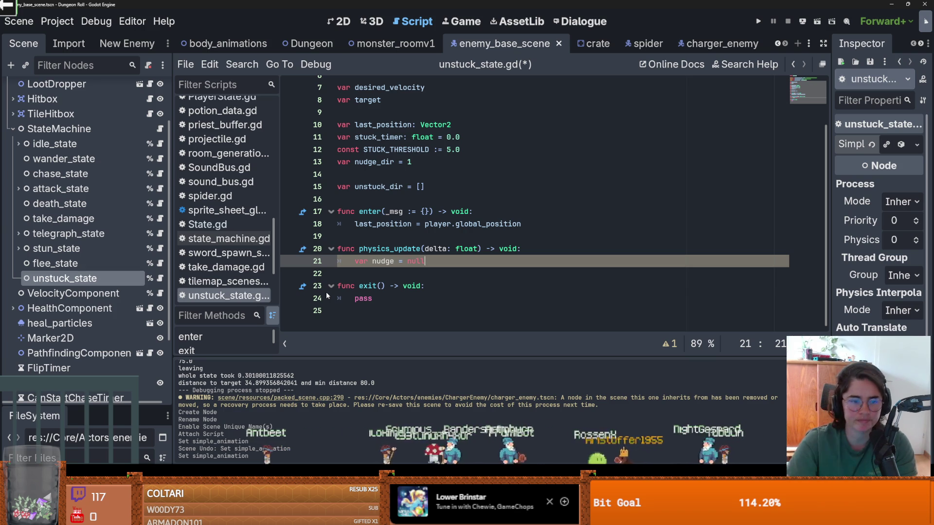
click(398, 194)
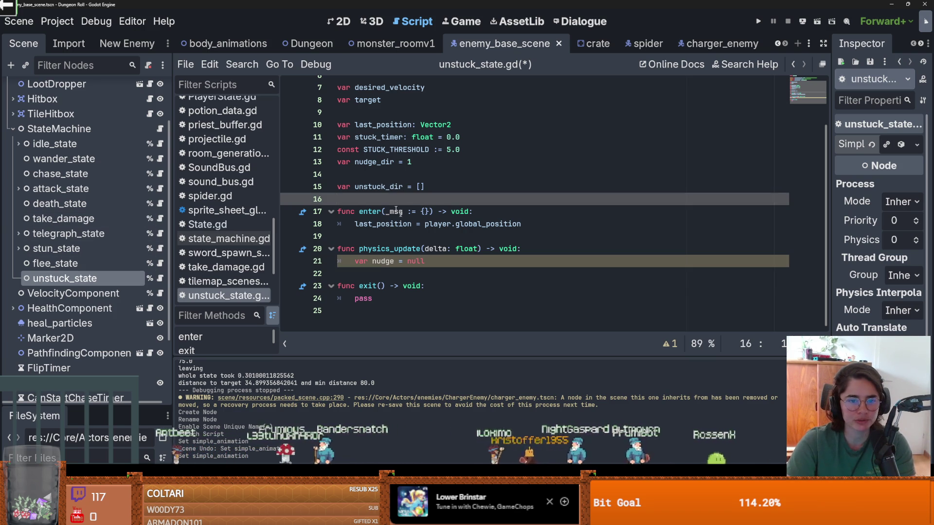
click(421, 187)
text(Vec)
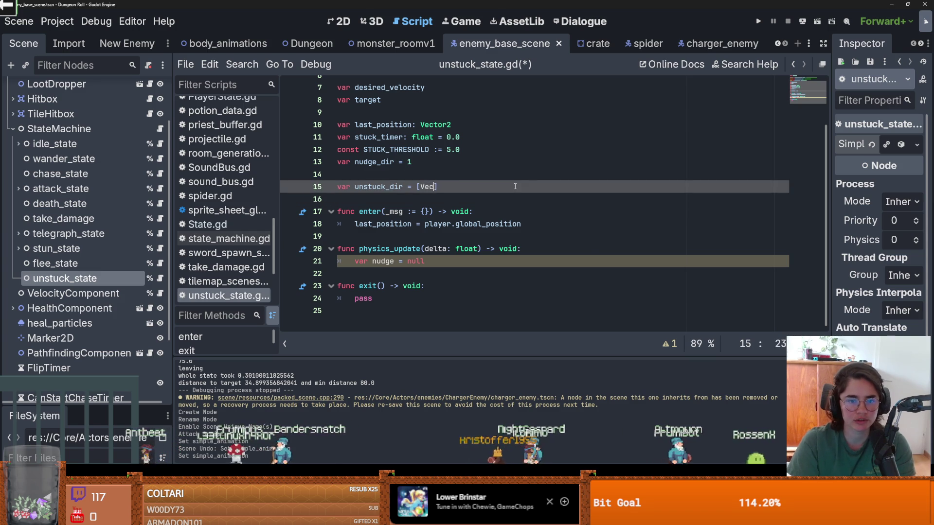
text(tor2)
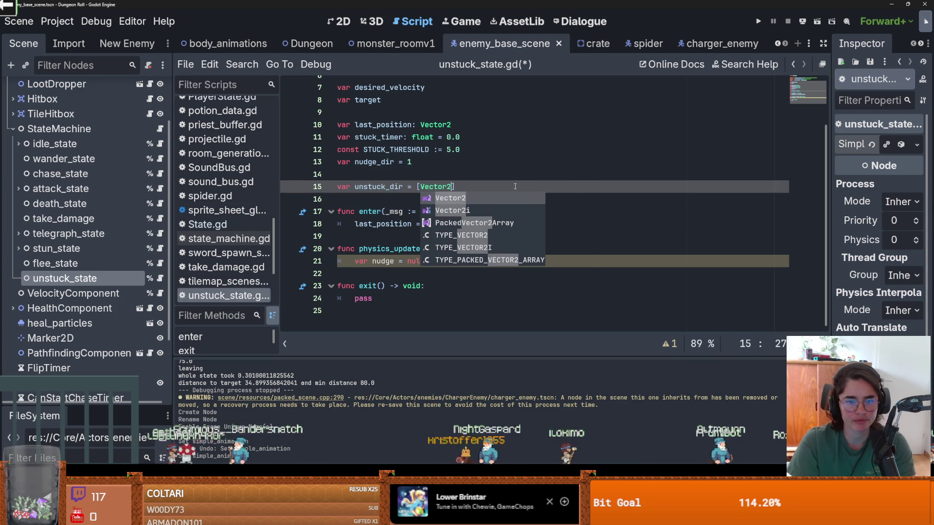
Fill the unstuck_dir brackets with Vector2(1,1) and an empty Vector2().
key(Escape)
text((1,1)
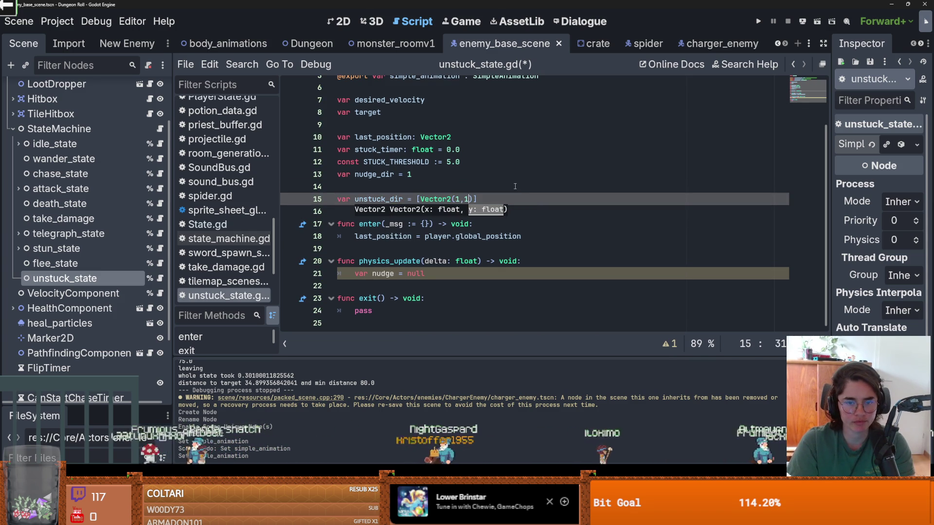
text(), Vec)
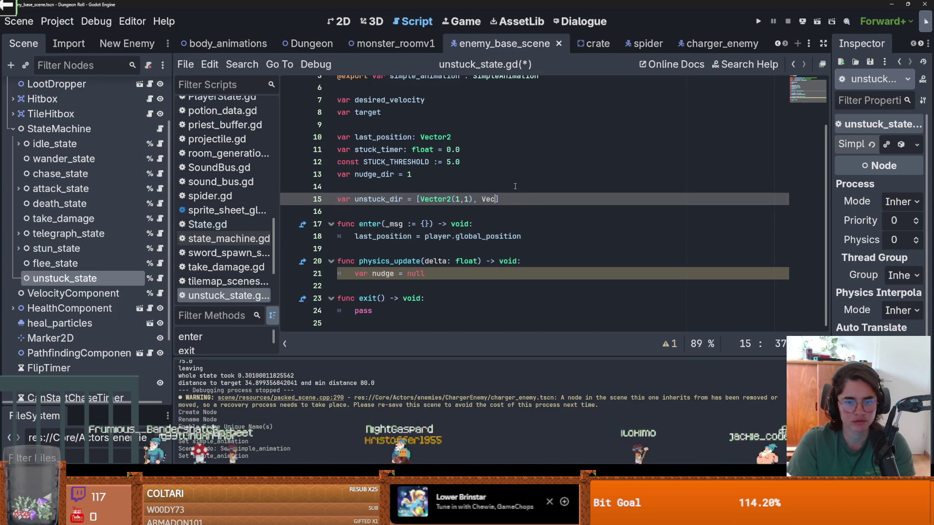
text(tor2)
key(Escape)
text(()
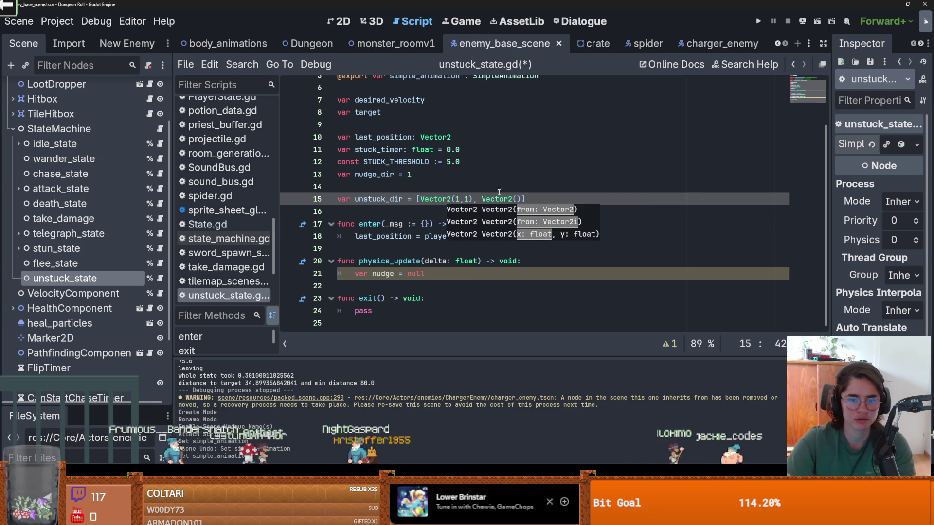
Find Vector2(1,1) across the project and copy pathfinding_component.gd's vector_map line 7.
drag(472, 199, 420, 199)
click(242, 65)
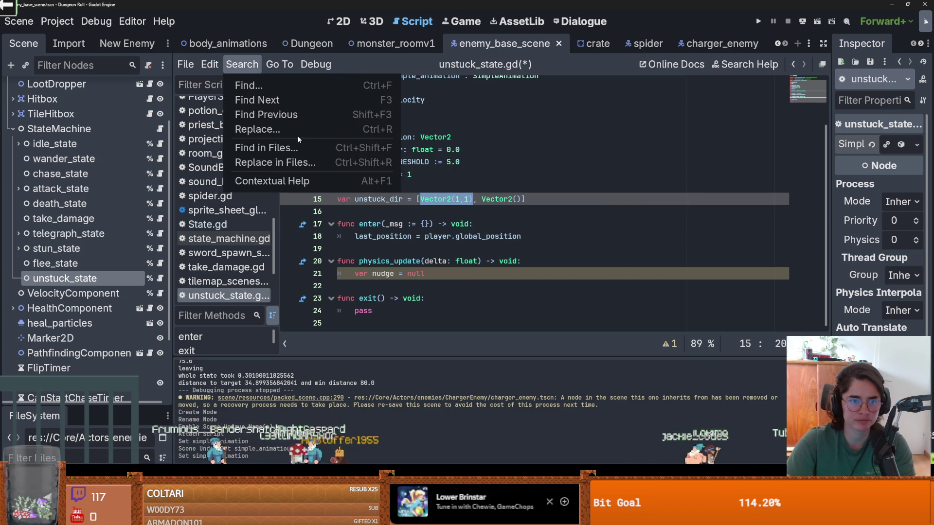
click(298, 147)
click(455, 322)
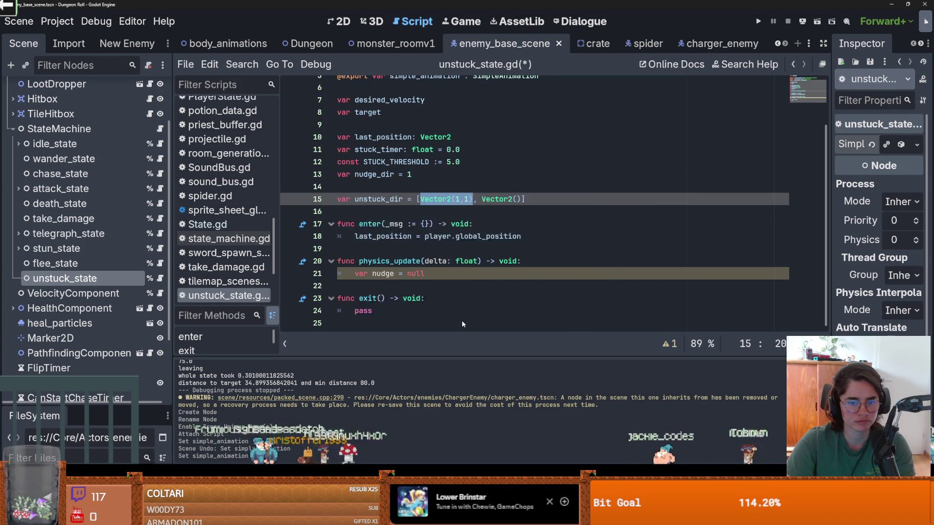
click(492, 431)
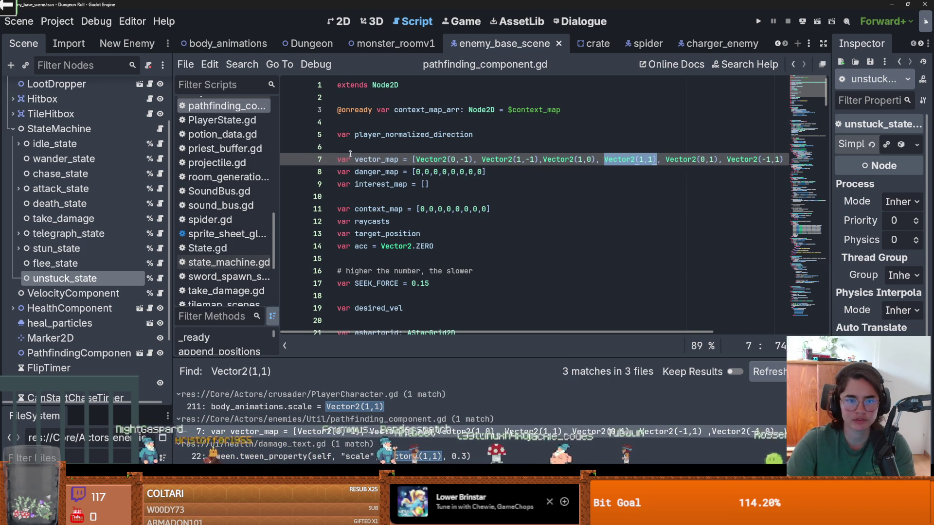
drag(337, 159, 790, 161)
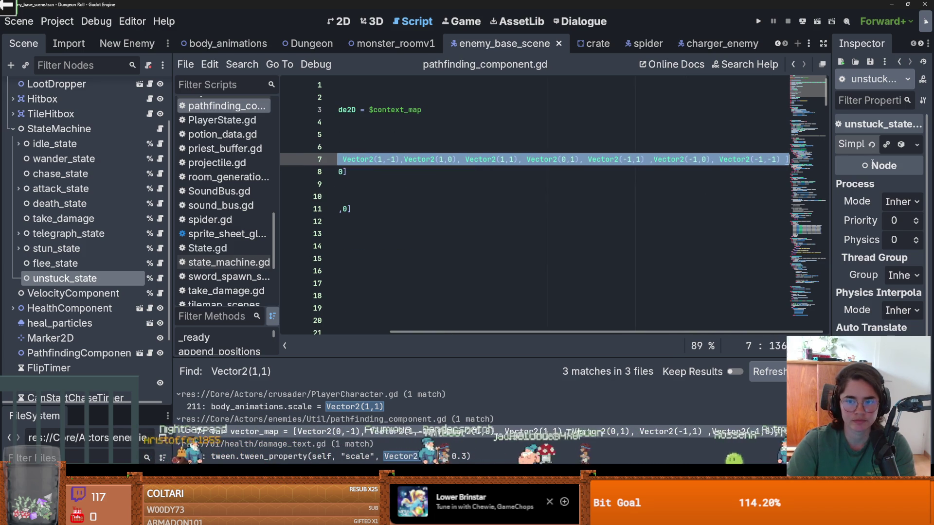
click(160, 279)
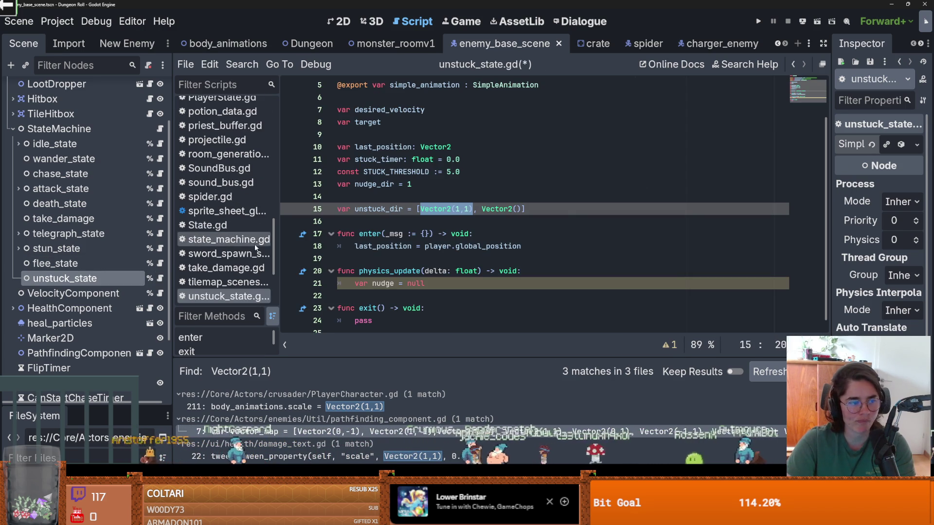
Replace line 15 with the copied vector_map array, save, and widen the code area.
drag(525, 208, 317, 211)
text(var vector_map = [Vector2(0,-1), Vector2(1,-1),Vector2(1,0), Vector2(1,1), Vector2(0,1), Vector2(-1,1) ,Vector2(-1,0), Vector2(-1,-1) ])
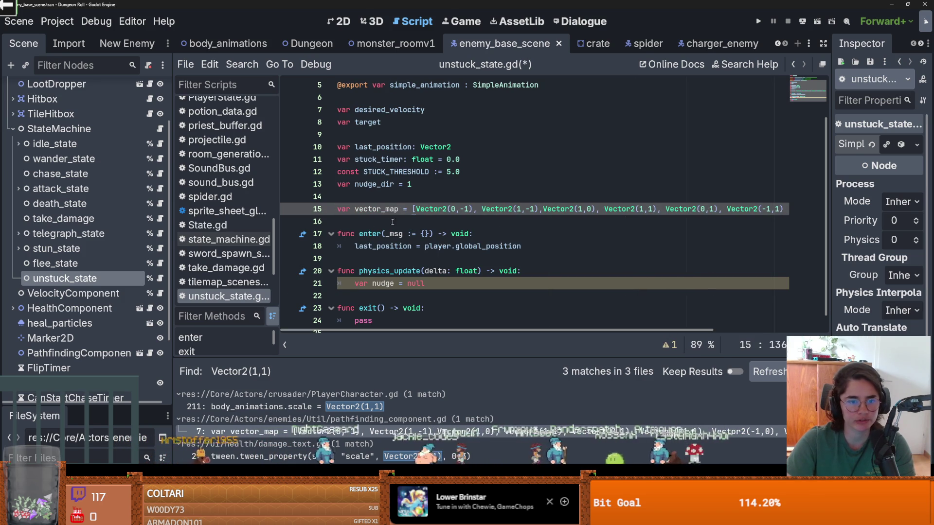
click(475, 225)
key(ctrl+s)
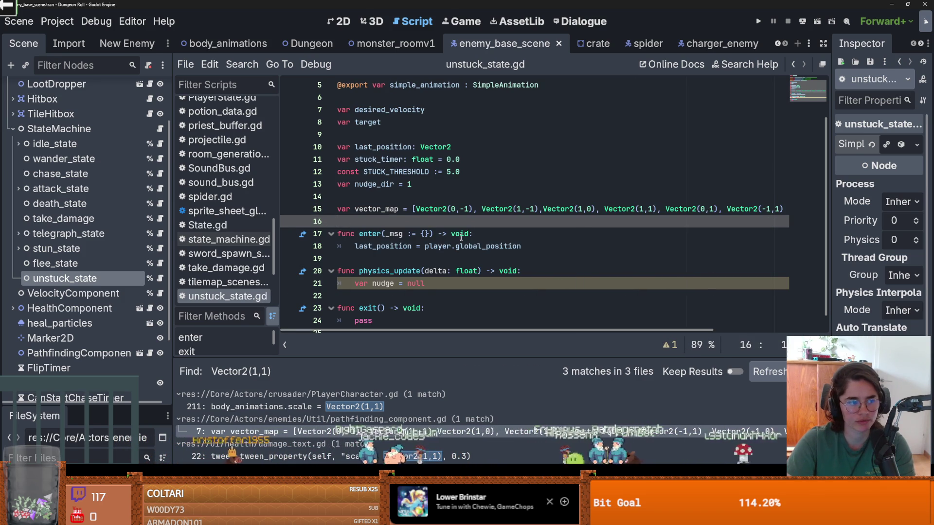
drag(173, 233, 97, 232)
scroll(367, 246, up, 2)
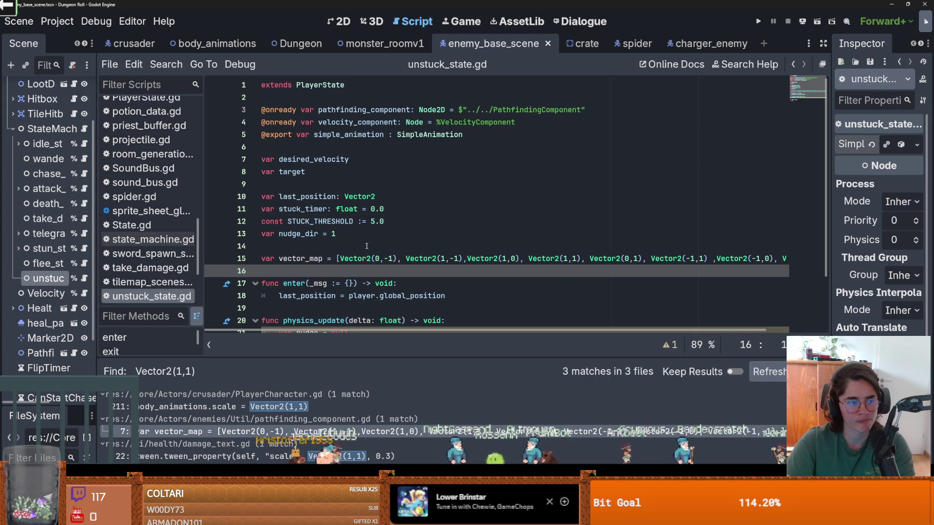
Rename the array from vector_map to unstuck_dir and save.
double_click(321, 258)
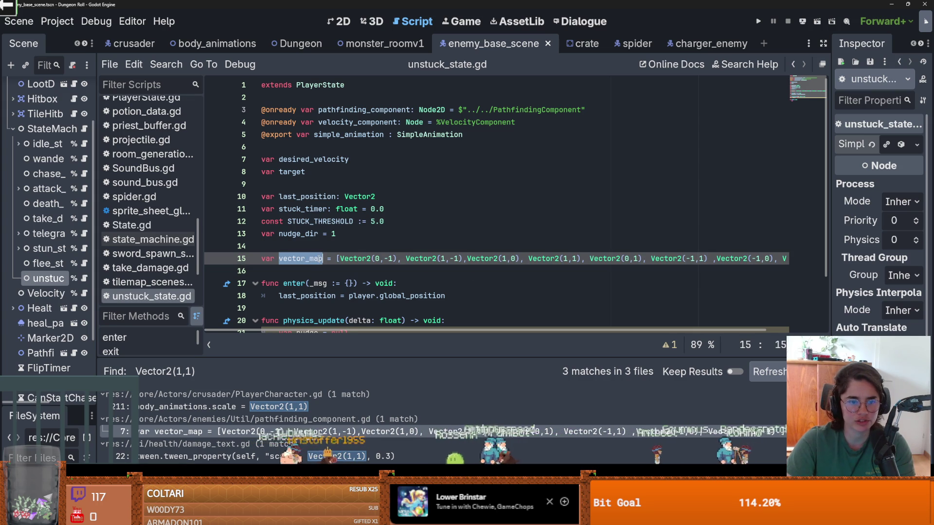
drag(305, 258, 279, 259)
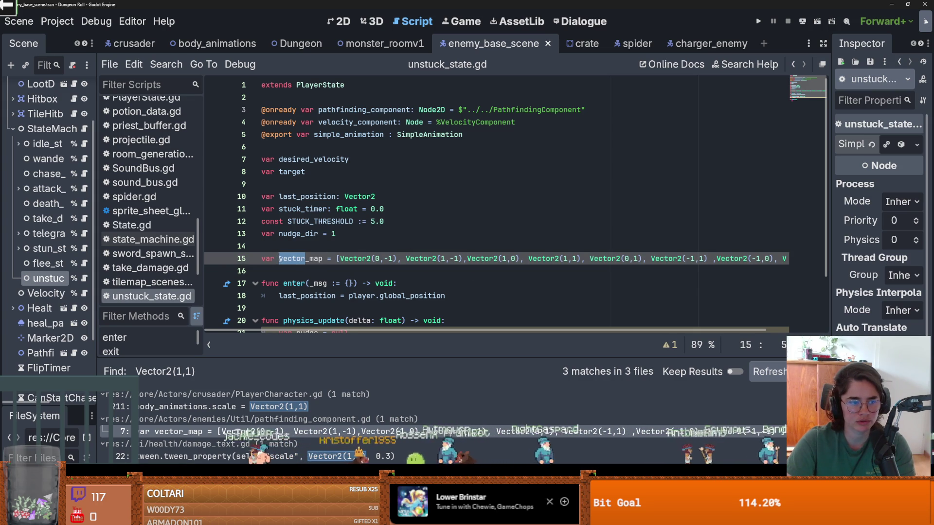
text(unstuck)
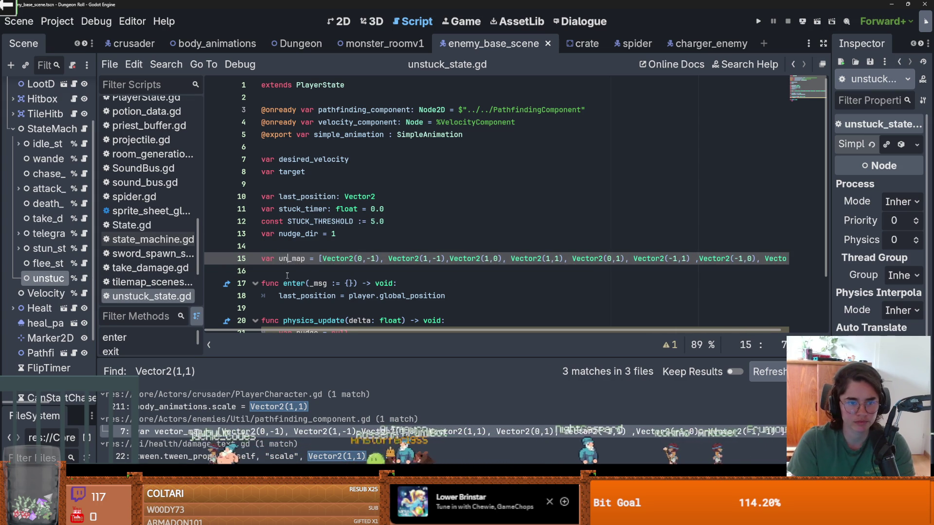
key(ctrl+s)
drag(327, 258, 314, 259)
text(dir)
key(ctrl+s)
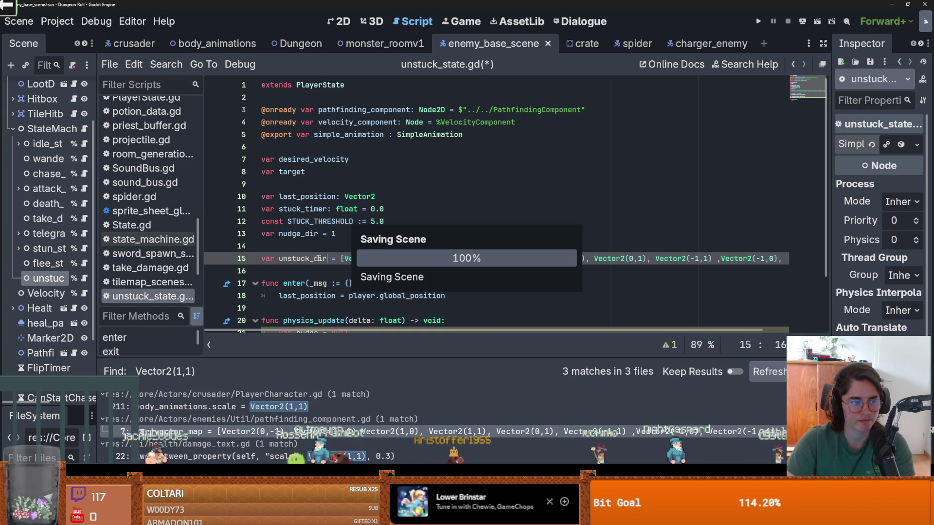
scroll(309, 267, down, 2)
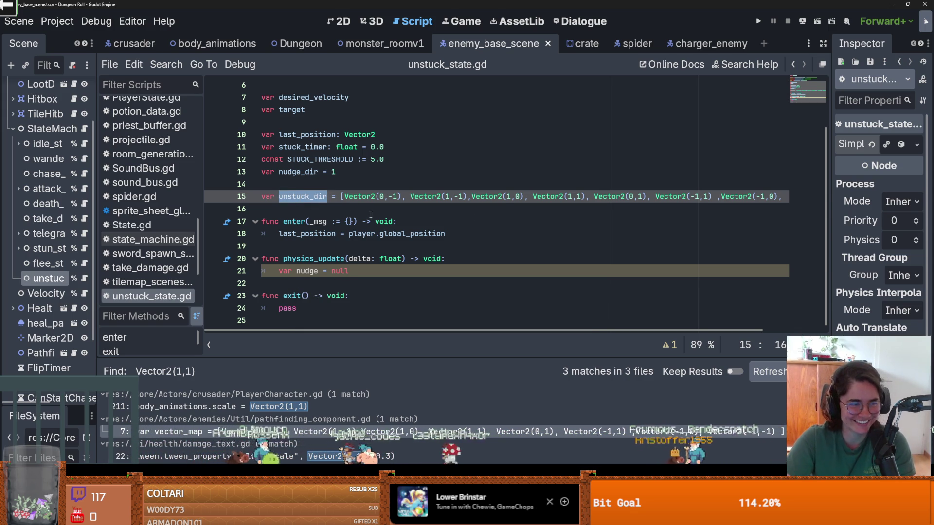
Delete the var nudge = null line from physics_update.
click(323, 242)
double_click(303, 197)
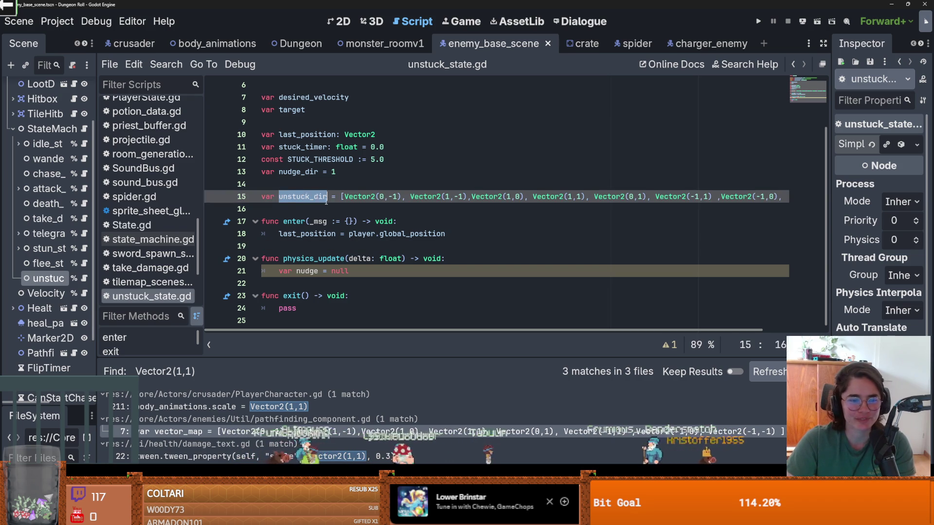
drag(349, 271, 279, 271)
key(BackSpace)
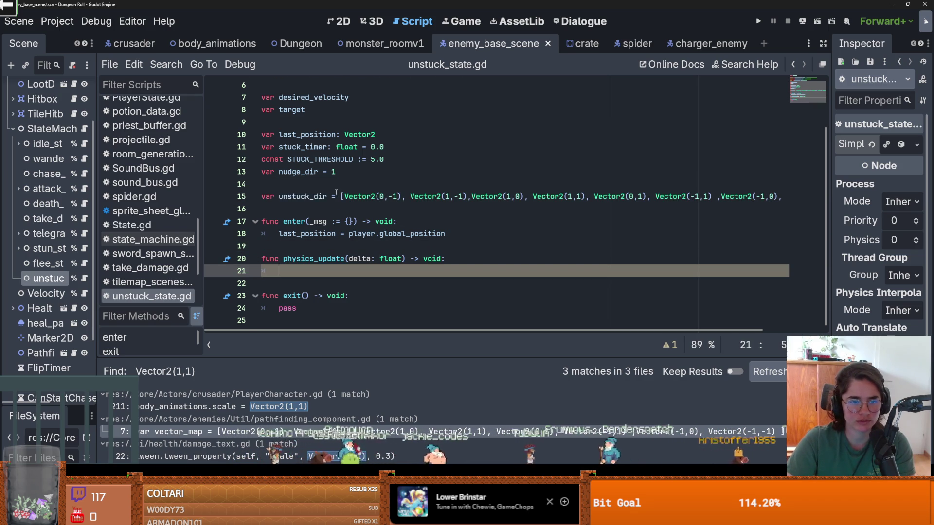
Give physics_update a pass placeholder body and save the script.
scroll(295, 245, up, 1)
drag(335, 209, 266, 187)
click(335, 220)
scroll(336, 219, down, 1)
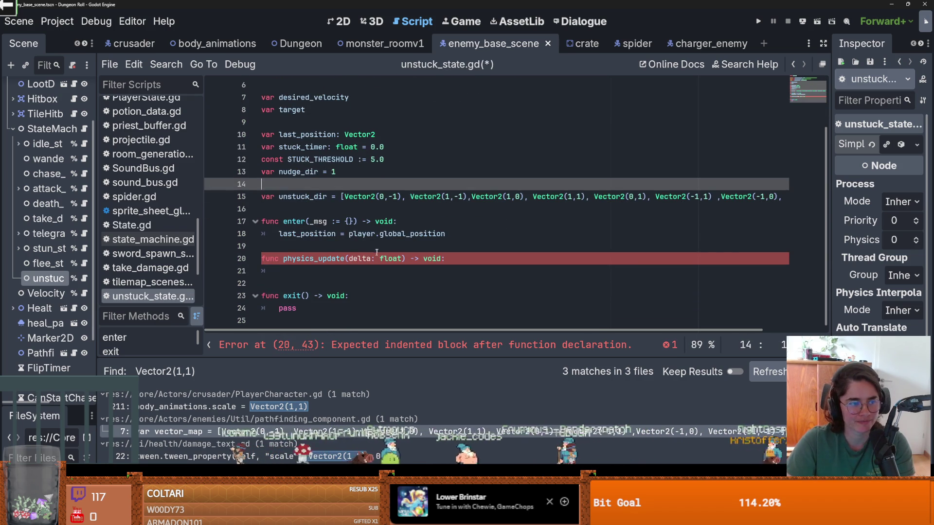
click(316, 272)
text(pass)
key(ctrl+s)
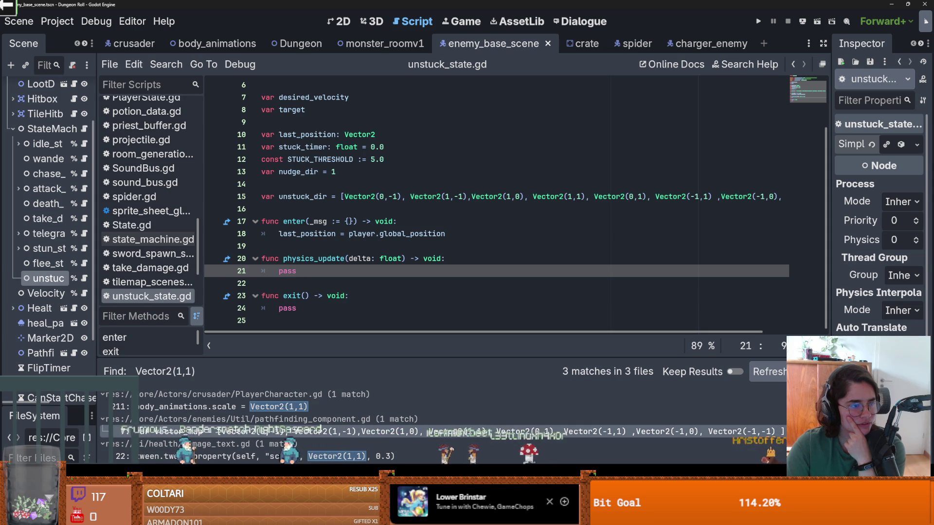
Check the empty lines 16 and 19, then widen the Scene dock.
click(442, 260)
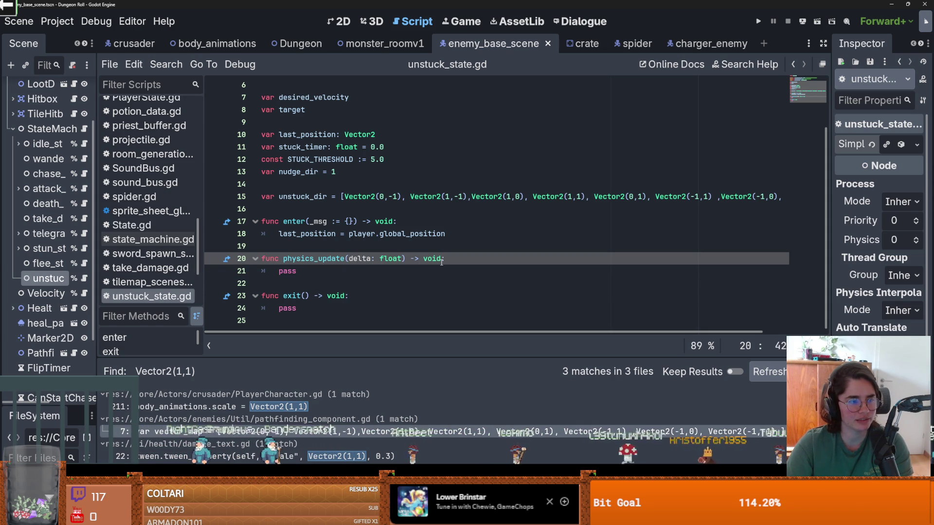
key(Down)
key(Up)
click(387, 246)
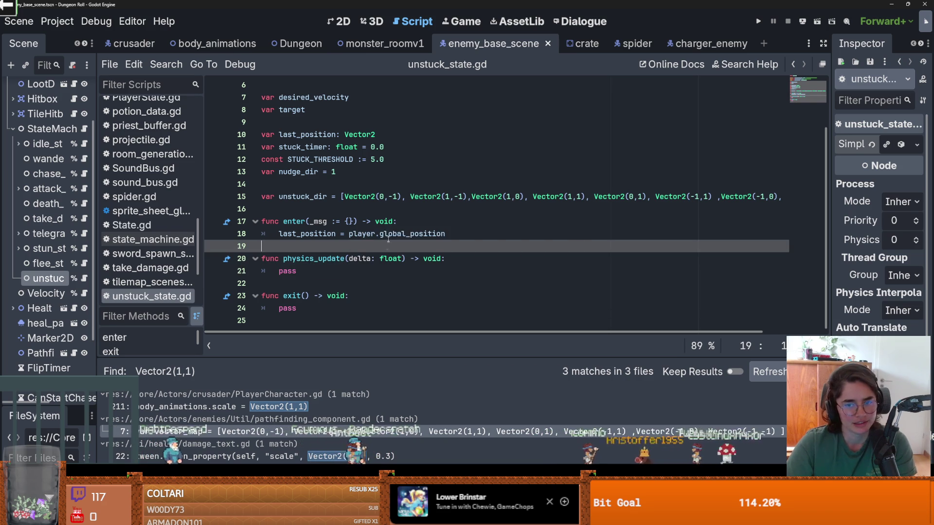
click(379, 211)
click(388, 251)
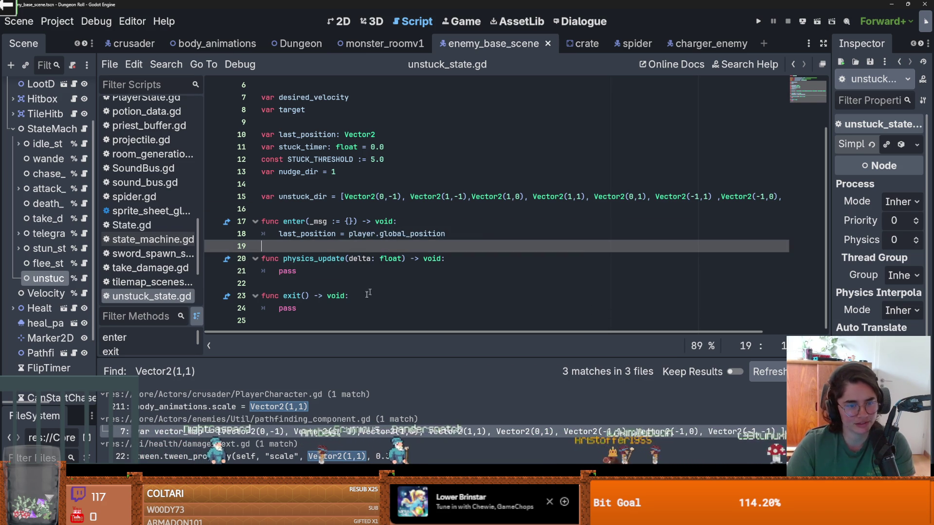
drag(96, 292, 138, 289)
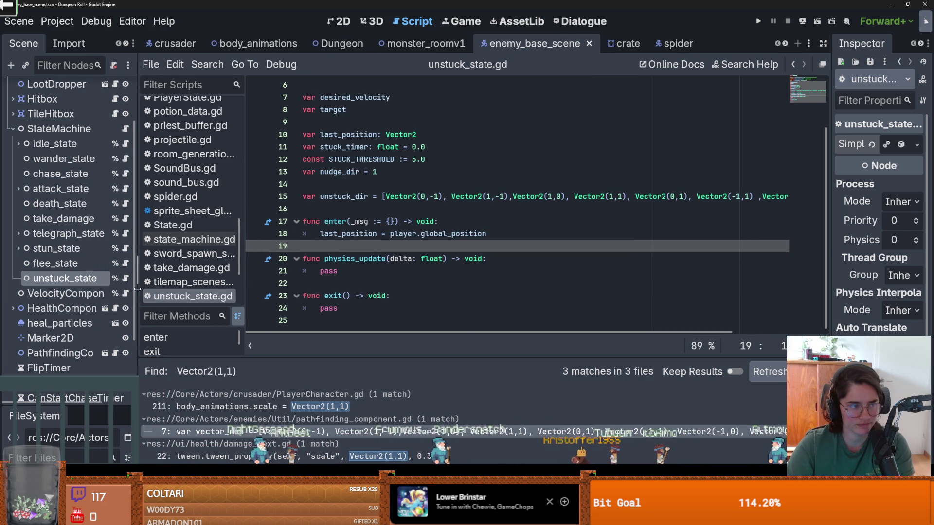
Add var unstuck_dir_index = 0 on line 16 below unstuck_dir and save.
click(384, 275)
click(373, 282)
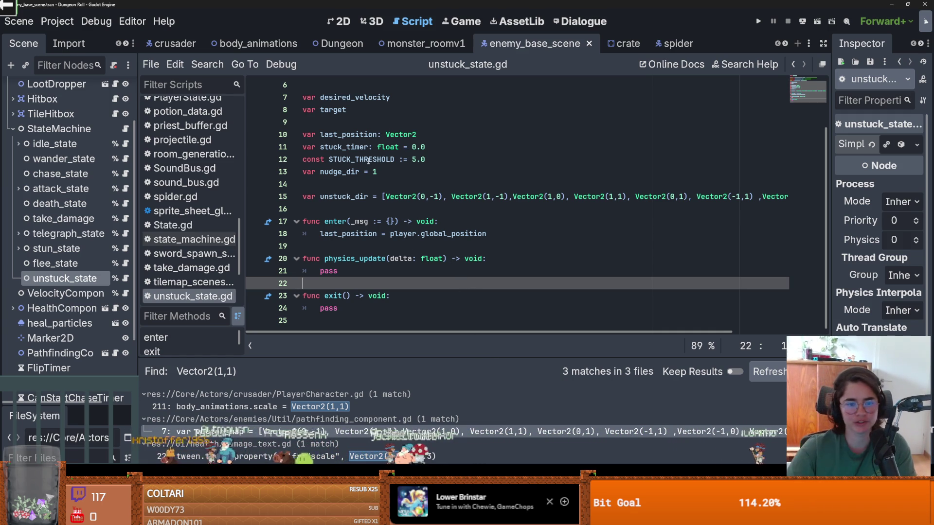
double_click(335, 197)
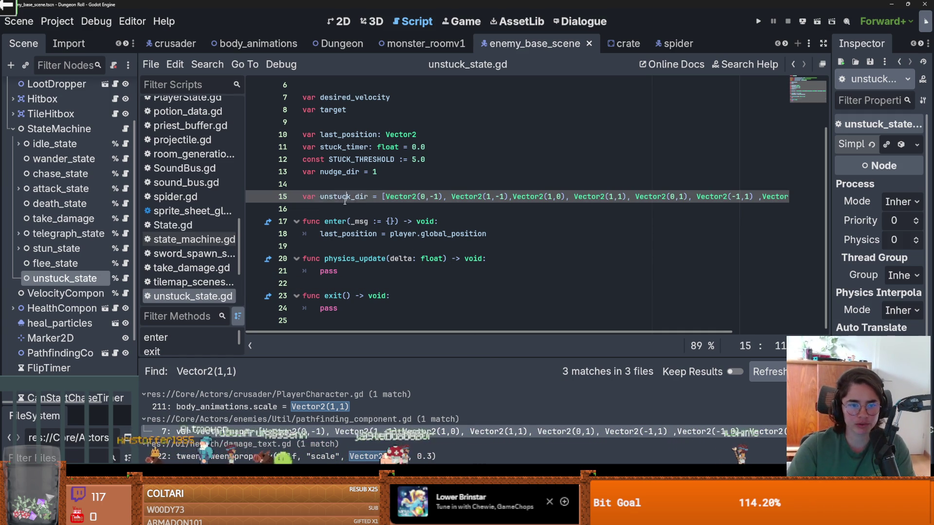
click(453, 221)
click(361, 211)
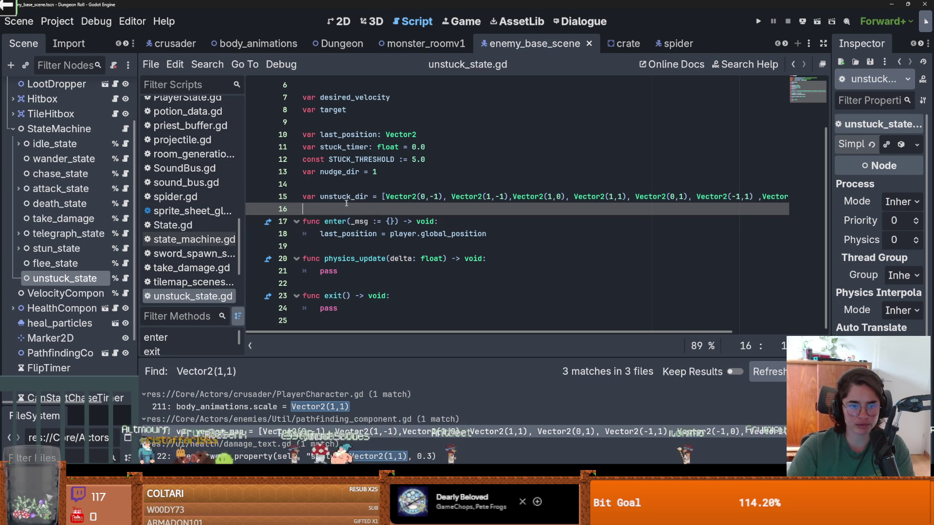
key(Return)
key(Up)
text(r unstuck_dir)
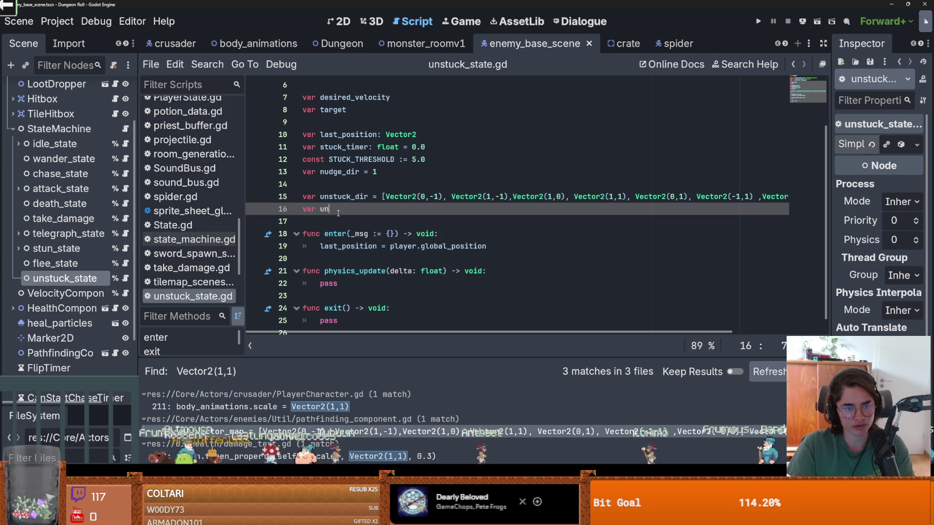
text(_index 6=)
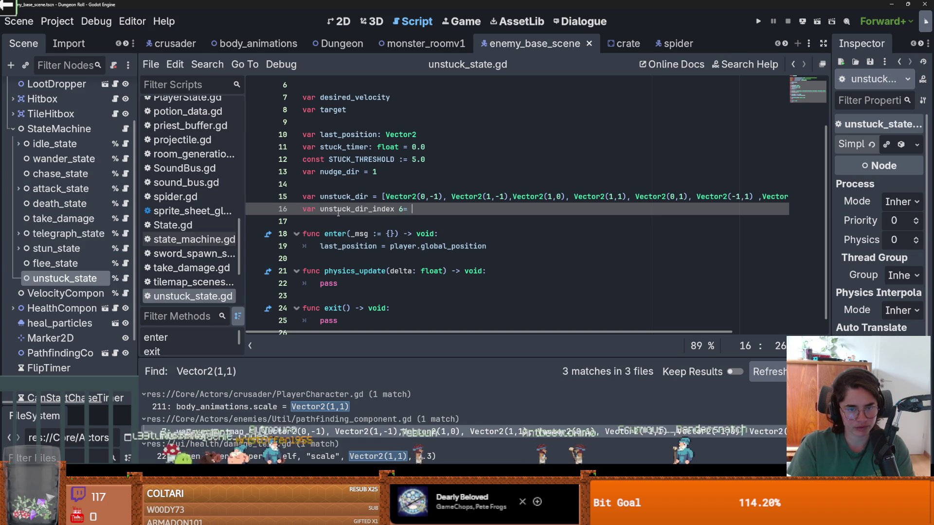
key(BackSpace)
key(BackSpace)
text(=)
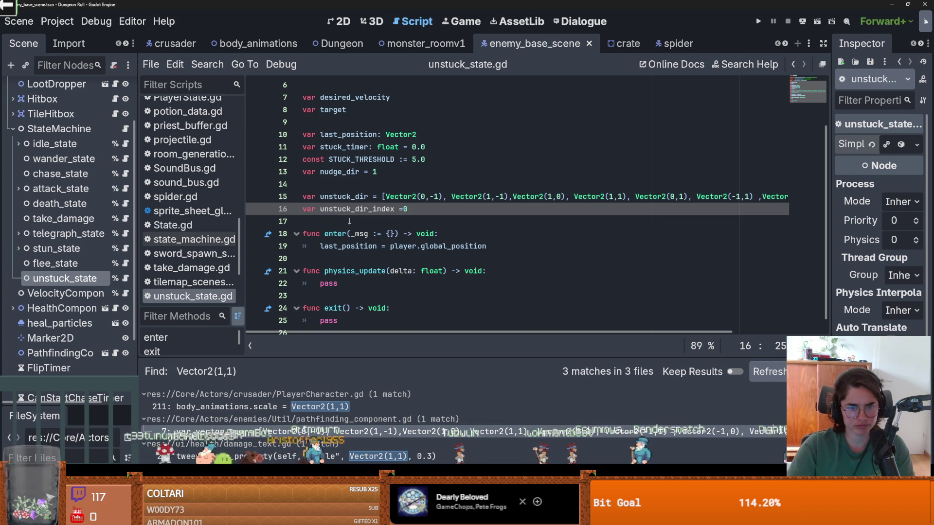
click(347, 234)
key(ctrl+s)
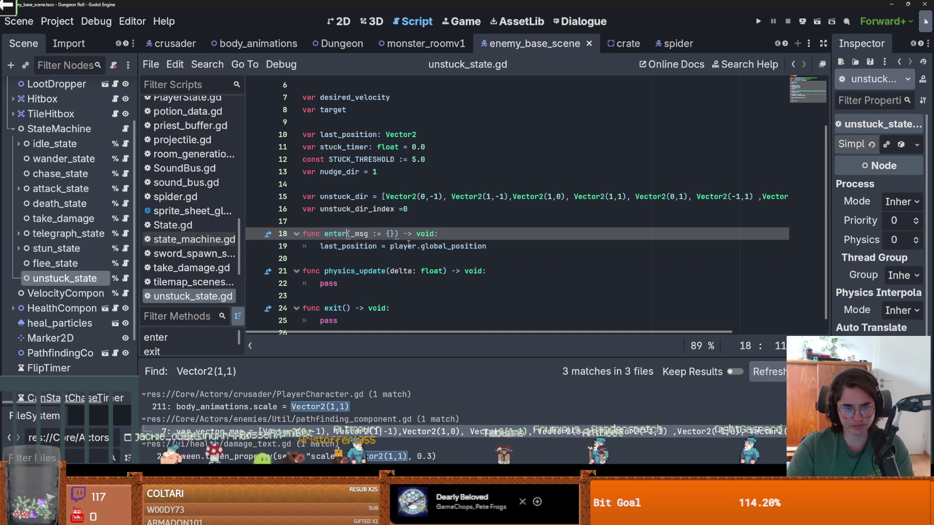
Insert blank lines above the enter function for a new declaration.
click(408, 246)
scroll(462, 252, down, 1)
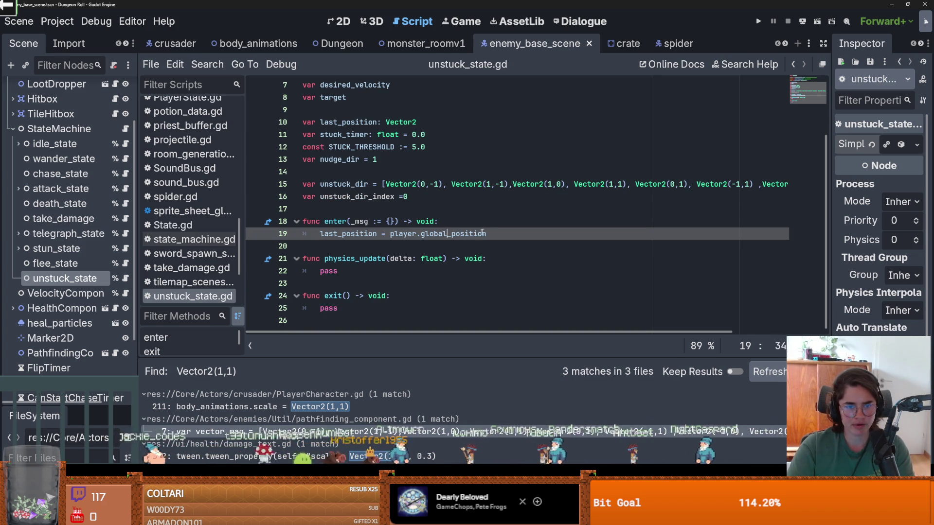
double_click(482, 235)
scroll(398, 236, up, 2)
scroll(398, 236, down, 1)
click(398, 246)
key(Return)
key(Return)
key(Up)
scroll(69, 194, up, 3)
mouse_move(67, 103)
mouse_down()
mouse_move(302, 259)
mouse_move(448, 296)
mouse_up()
click(448, 296)
key(Return)
text(collision_shape_2d: CollisionShape2D = $"../../CollisionShape2D)
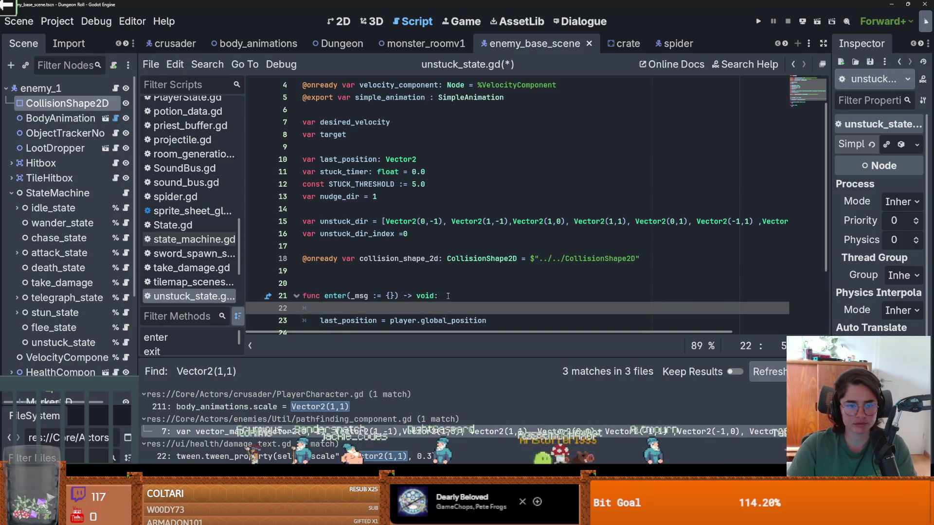
scroll(446, 296, down, 2)
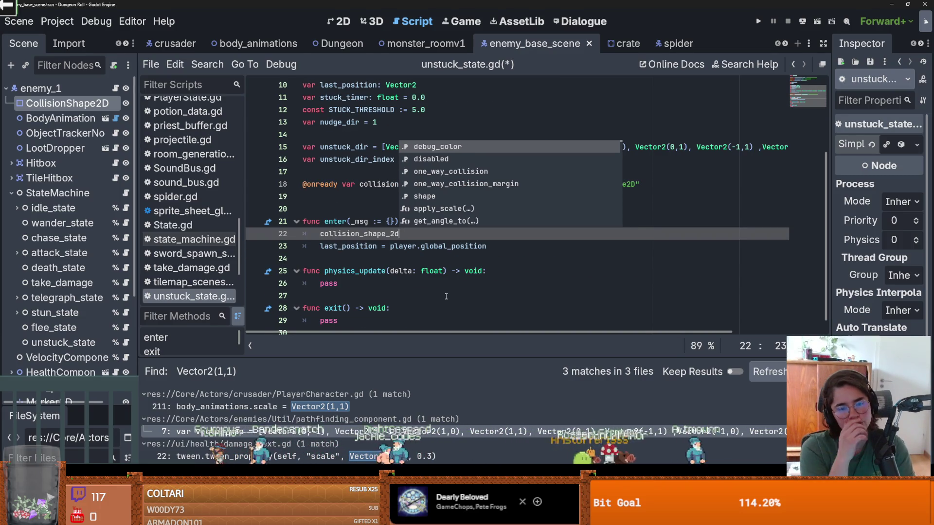
key(ctrl+BackSpace)
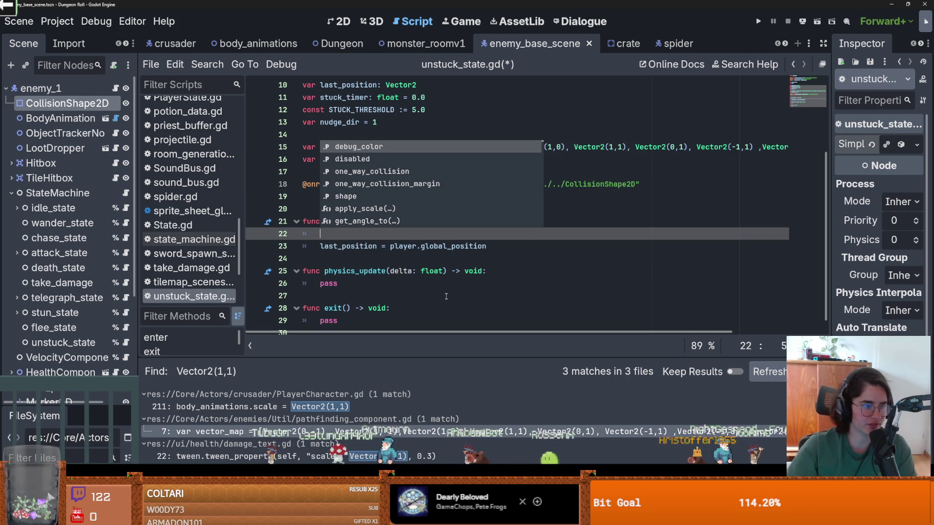
click(363, 296)
key(ctrl+s)
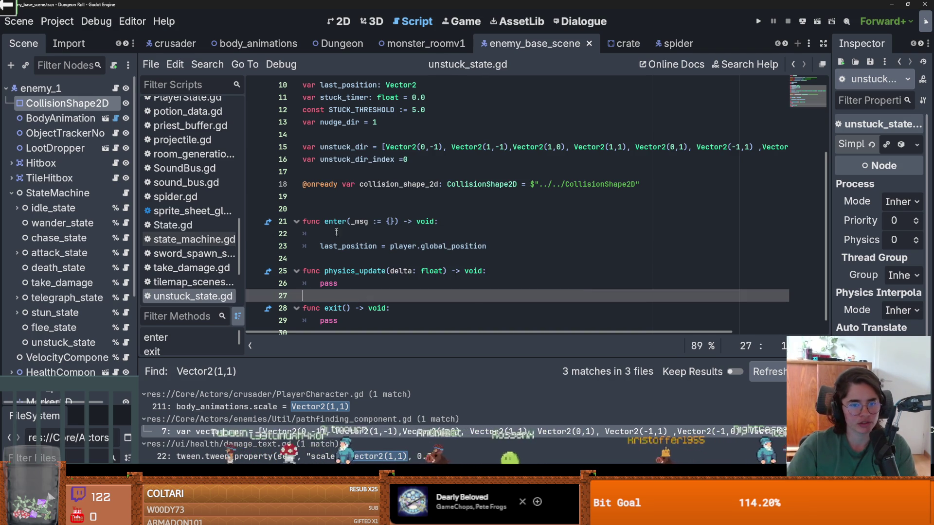
Delete the blank lines above and inside enter so functions start compactly at line 20.
click(354, 209)
key(BackSpace)
click(354, 225)
key(BackSpace)
key(BackSpace)
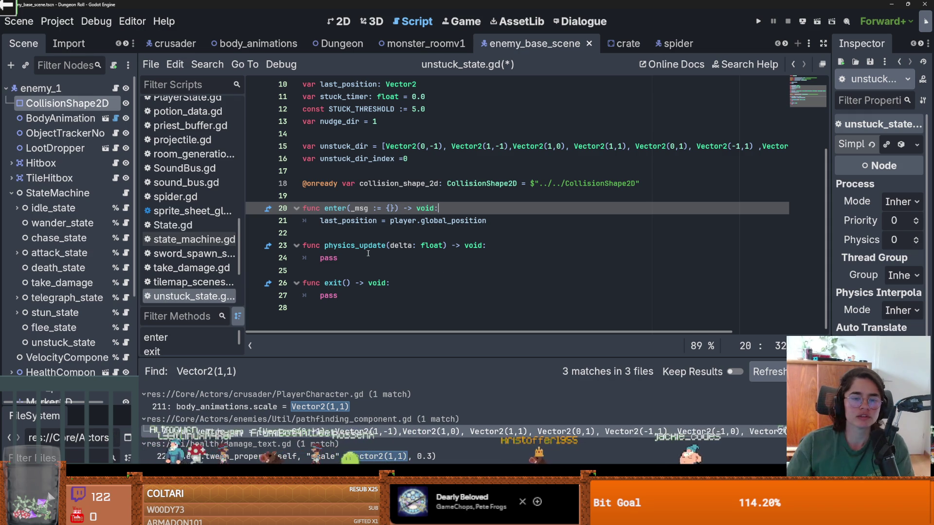
scroll(367, 240, up, 2)
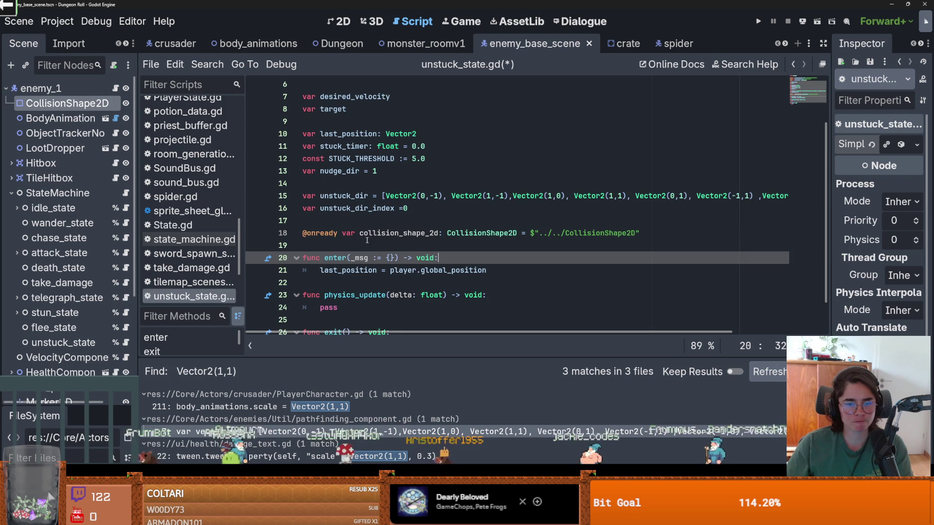
scroll(367, 241, down, 1)
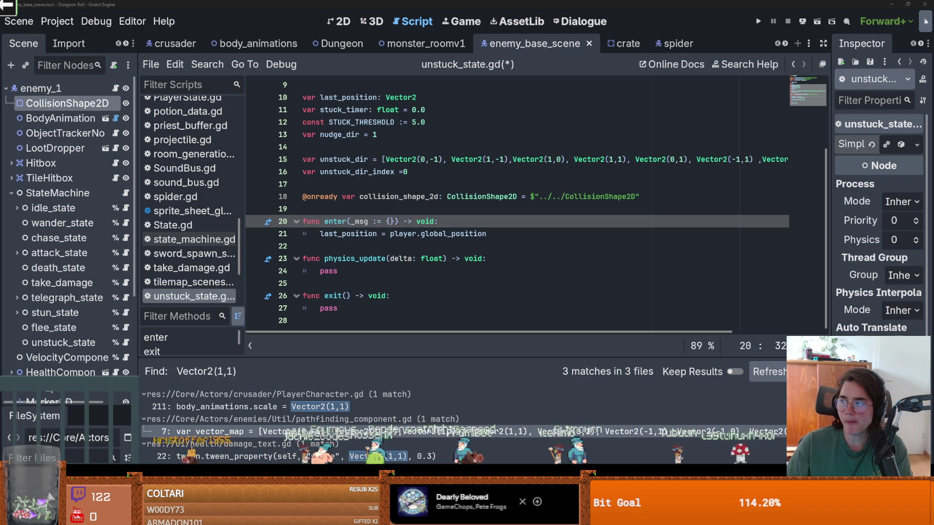
Open the KINGDOM HEARTS -HD 1.5+2.5 ReMIX- Steam Store page from the search results.
key(alt+Tab)
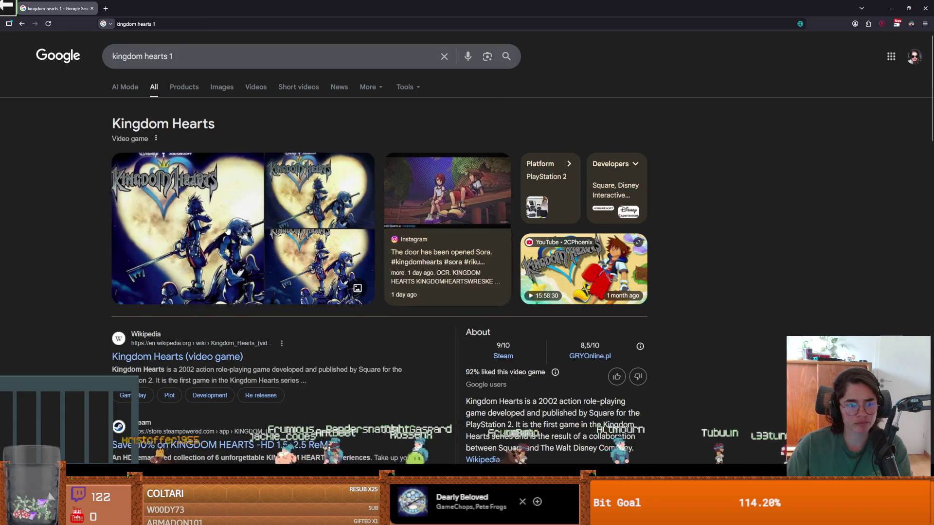
scroll(243, 247, down, 2)
click(298, 287)
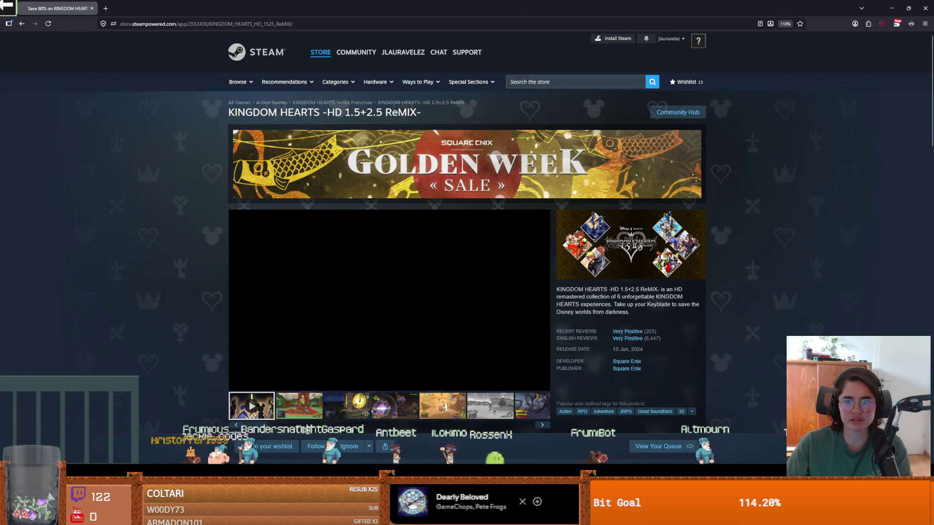
key(alt+Tab)
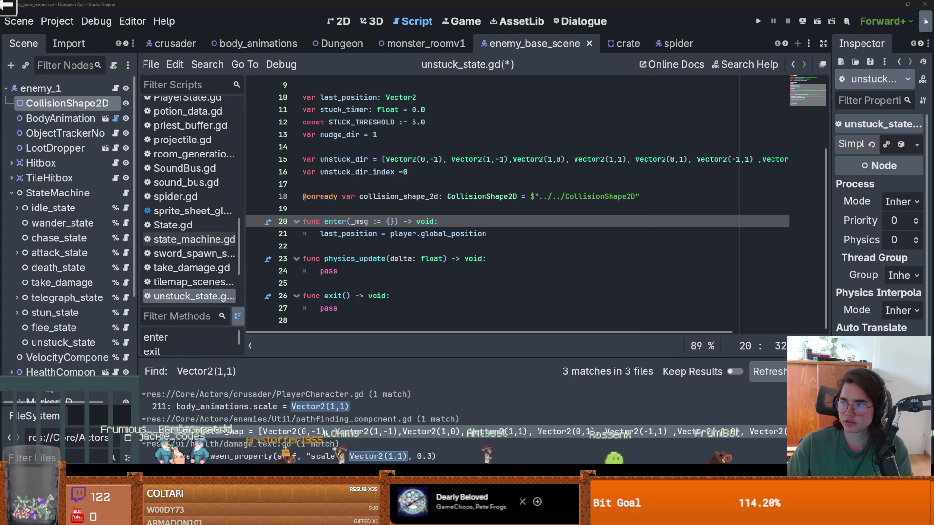
key(alt+Tab)
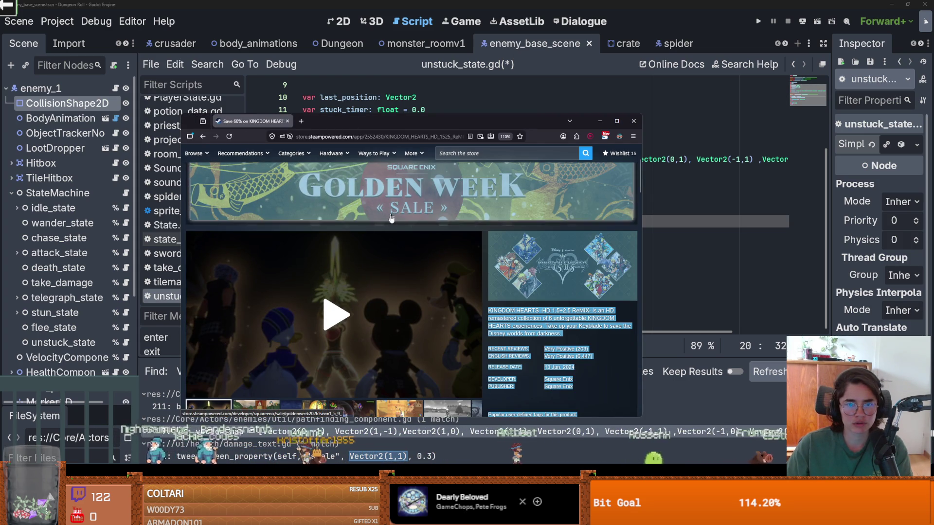
scroll(397, 255, up, 2)
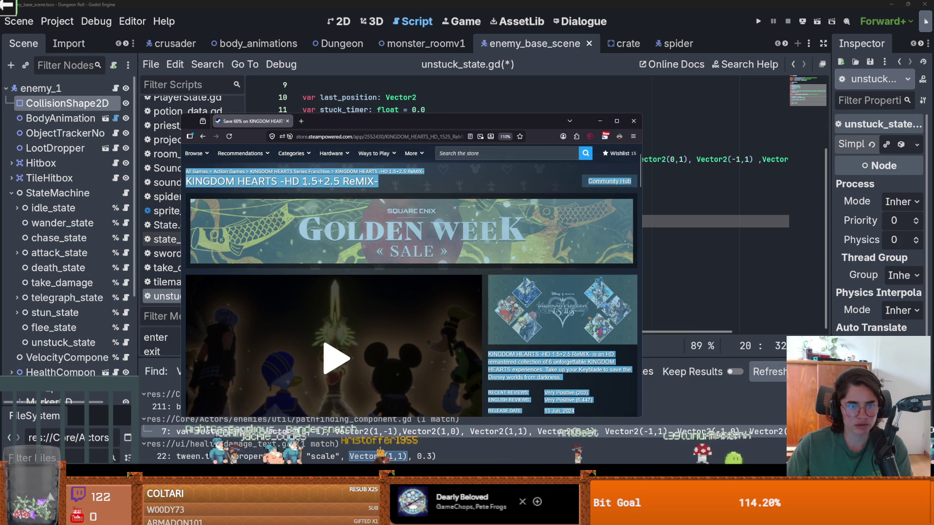
click(306, 184)
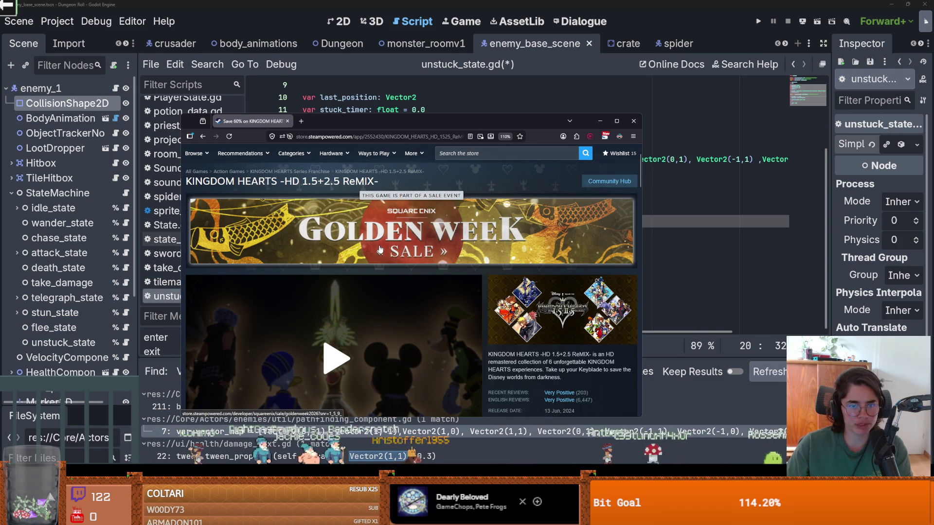
scroll(380, 250, down, 2)
scroll(389, 260, down, 2)
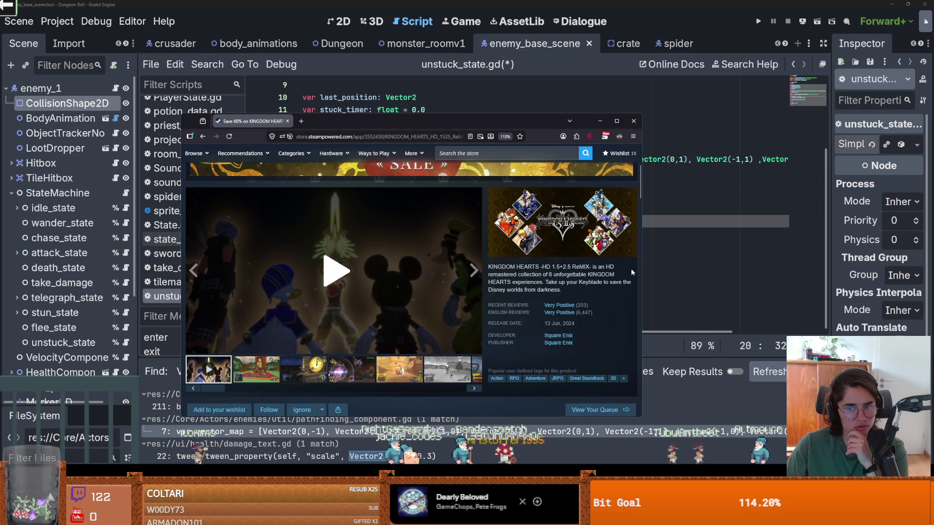
scroll(639, 194, up, 4)
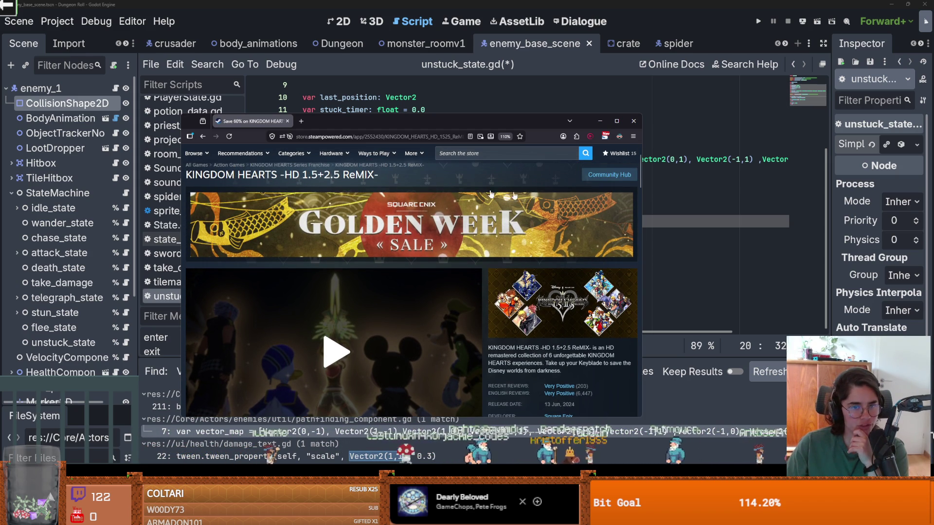
scroll(535, 282, down, 1)
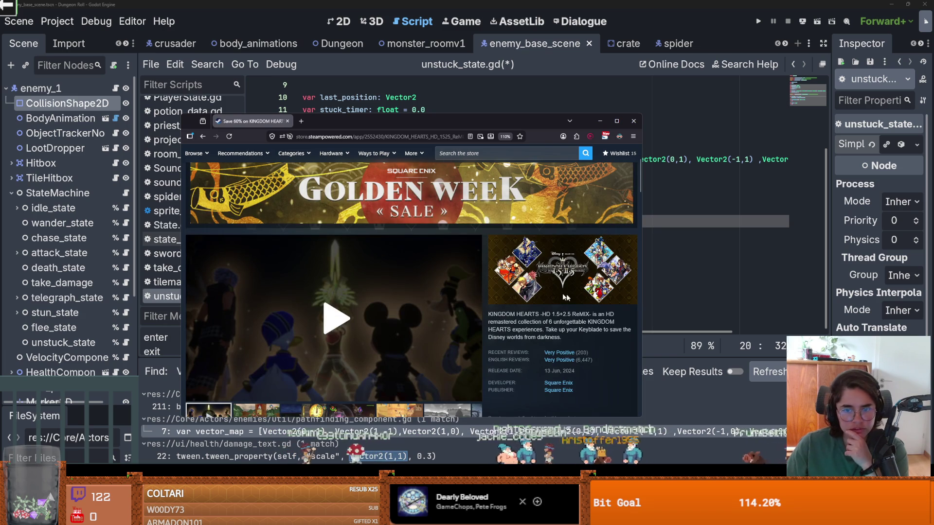
scroll(569, 290, down, 3)
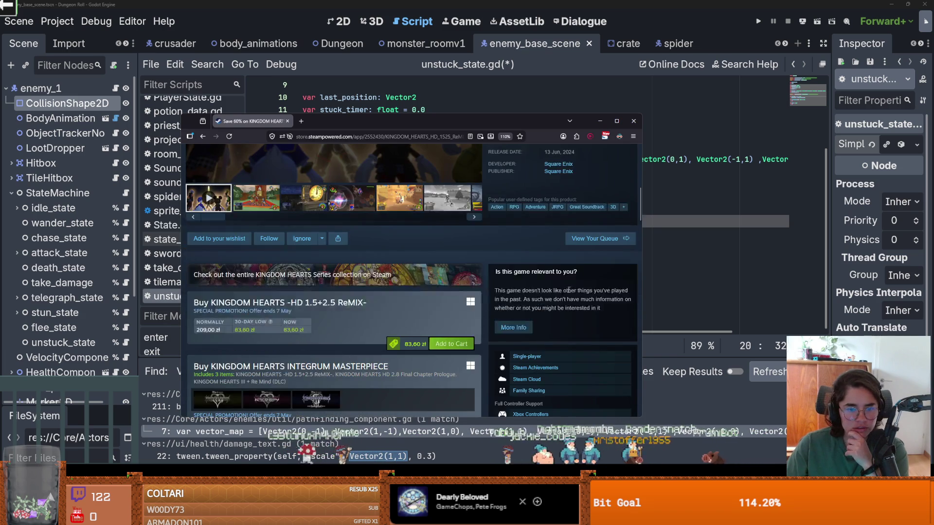
scroll(579, 295, up, 2)
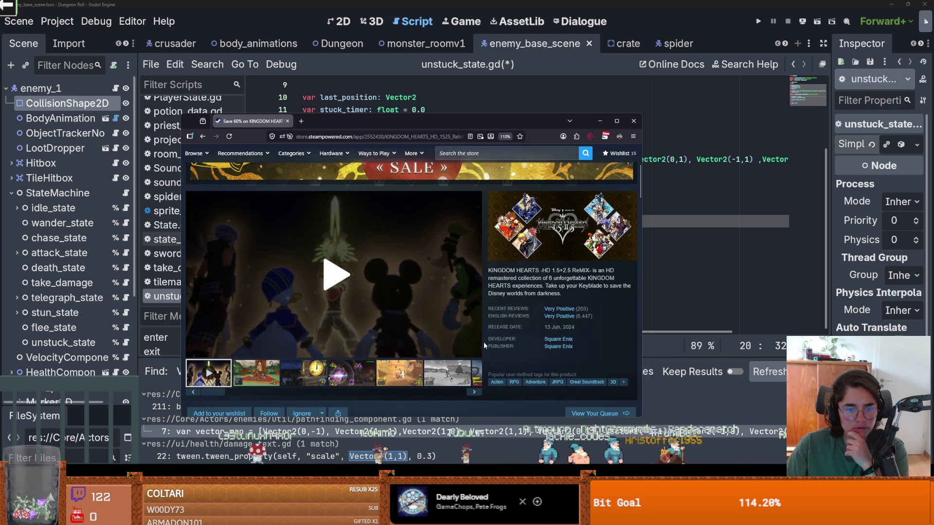
Browse the clock-tower, desert and black-and-white screenshots, then scroll down to the purchase options.
click(257, 371)
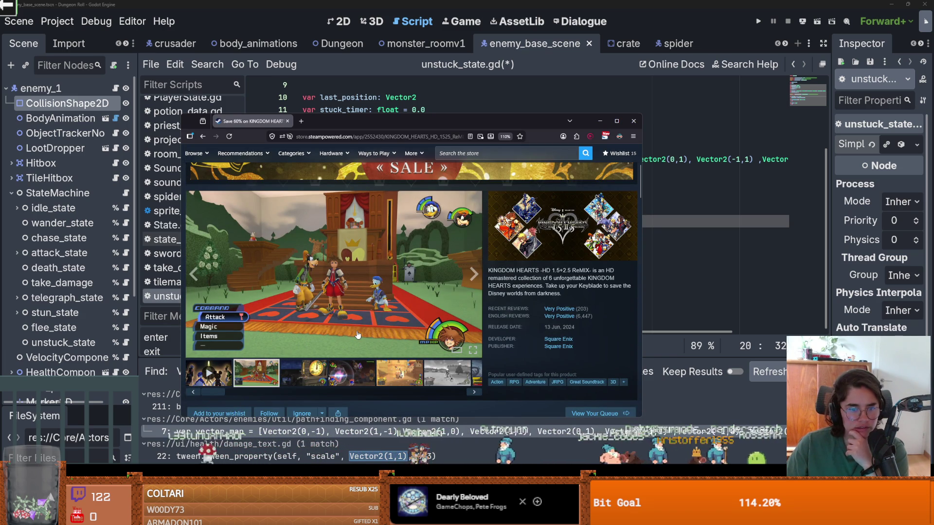
click(305, 374)
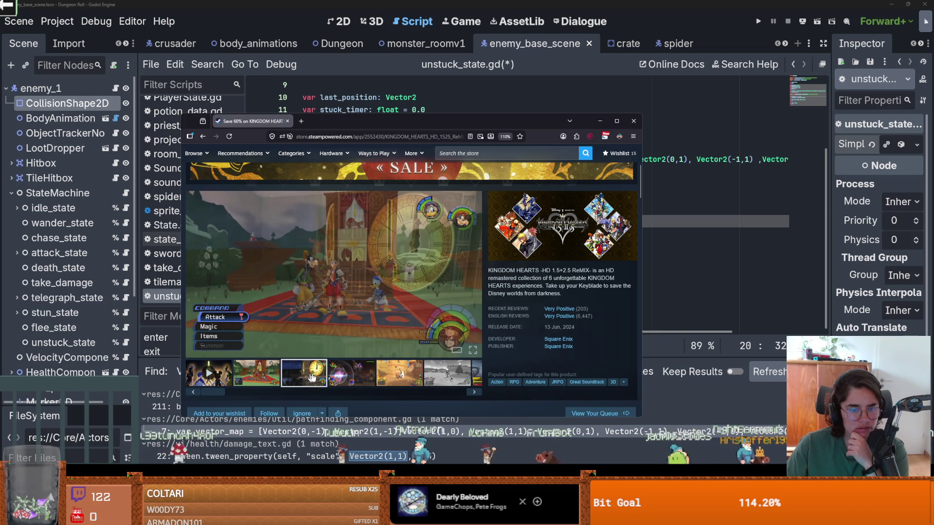
click(344, 374)
click(401, 374)
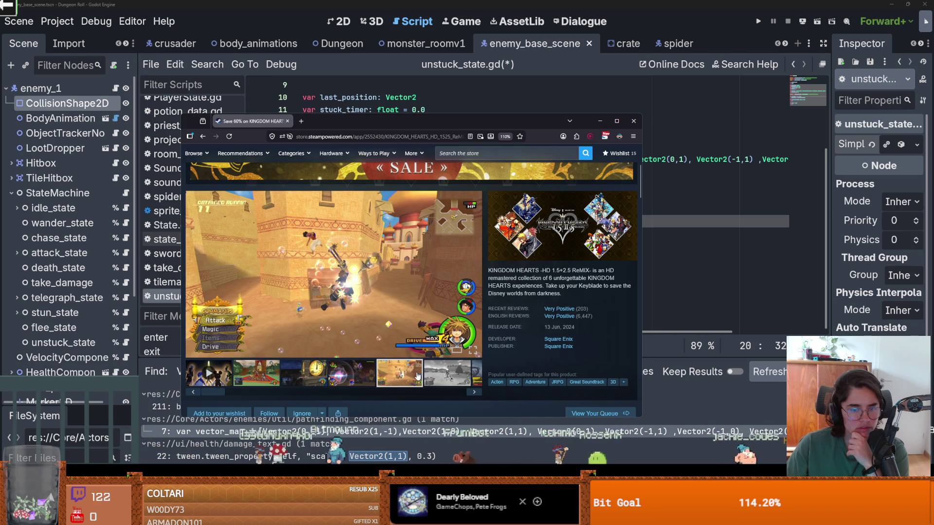
click(446, 376)
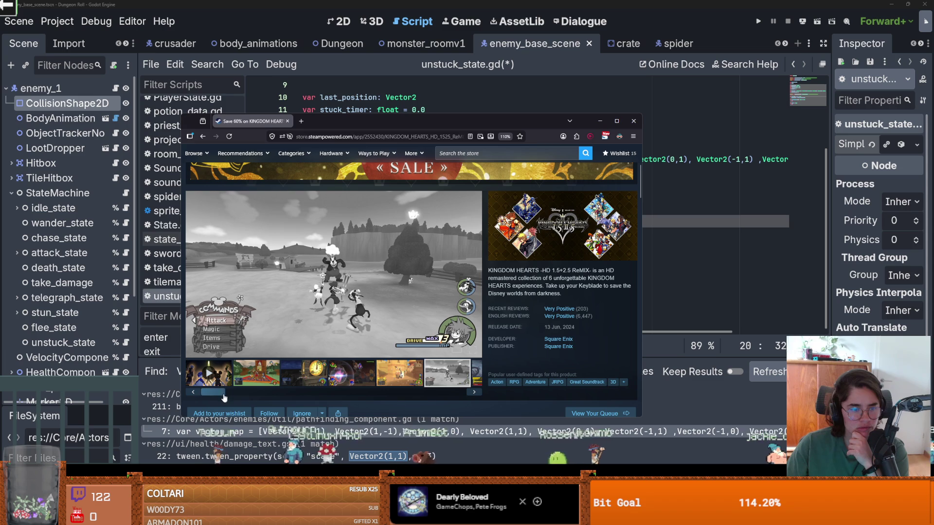
drag(229, 392, 308, 392)
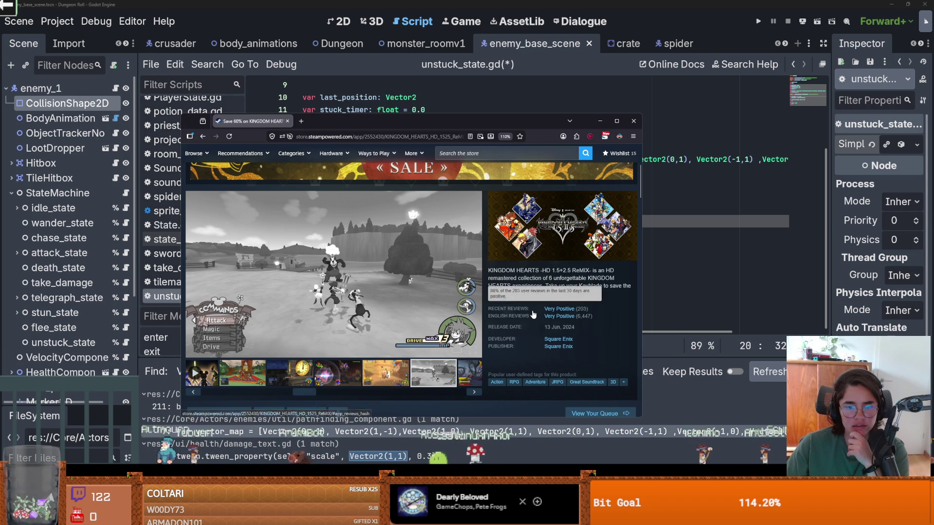
scroll(514, 344, down, 3)
scroll(375, 316, down, 1)
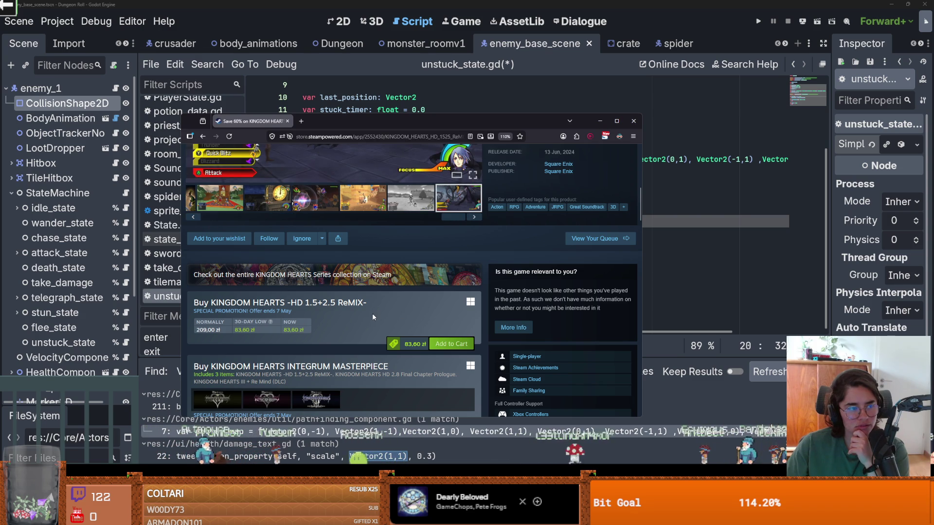
scroll(373, 317, down, 3)
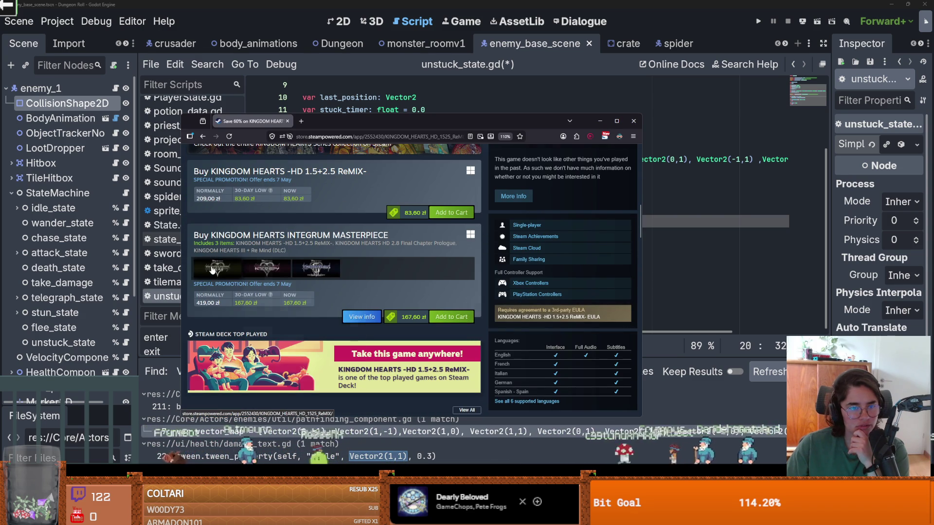
Select the KINGDOM HEARTS FINAL MIX bullet among the six bundled titles, then return to Godot.
mouse_move(213, 270)
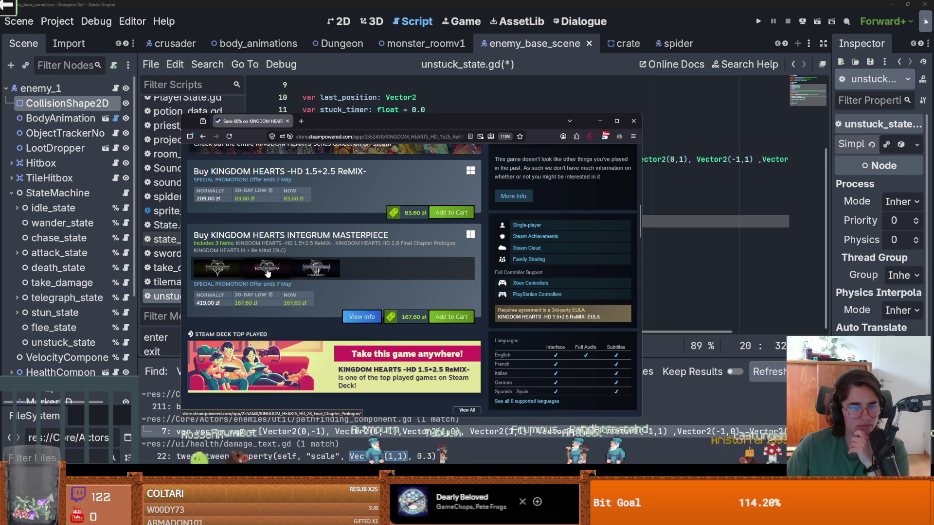
mouse_move(313, 269)
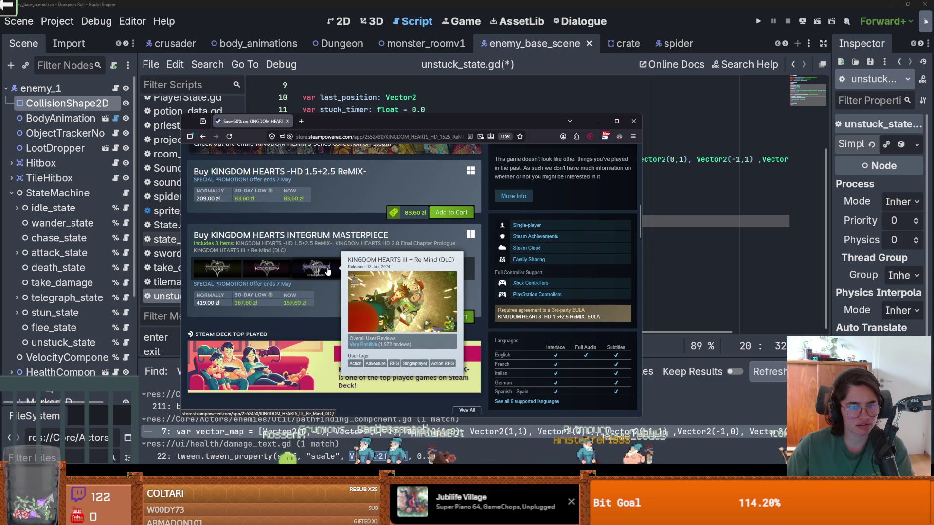
scroll(390, 296, down, 10)
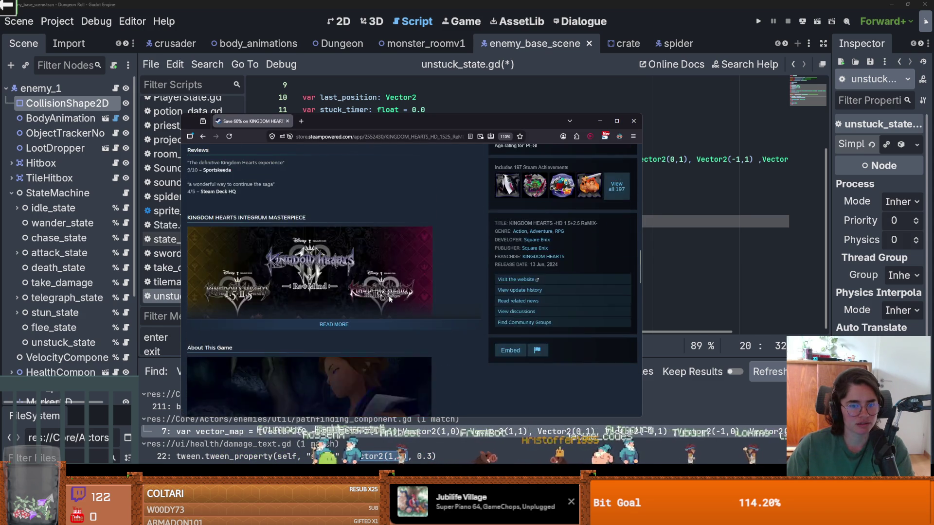
scroll(390, 299, down, 3)
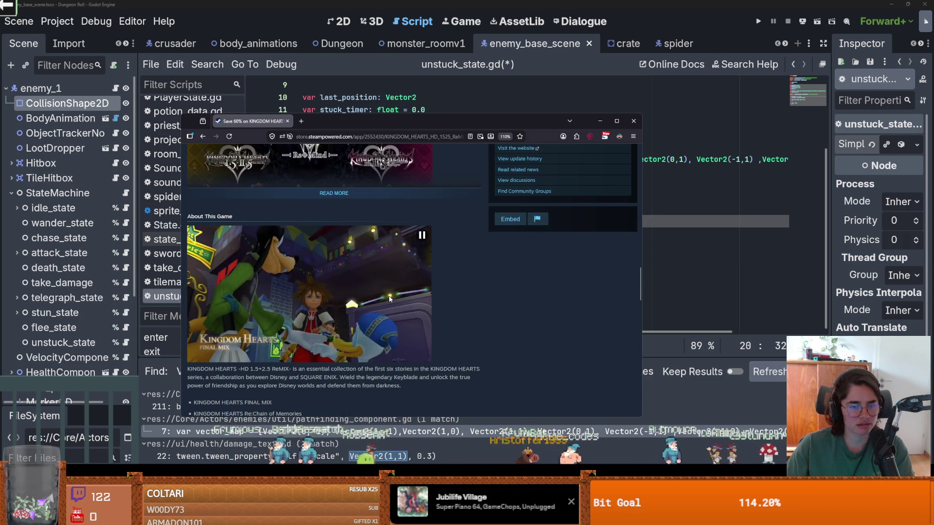
scroll(236, 234, down, 4)
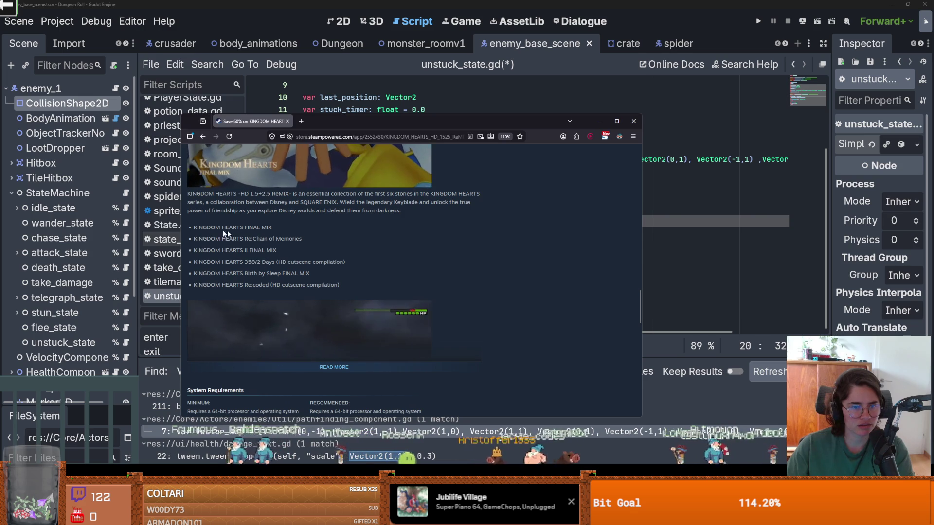
triple_click(272, 228)
scroll(264, 285, down, 1)
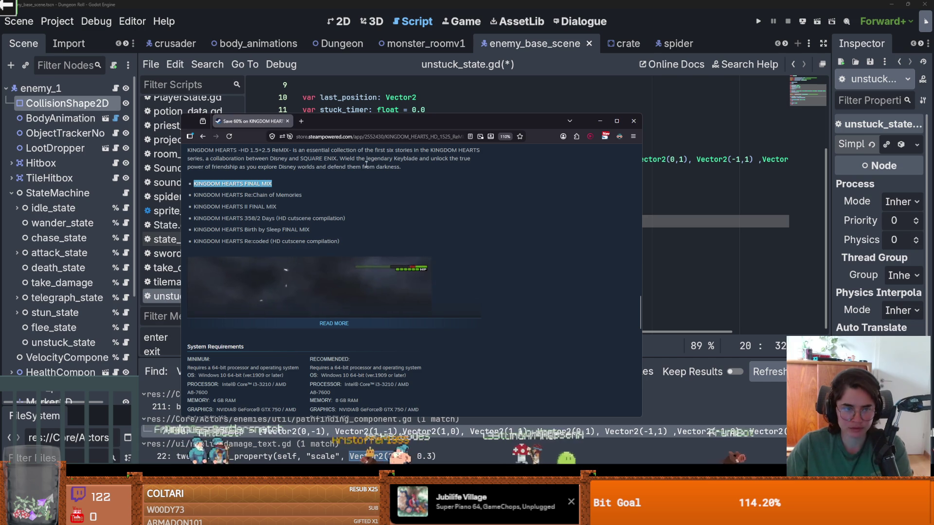
key(alt+Tab)
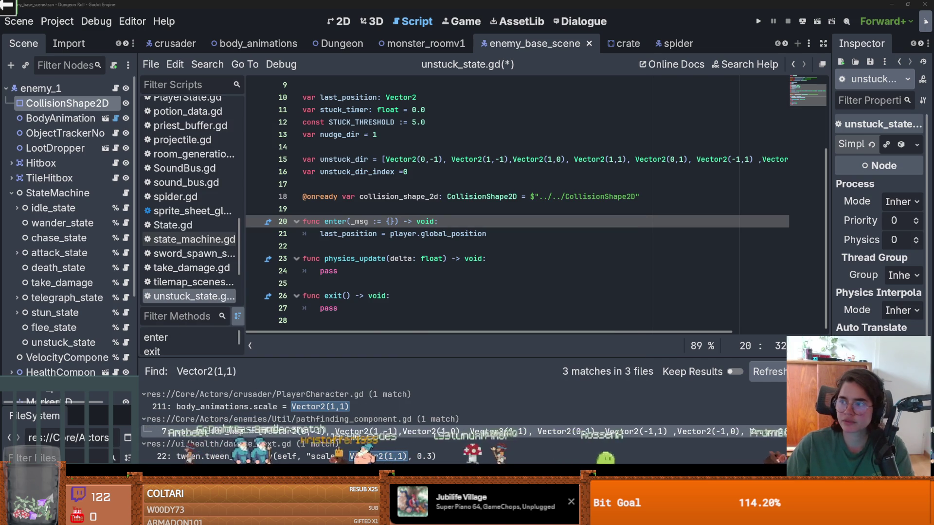
Scroll through the Steam store page, then come back to the Godot script editor.
key(alt+Tab)
scroll(340, 238, down, 3)
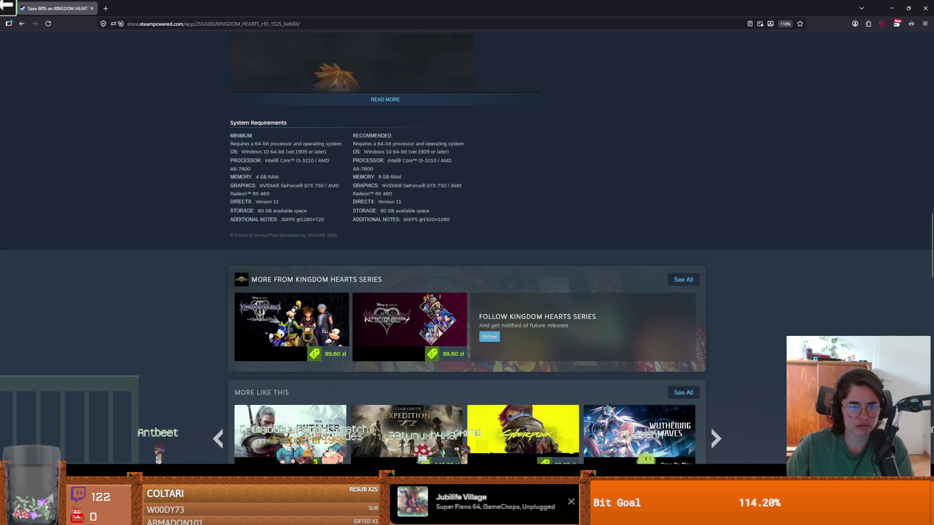
scroll(506, 250, down, 1)
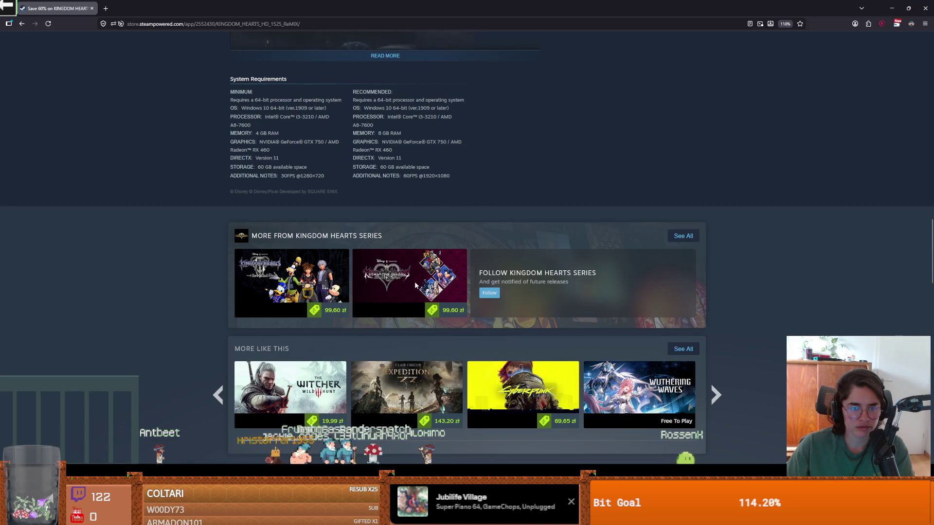
scroll(168, 275, down, 7)
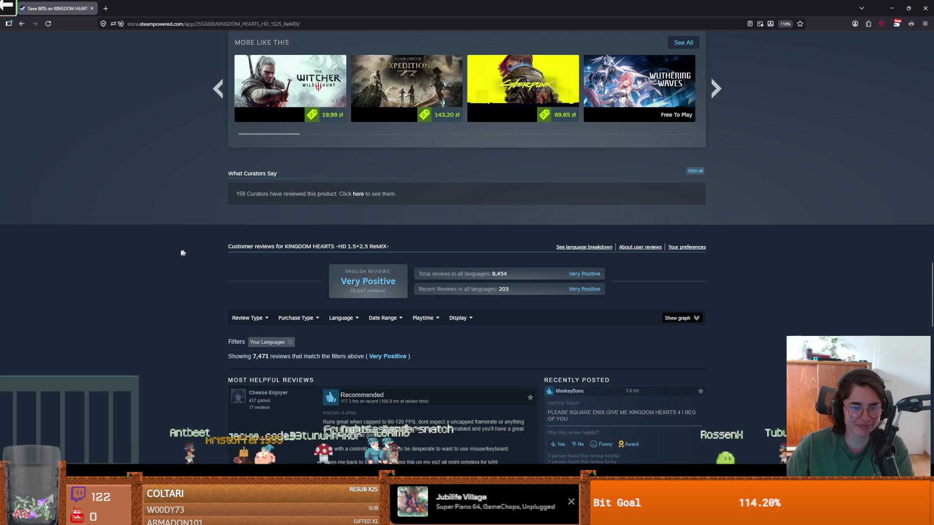
scroll(197, 249, up, 5)
key(alt+Tab)
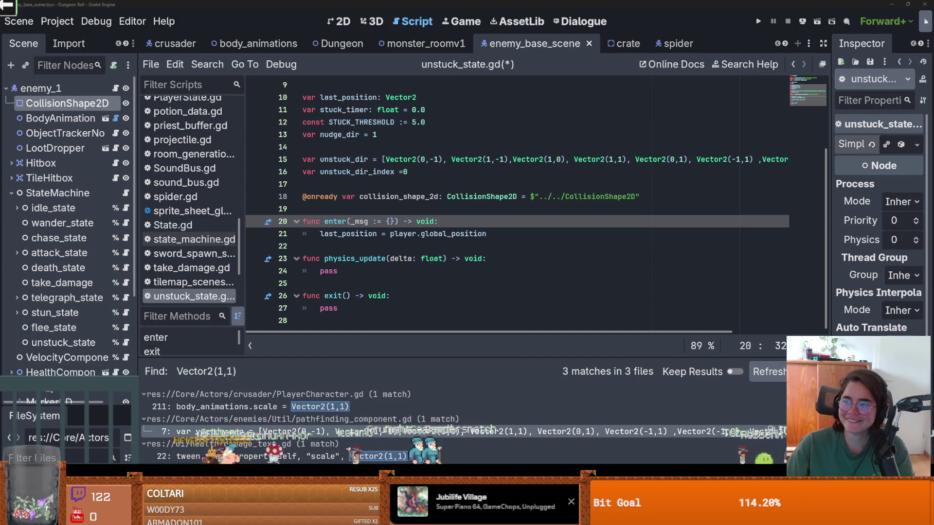
Open and read the Kingdom Hearts HD 1.5 Remix Wikipedia article, then return to Godot.
key(alt+Tab)
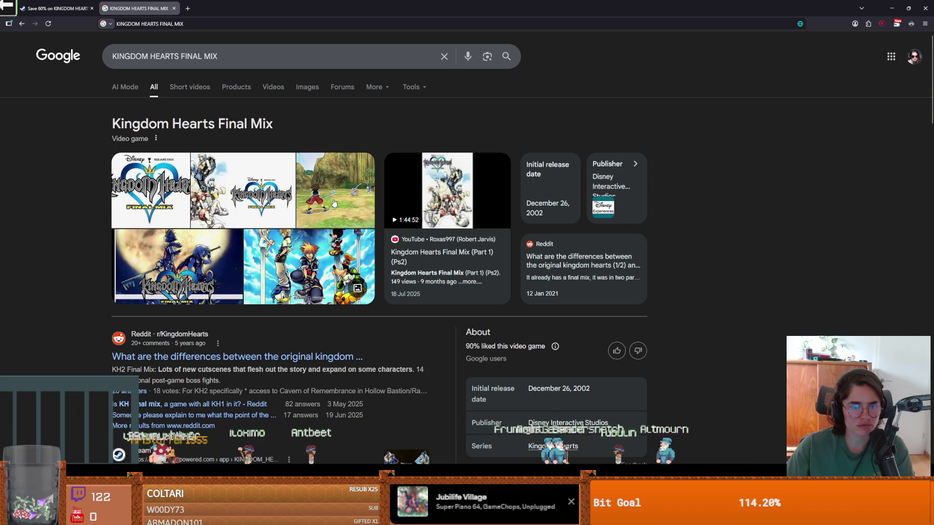
scroll(231, 344, down, 2)
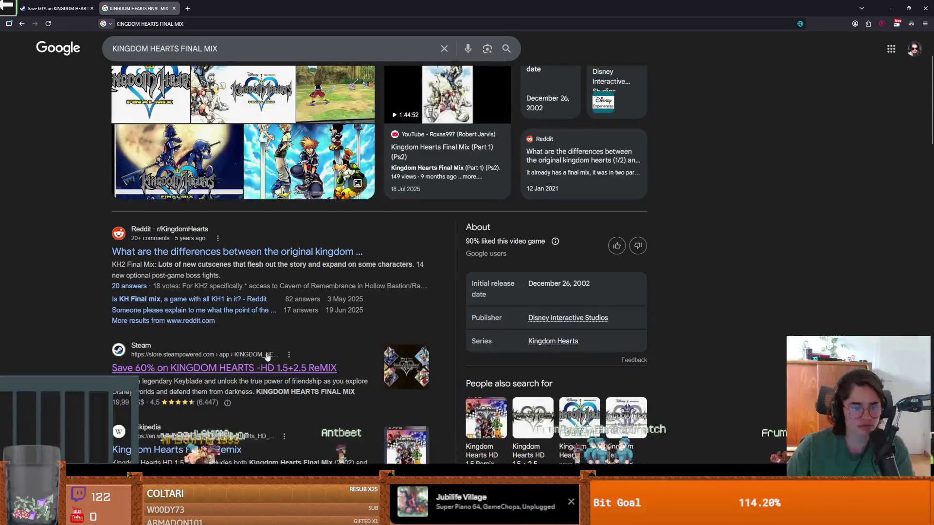
scroll(268, 364, down, 2)
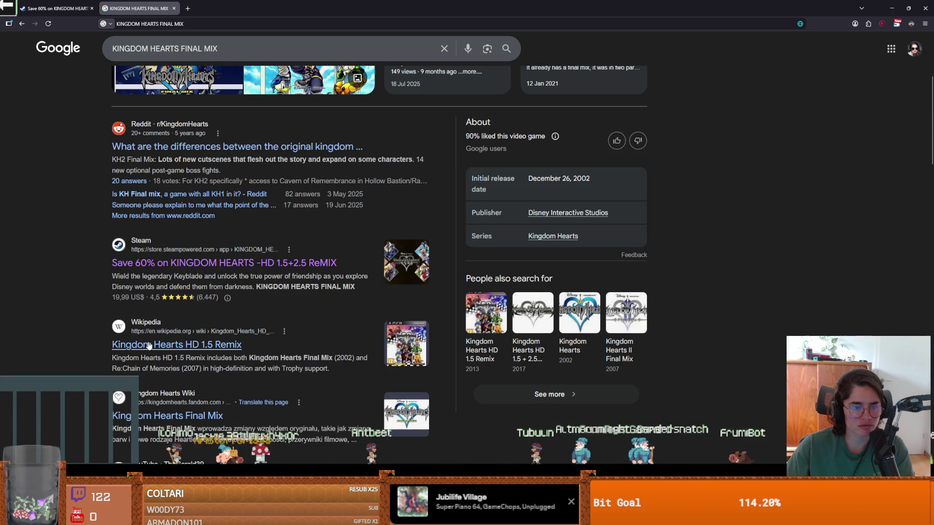
click(201, 347)
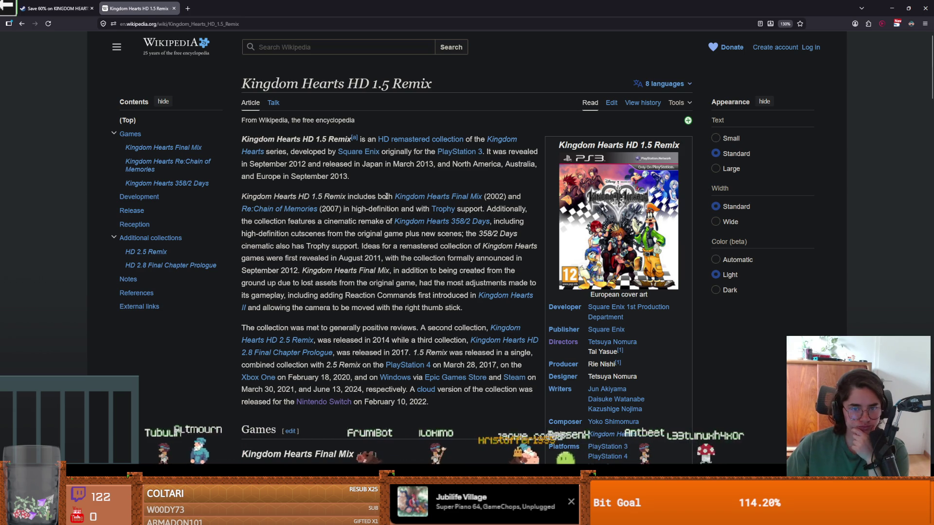
mouse_move(431, 200)
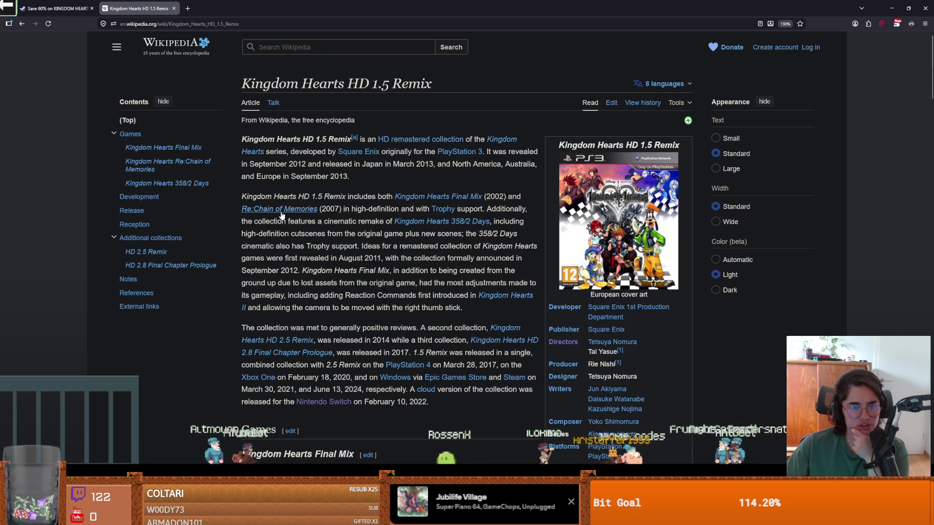
mouse_move(282, 215)
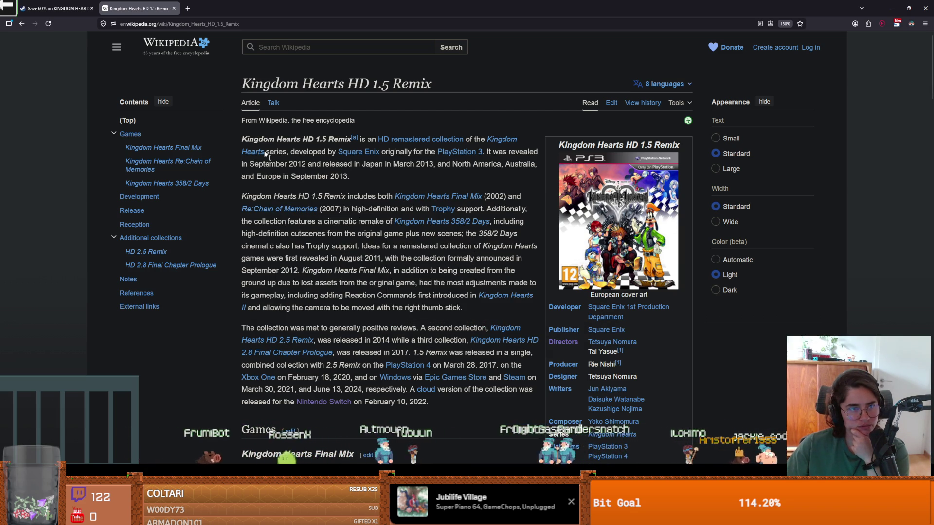
key(alt+Tab)
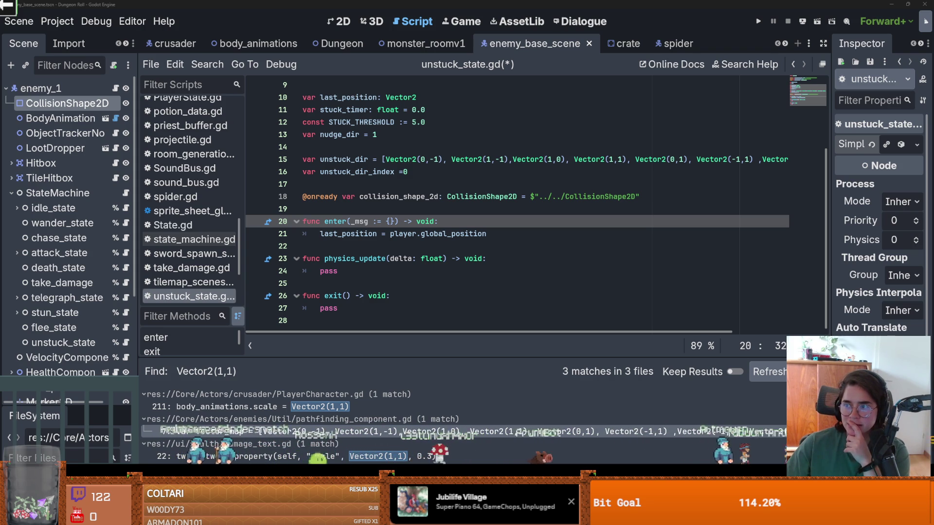
Save unstuck_state.gd with Ctrl+S.
click(484, 243)
key(ctrl+s)
scroll(463, 266, up, 3)
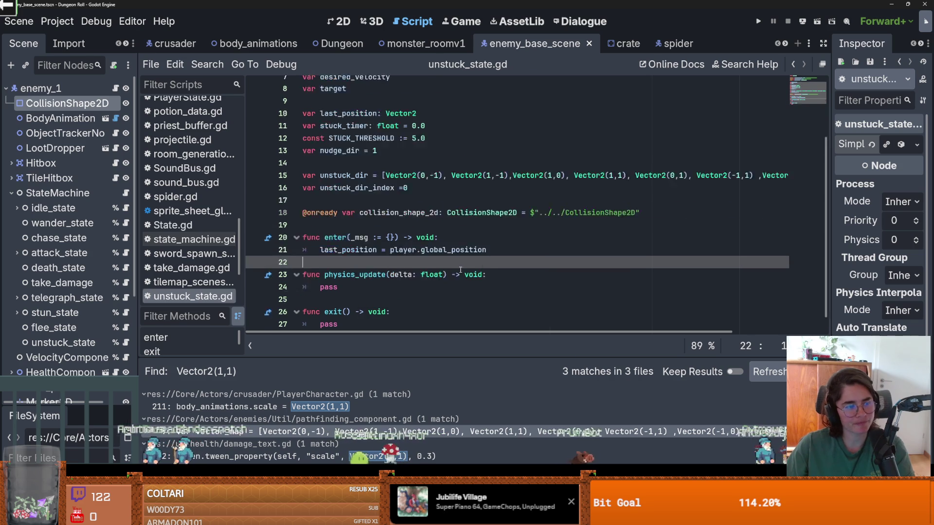
scroll(462, 266, down, 2)
key(ctrl+s)
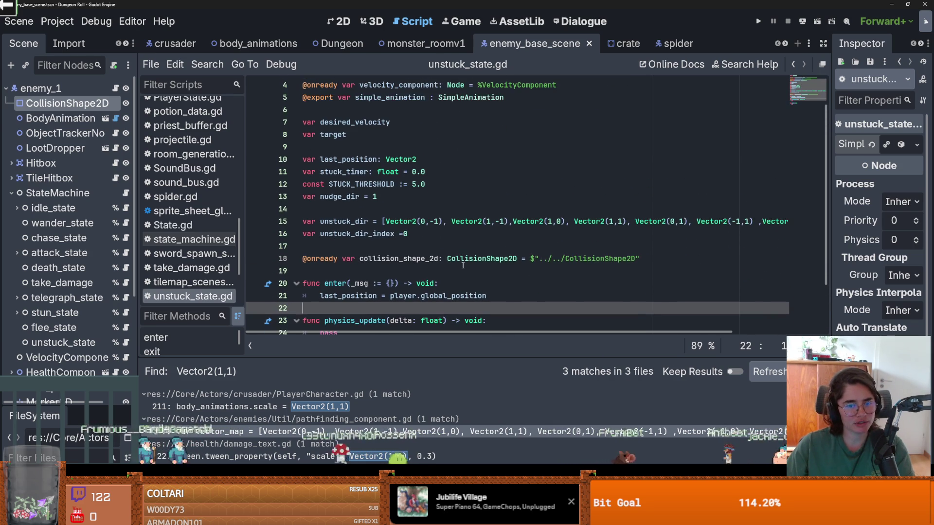
scroll(464, 267, down, 3)
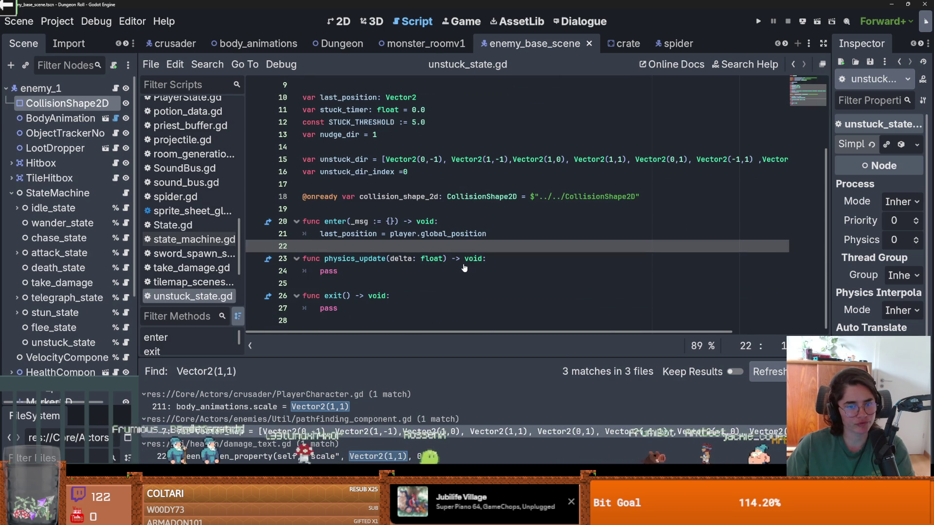
Inspect enter()'s last_position line and the unstuck_dir array, then widen the Scene panel and open chase_state's script.
double_click(400, 234)
click(412, 249)
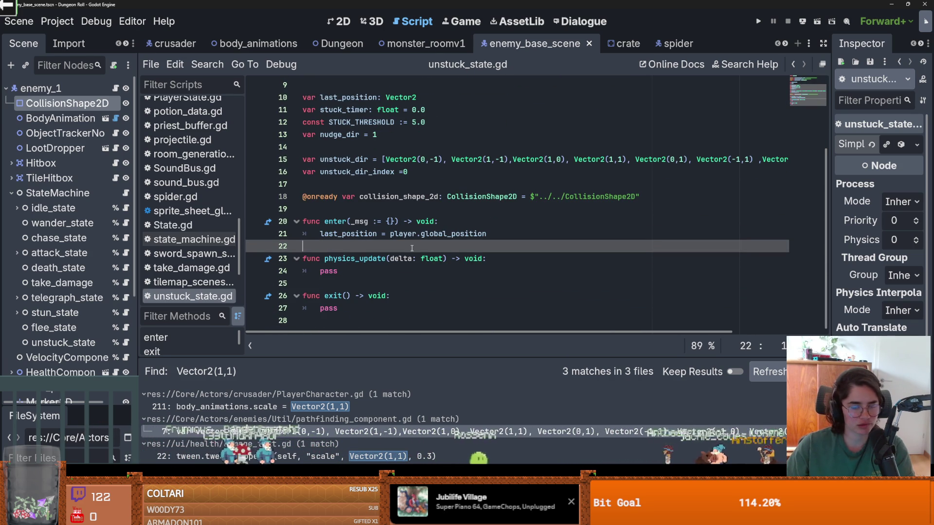
double_click(348, 234)
click(348, 234)
drag(320, 159, 669, 154)
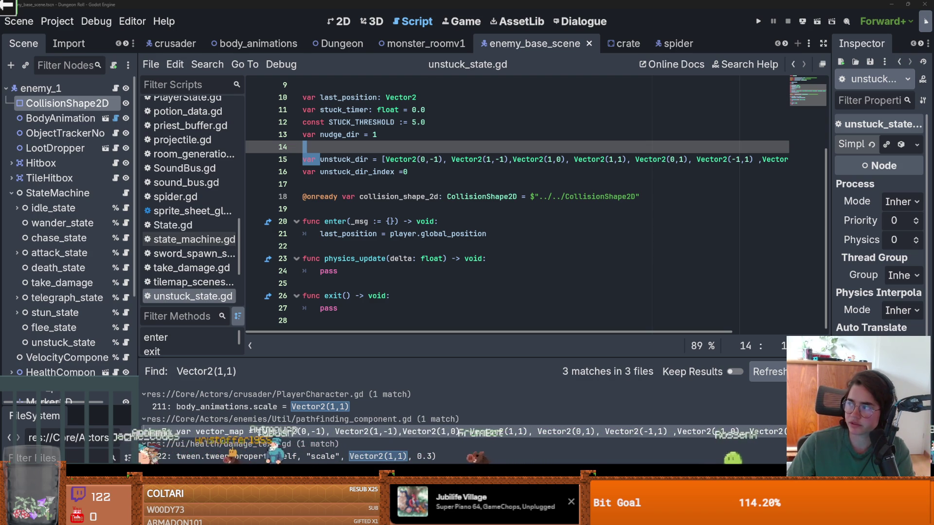
click(404, 222)
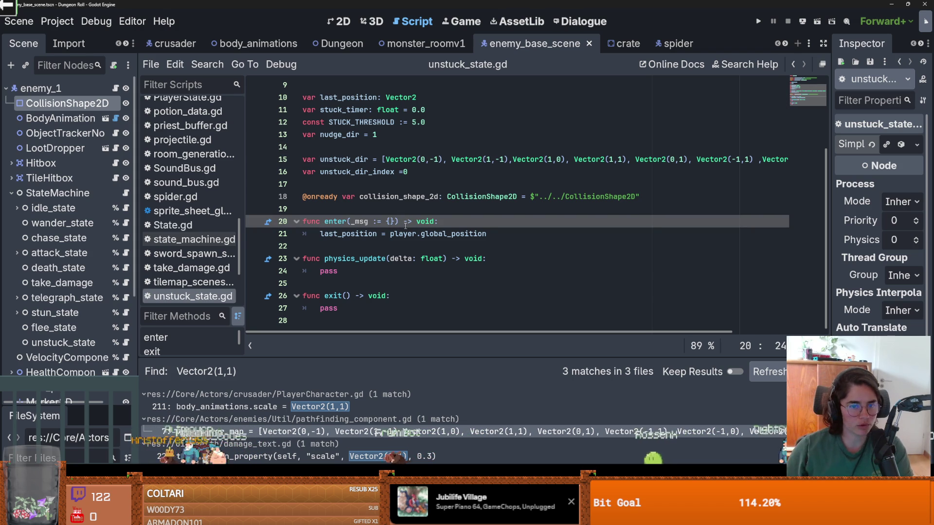
click(366, 234)
click(431, 210)
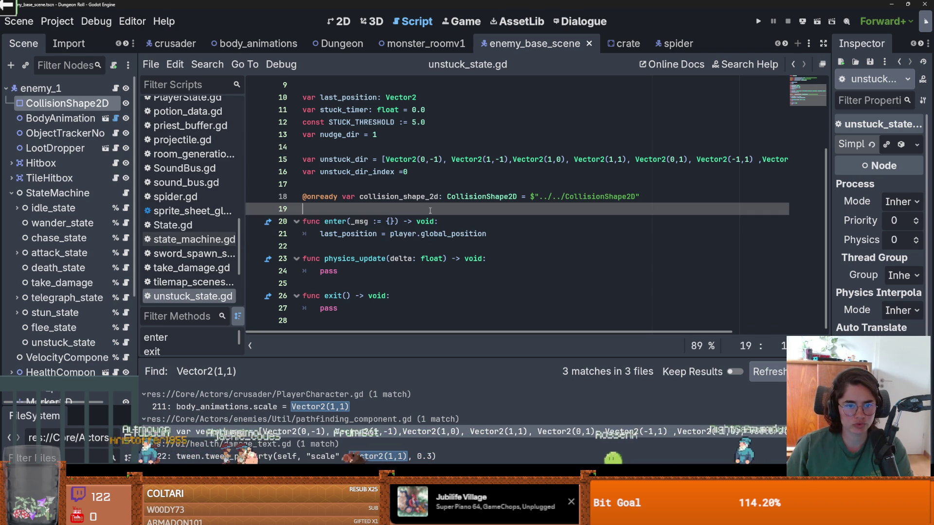
drag(137, 237, 180, 238)
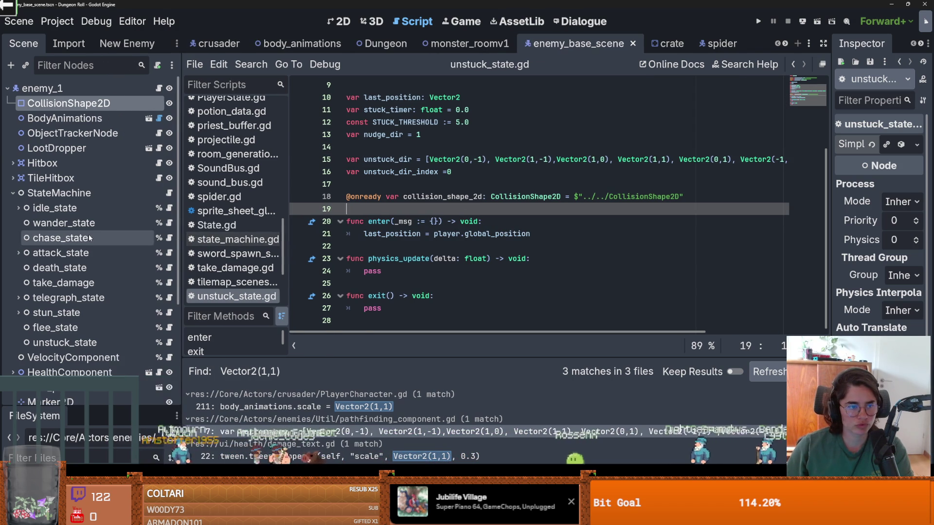
click(171, 238)
Review chase_state.gd's enter() code, highlighting the state_transition and player usages.
scroll(472, 228, up, 5)
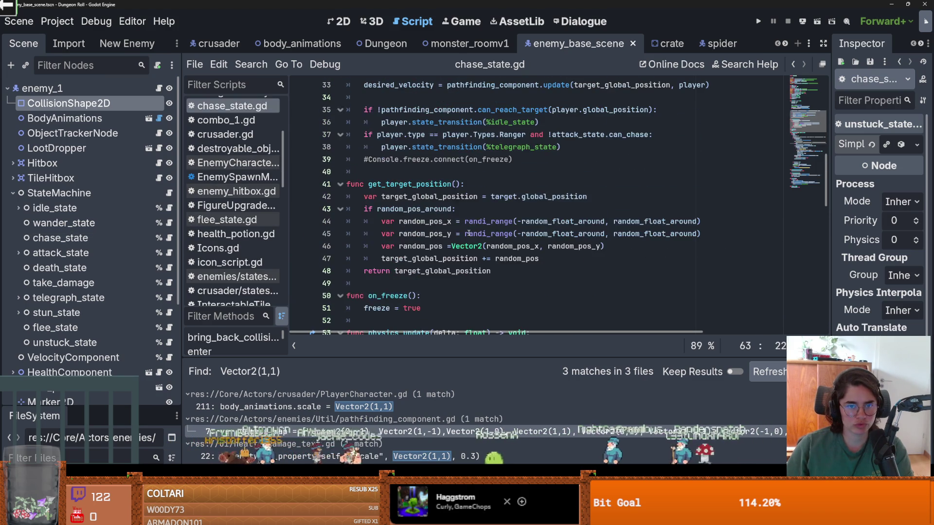
double_click(437, 184)
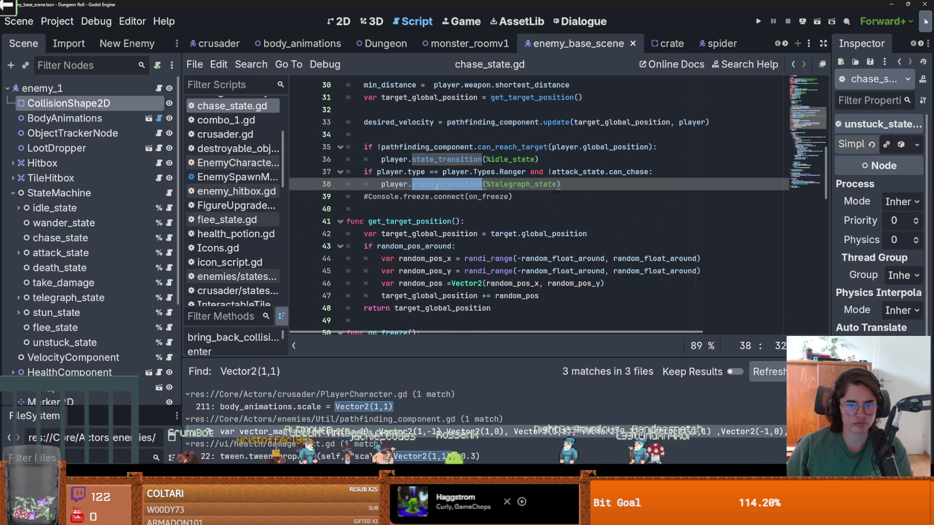
double_click(446, 159)
scroll(464, 212, up, 1)
scroll(464, 212, up, 1)
double_click(396, 234)
scroll(431, 239, up, 2)
scroll(436, 237, down, 4)
scroll(438, 237, up, 1)
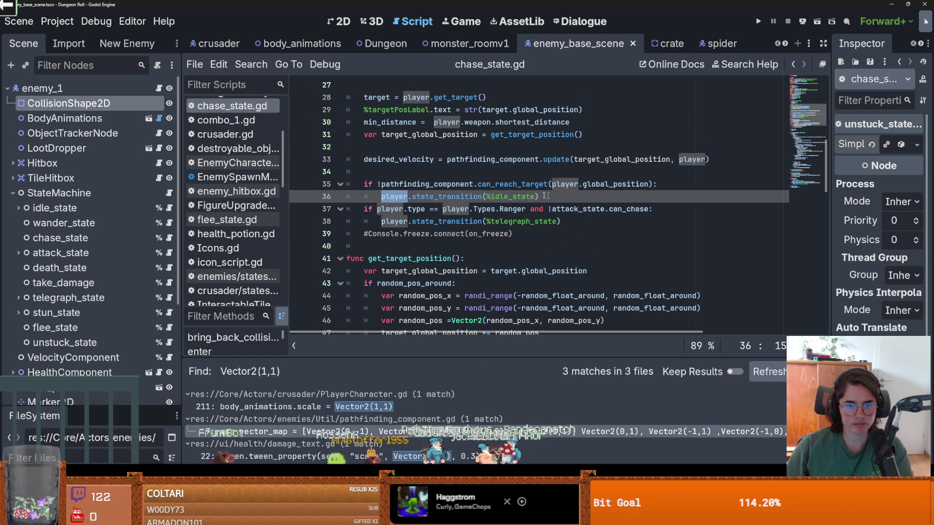
double_click(435, 196)
scroll(440, 210, up, 5)
scroll(450, 253, down, 7)
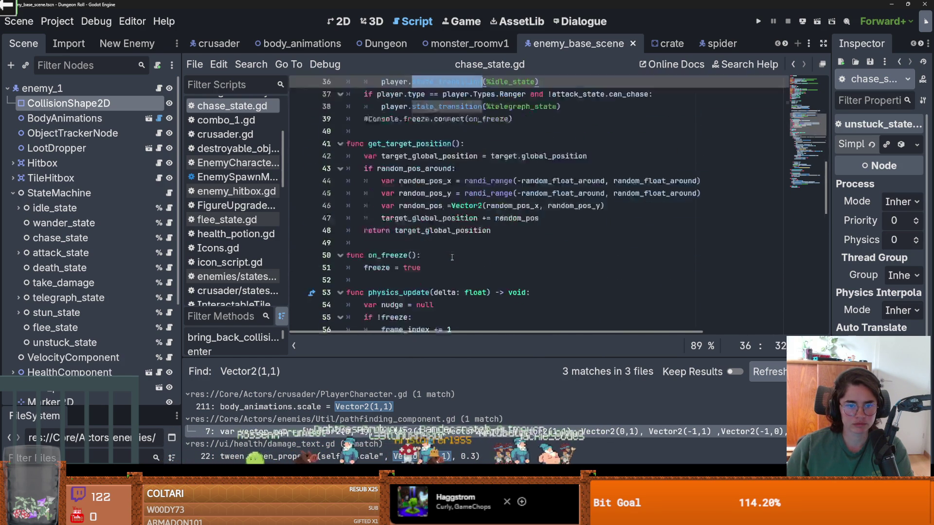
scroll(452, 258, down, 8)
scroll(462, 195, up, 9)
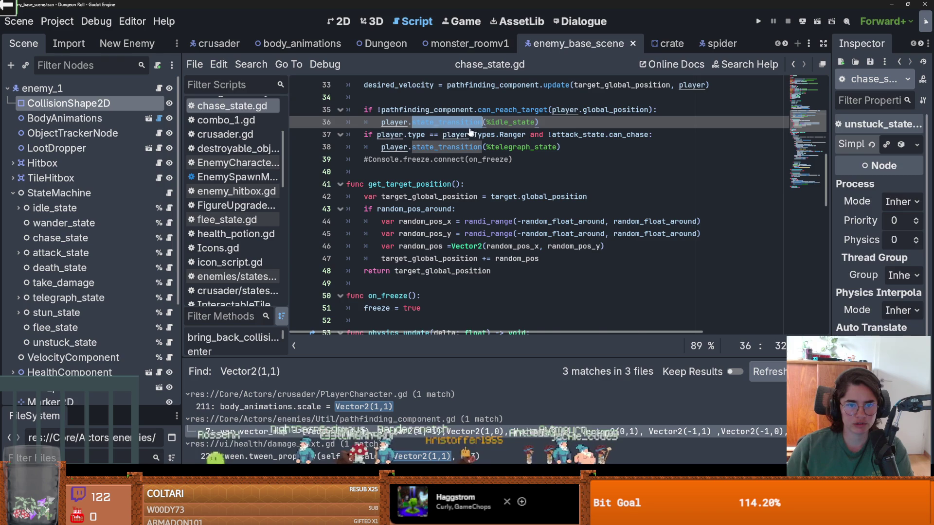
Inspect the state_transition definition in Characters.gd, then go back to chase_state.gd.
ctrl+click(448, 123)
double_click(514, 160)
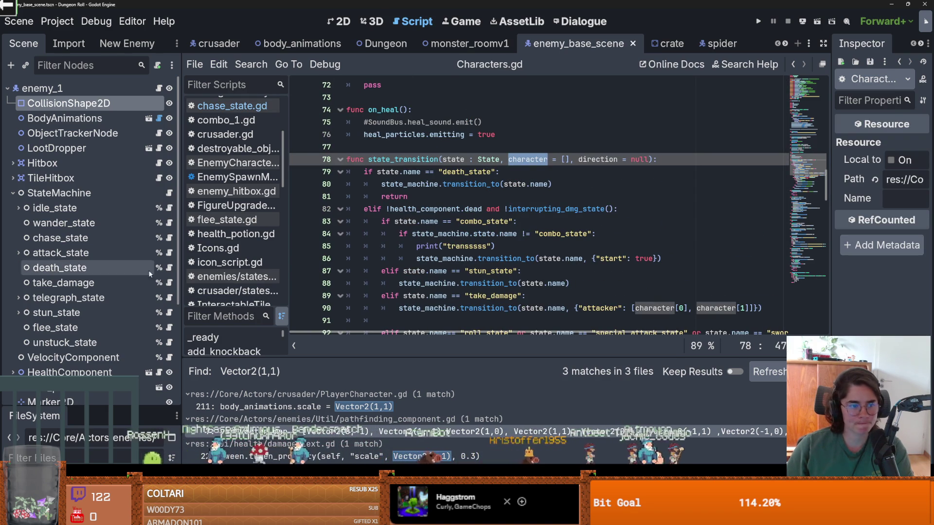
key(alt+Left)
scroll(422, 225, up, 1)
right_click(422, 225)
scroll(414, 229, up, 4)
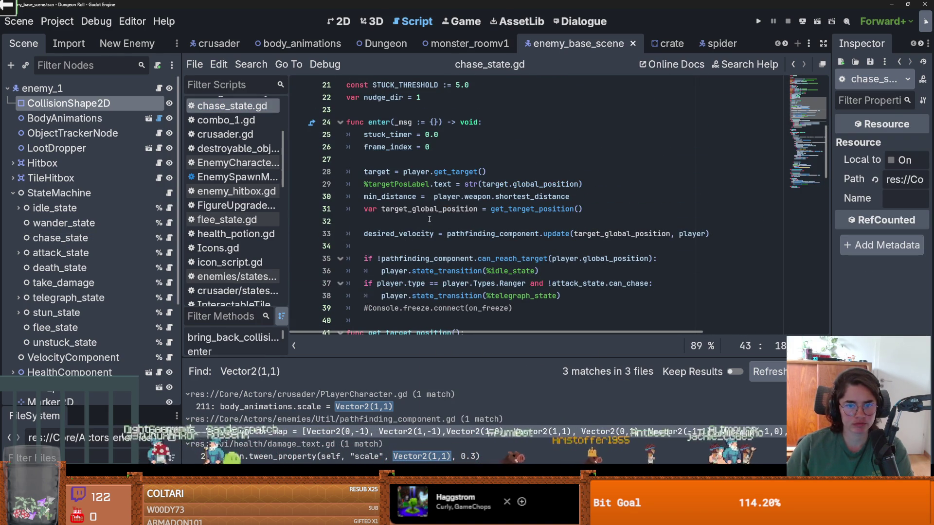
Trace how target and target_global_position are used in chase_state's enter().
double_click(430, 209)
click(404, 172)
double_click(396, 172)
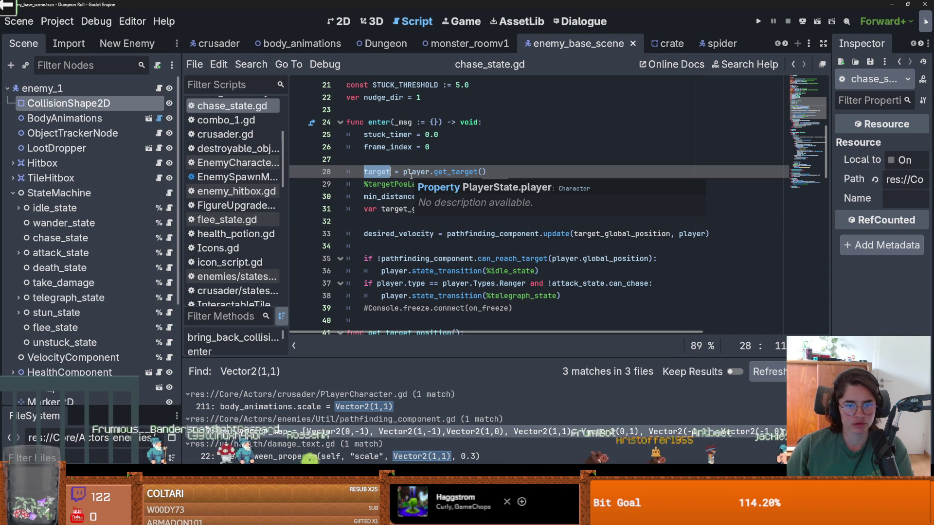
click(496, 168)
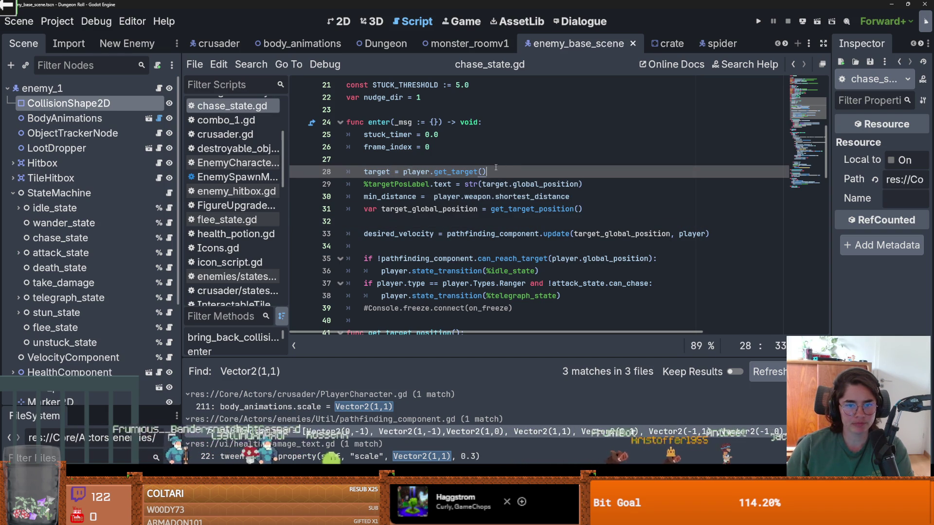
double_click(368, 170)
click(407, 184)
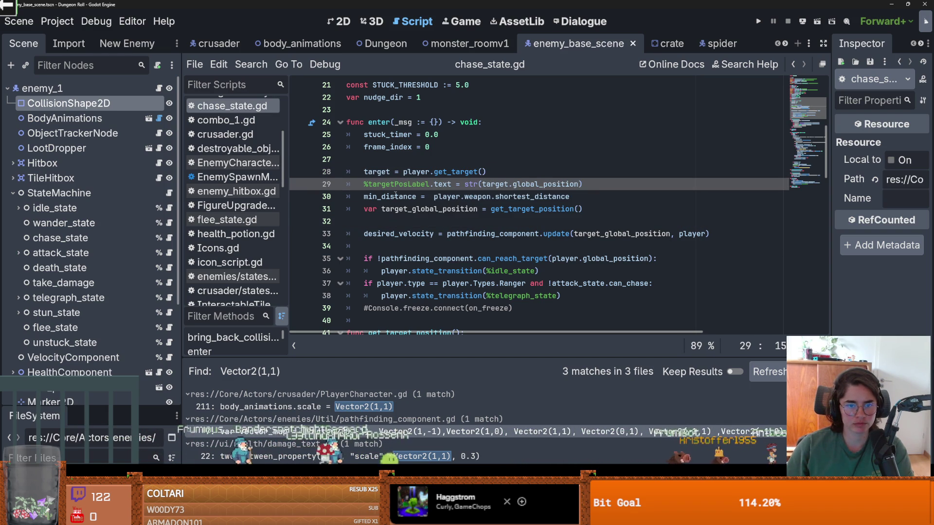
key(Up)
key(Up)
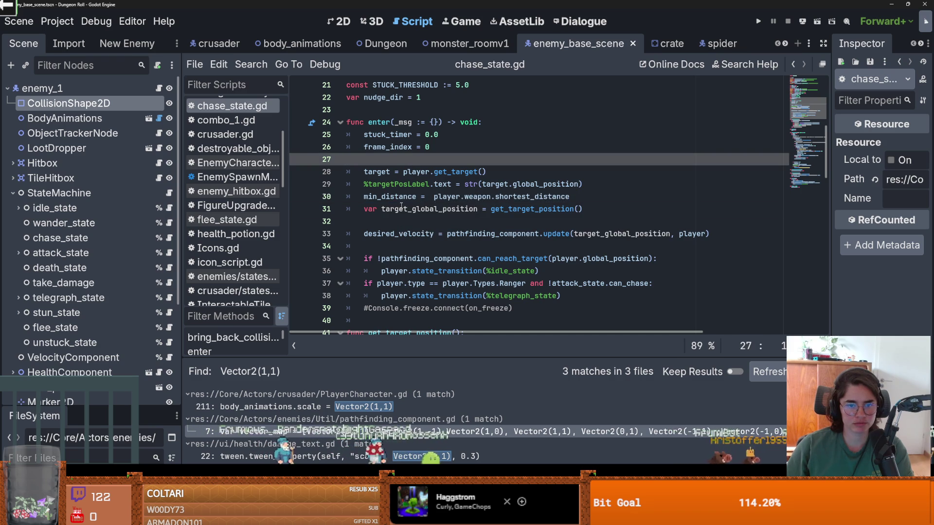
double_click(401, 208)
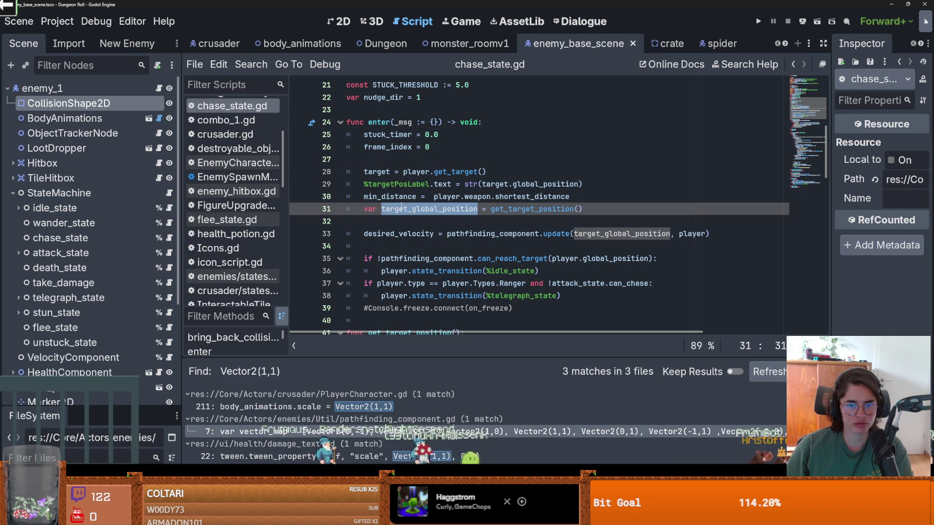
Inspect the get_target_position definition and its random_pos_around check.
ctrl+click(509, 215)
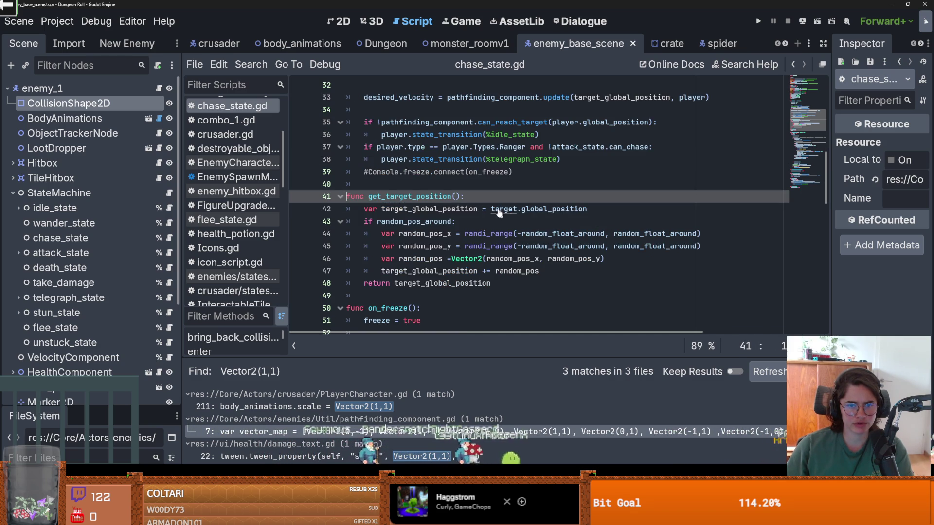
scroll(408, 221, down, 1)
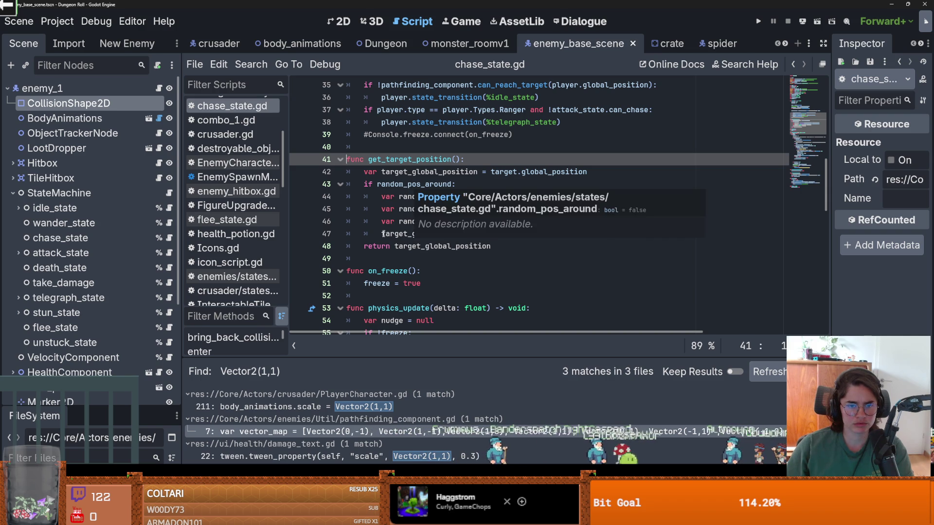
double_click(402, 172)
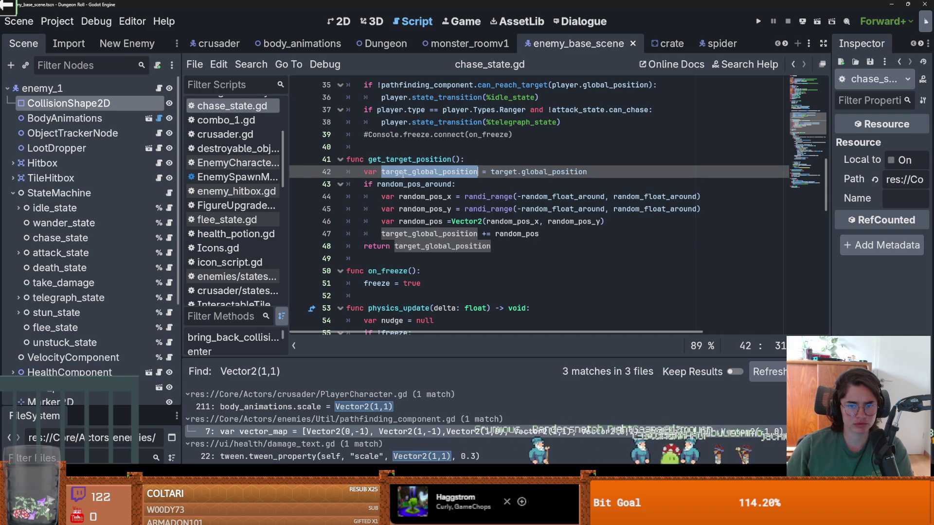
click(793, 65)
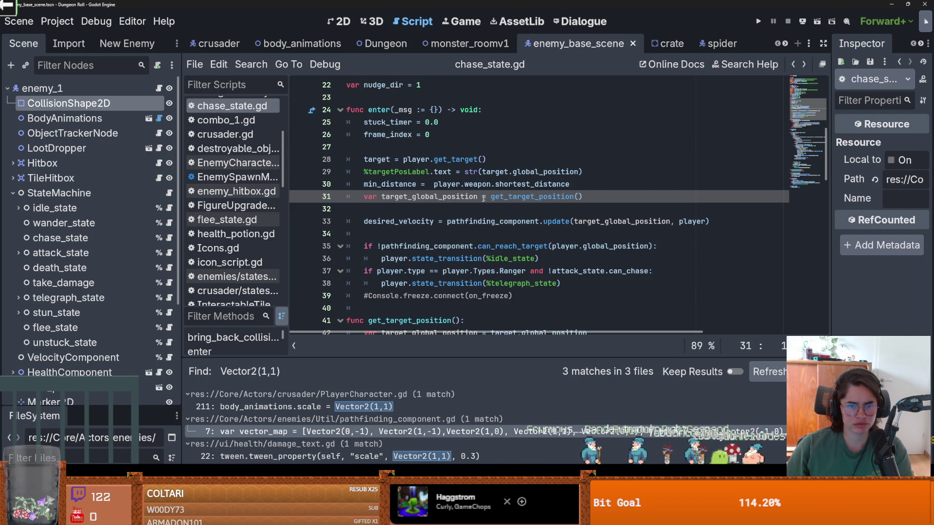
double_click(434, 198)
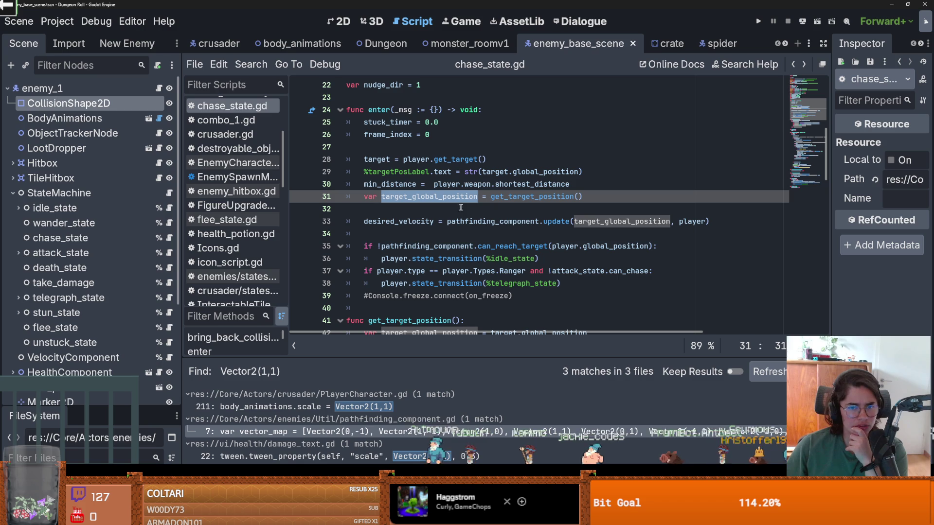
ctrl+click(517, 199)
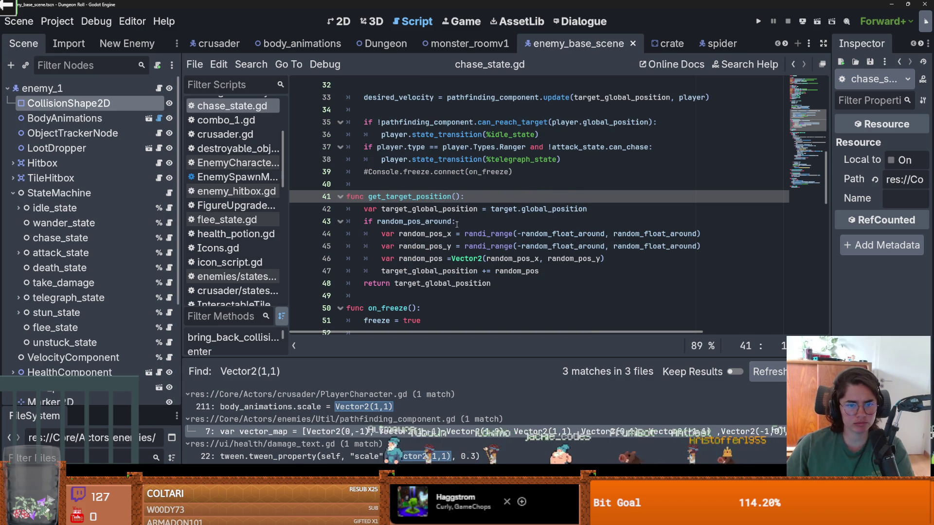
click(431, 222)
double_click(431, 221)
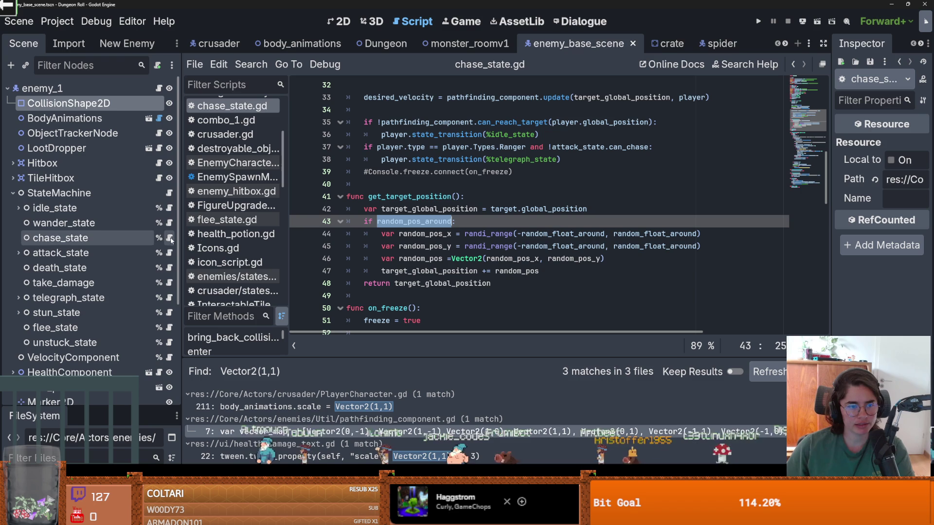
scroll(433, 235, up, 3)
scroll(433, 234, up, 1)
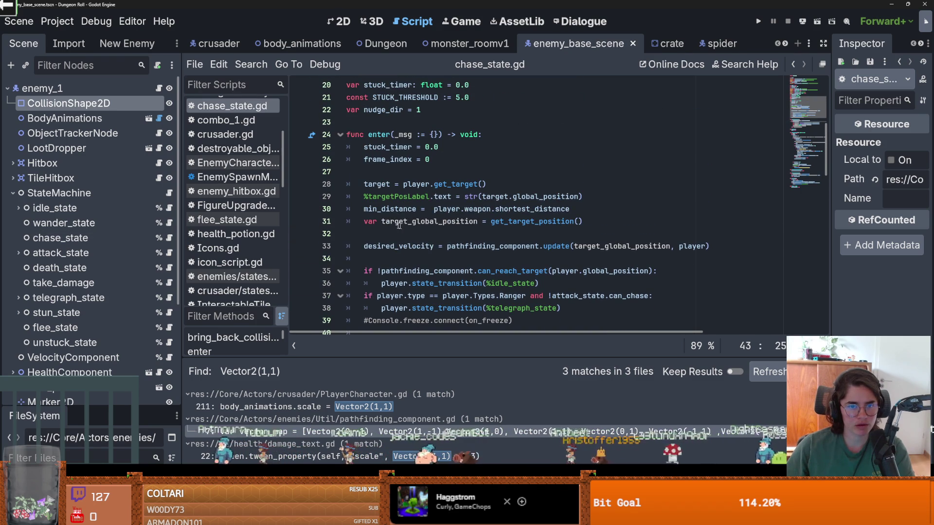
click(377, 221)
Compare the target = player.get_target() line with get_target_position.
drag(487, 185, 364, 185)
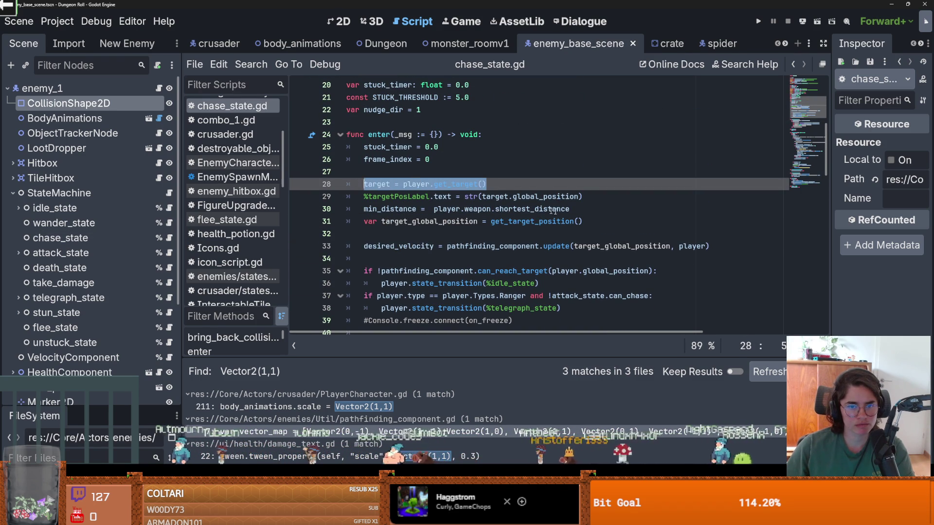
ctrl+click(526, 222)
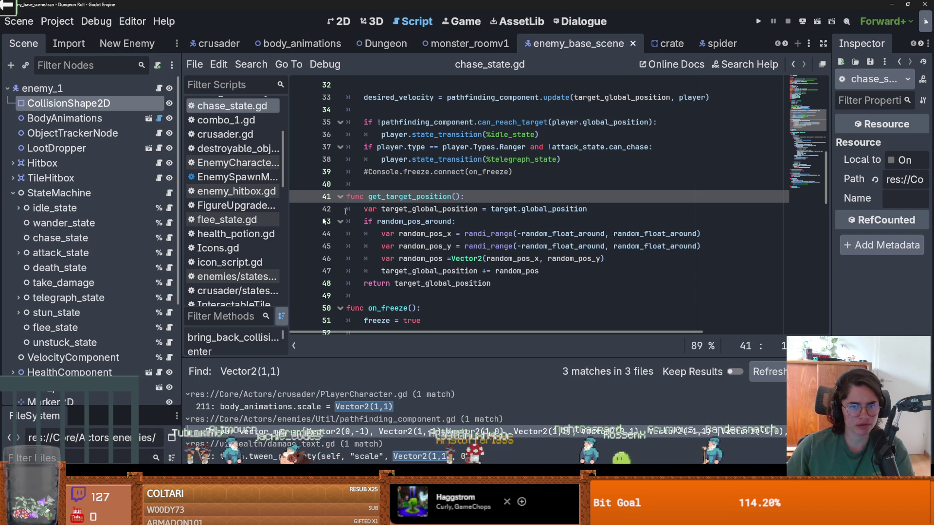
scroll(438, 219, up, 4)
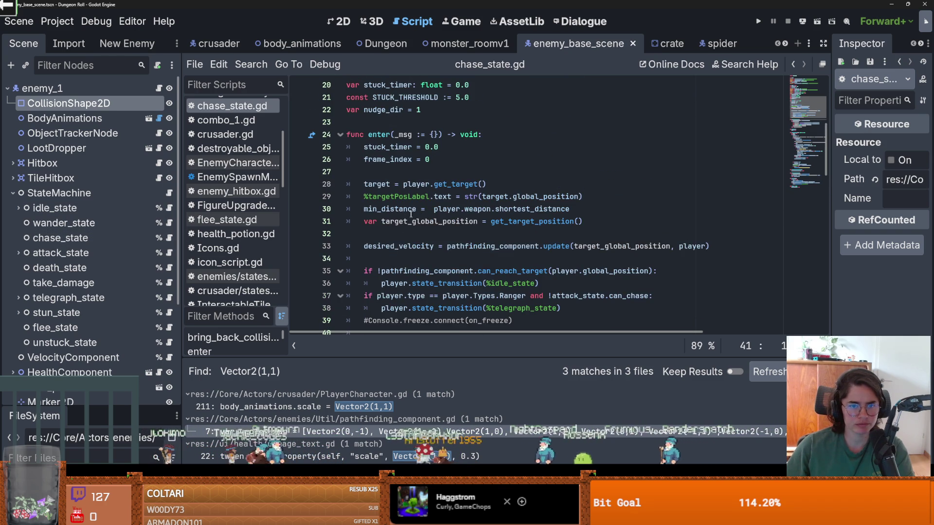
click(369, 184)
double_click(369, 184)
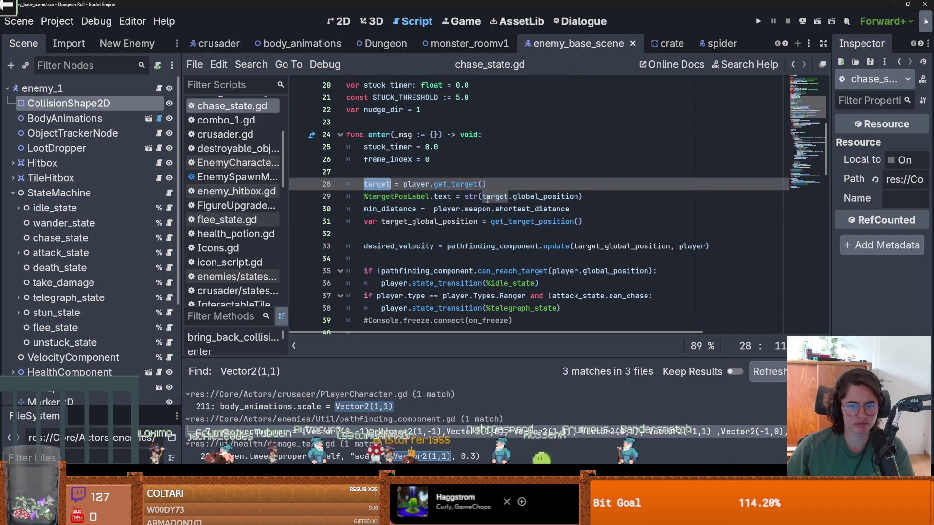
click(395, 197)
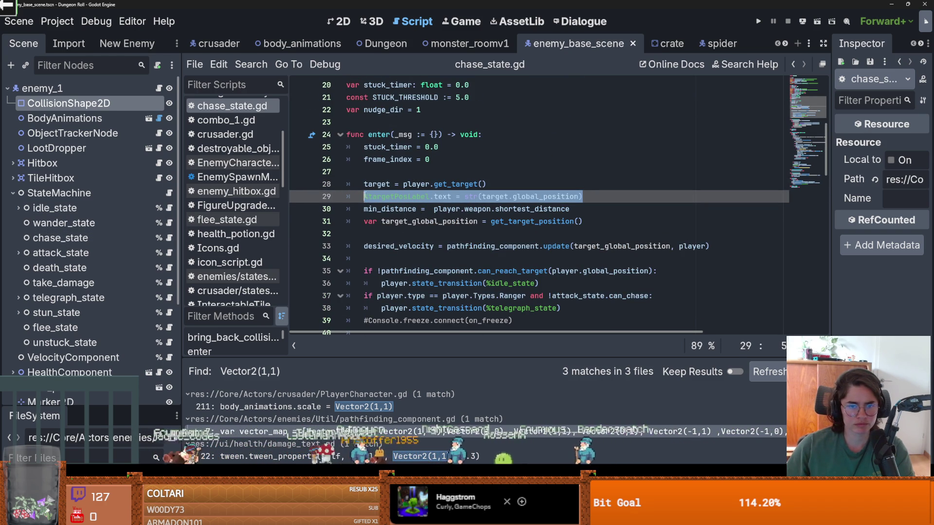
Insert a blank line after line 29, copy the target_global_position line, and open unstuck_state.gd.
key(Return)
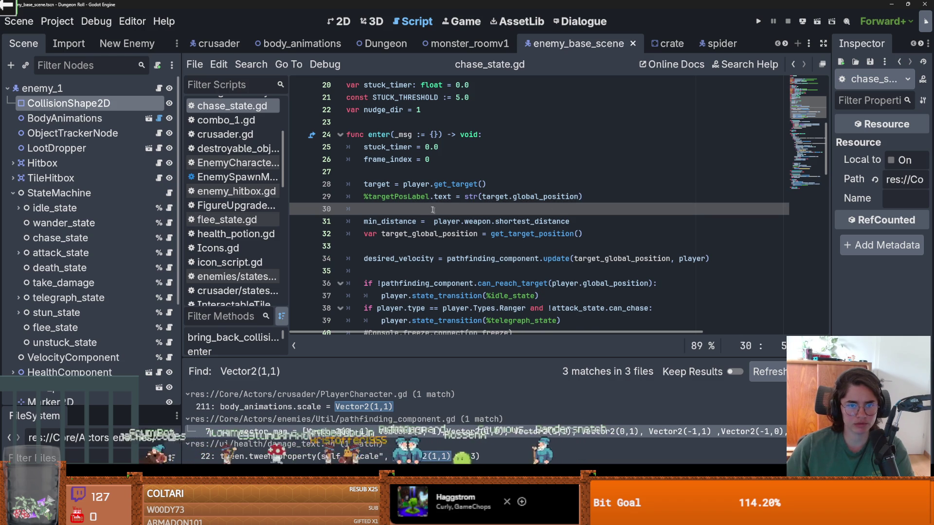
scroll(454, 213, down, 1)
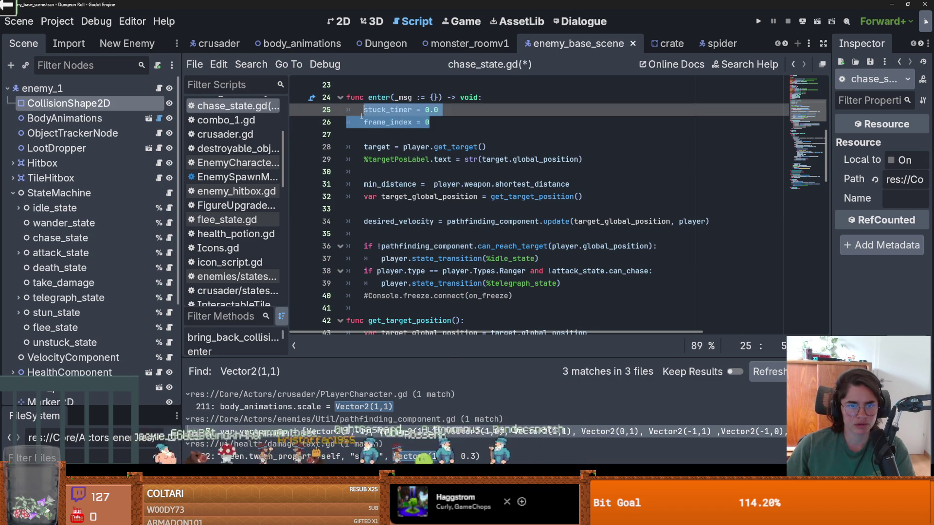
click(457, 147)
mouse_move(581, 197)
mouse_down()
mouse_move(357, 186)
mouse_move(364, 196)
mouse_up()
key(ctrl+c)
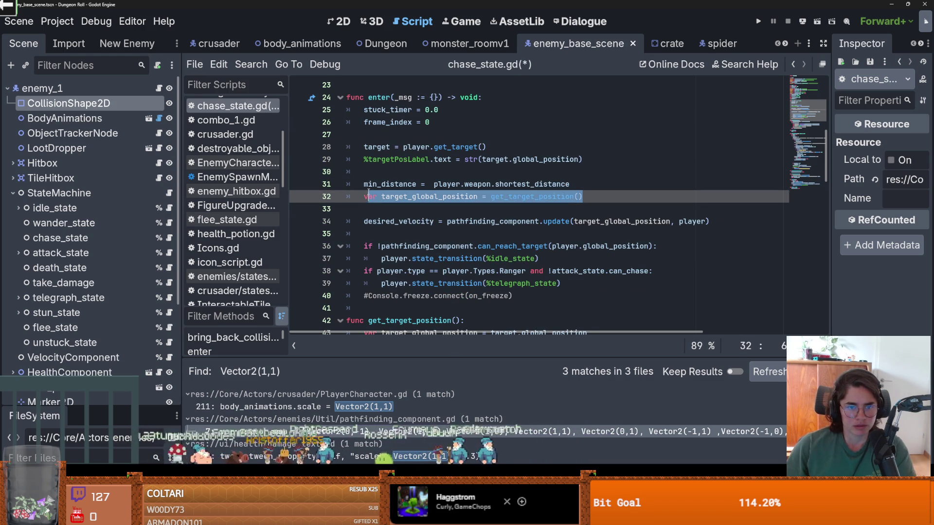
click(170, 342)
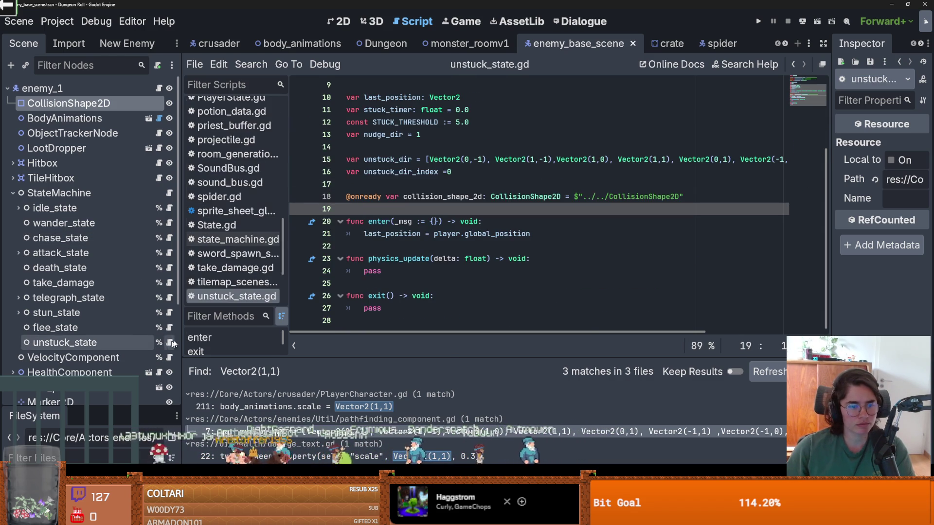
Paste the target_global_position line into enter() and delete the last_position assignment.
click(512, 221)
key(Return)
key(ctrl+v)
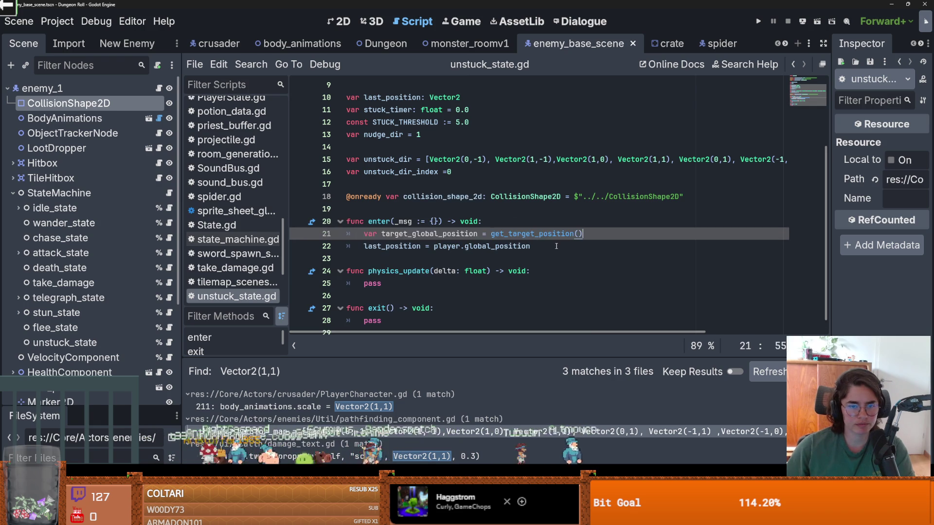
drag(531, 247, 361, 248)
key(BackSpace)
key(Return)
key(Up)
key(alt+Down)
Copy the get_target_position function from chase_state.gd for the undefined call.
double_click(444, 234)
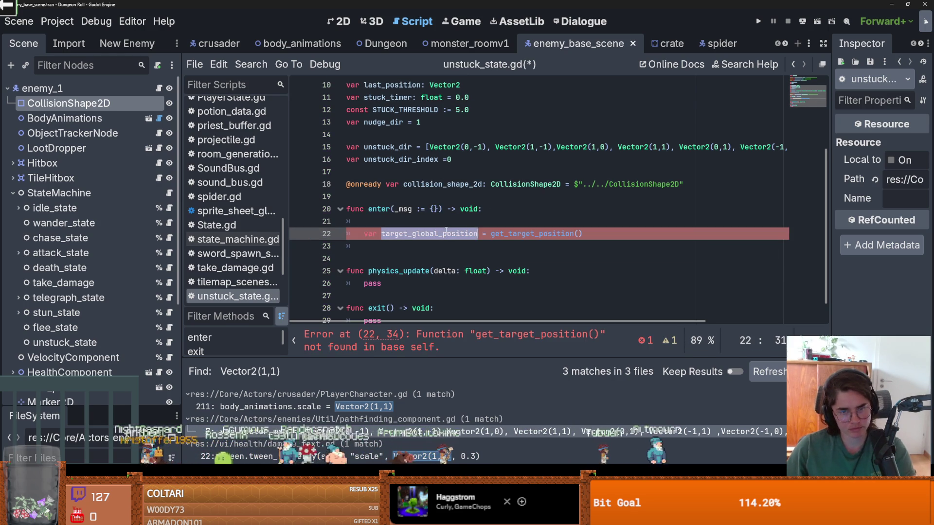
click(442, 234)
double_click(513, 235)
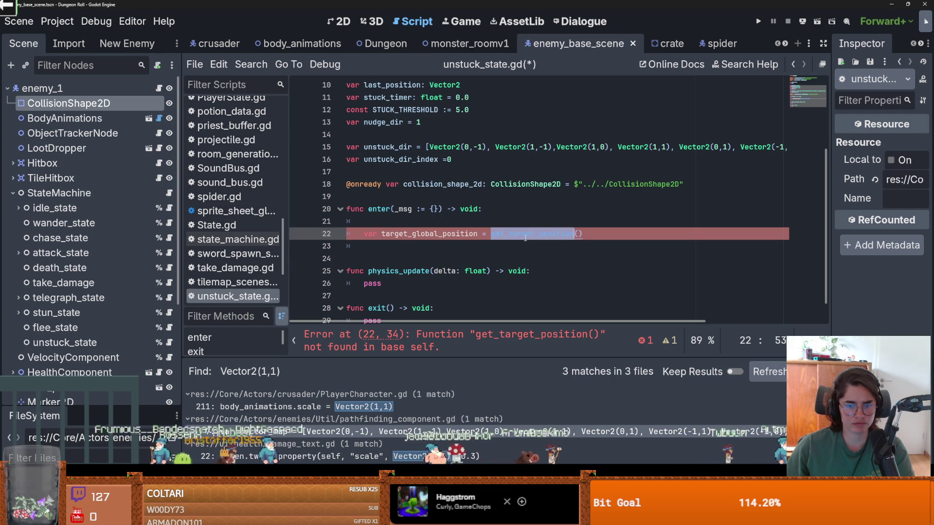
click(526, 235)
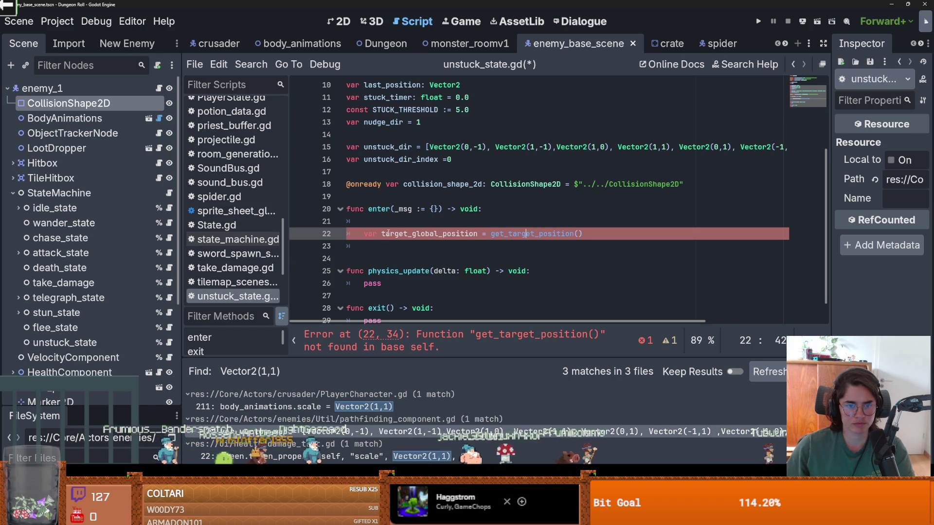
double_click(506, 234)
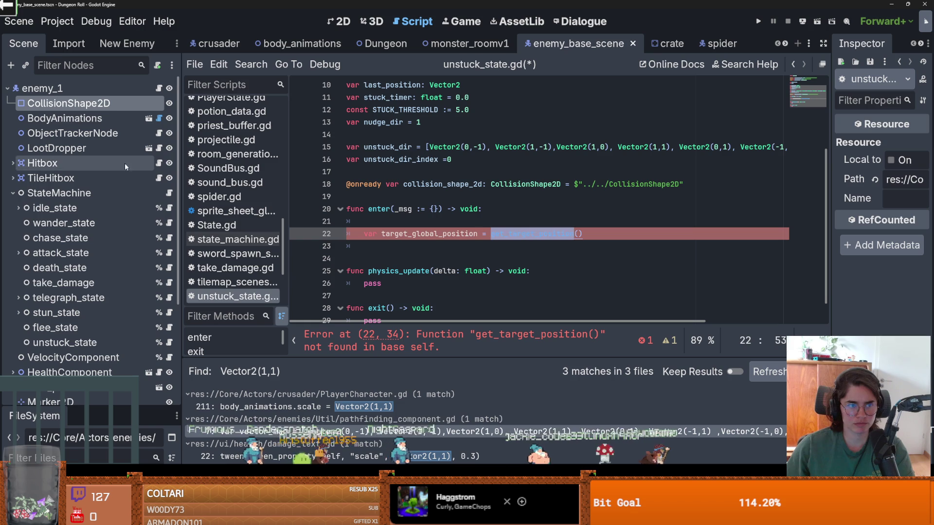
click(165, 236)
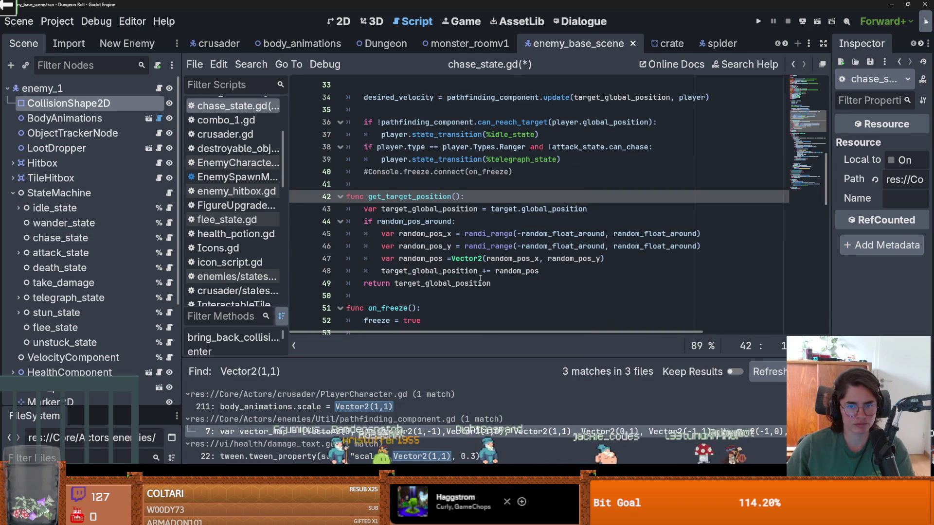
drag(491, 283, 444, 259)
drag(374, 225, 347, 197)
key(ctrl+c)
click(169, 342)
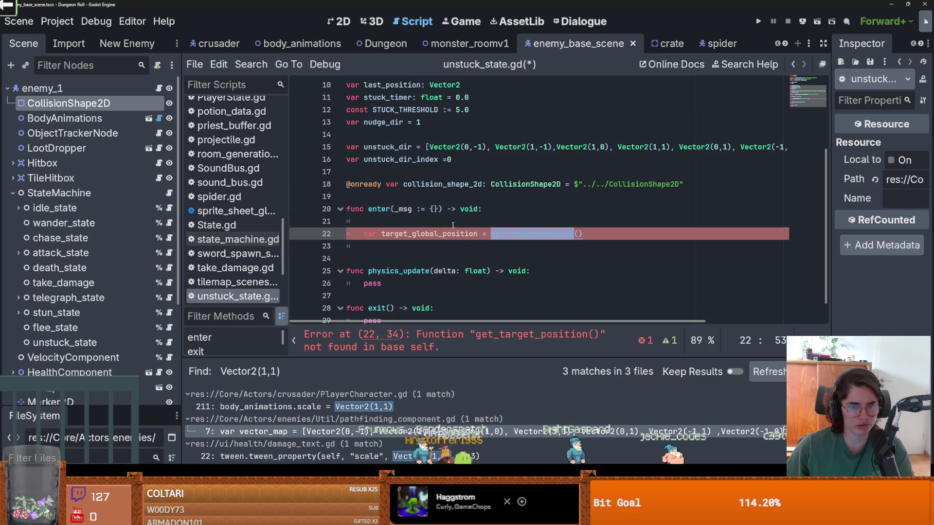
Paste get_target_position below enter() in unstuck_state.gd, then cut it back out.
scroll(453, 226, down, 2)
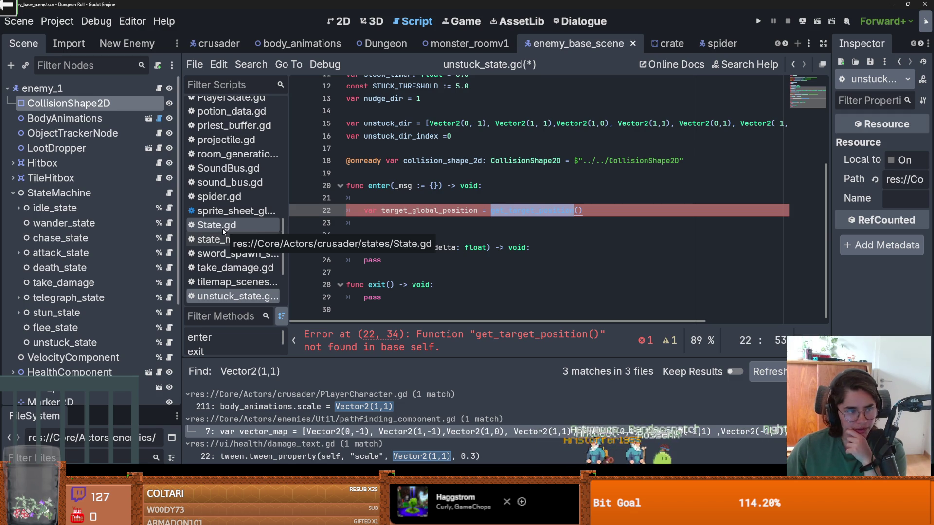
click(396, 235)
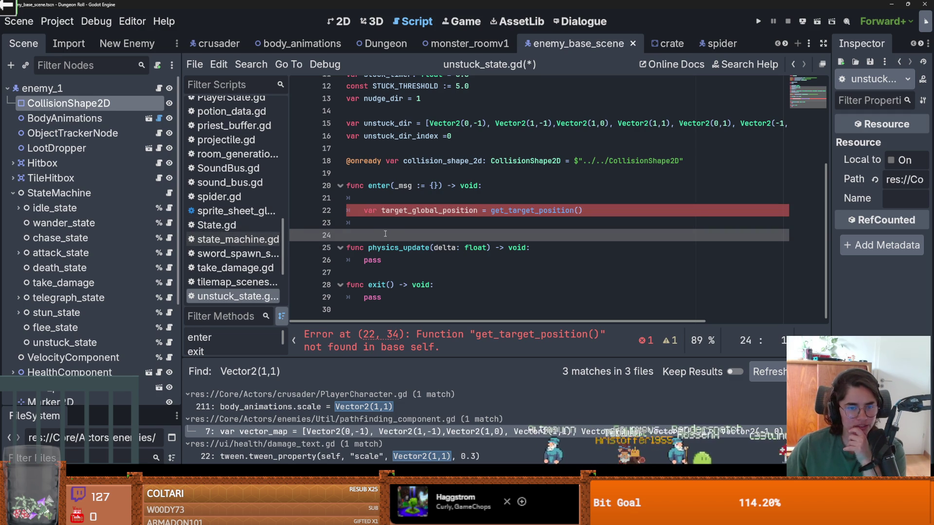
key(Return)
key(Up)
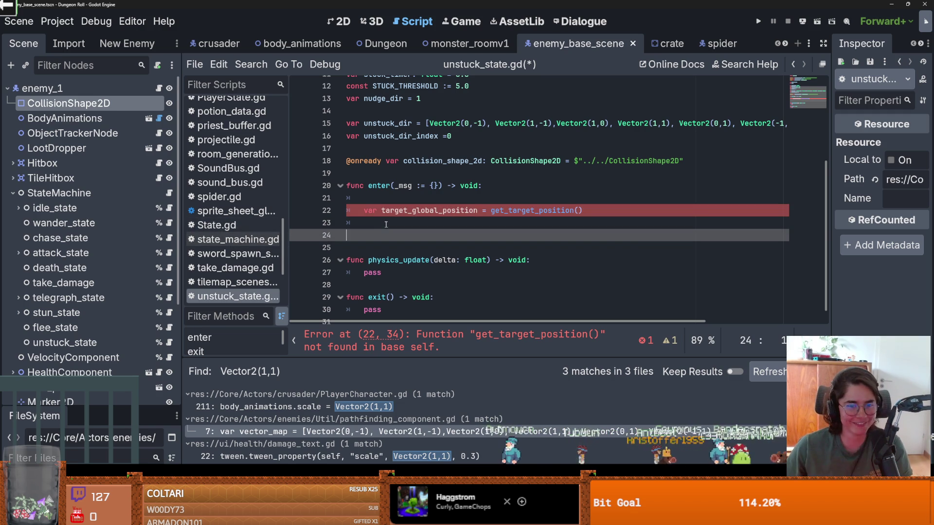
click(422, 220)
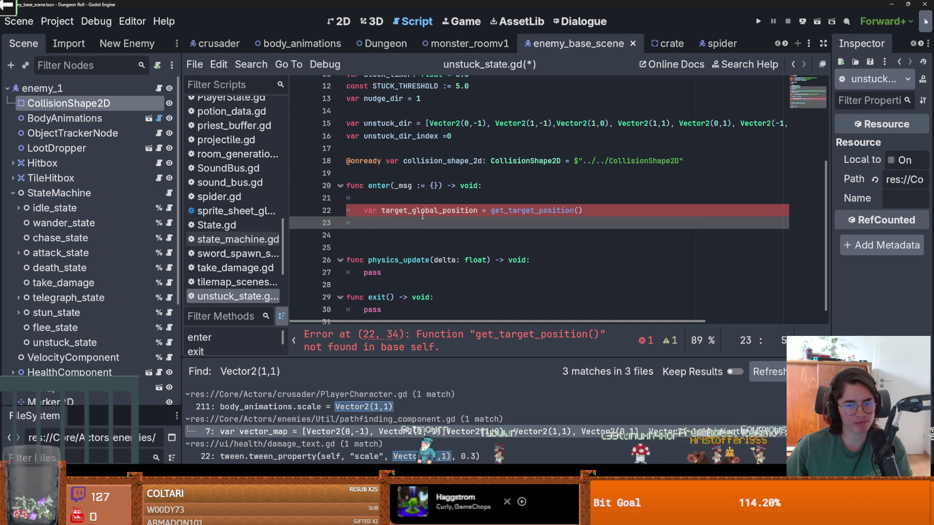
click(376, 237)
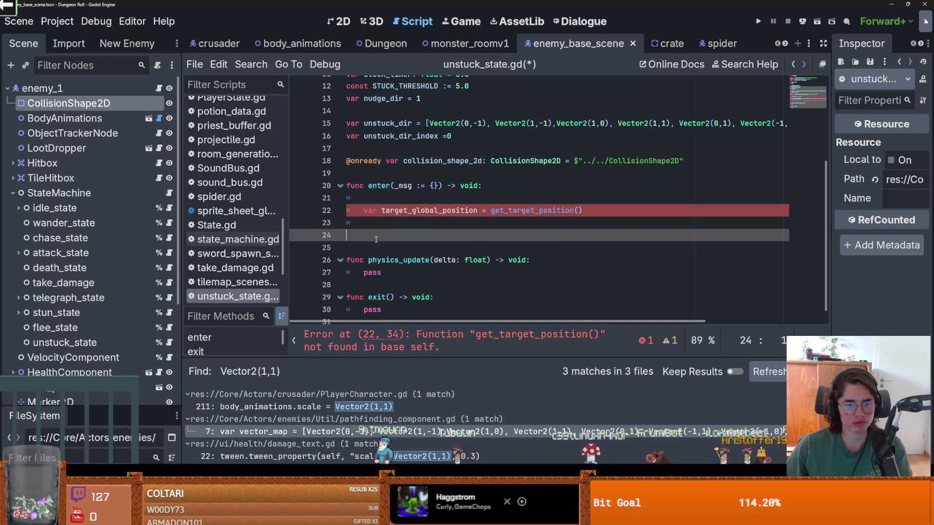
key(ctrl+v)
double_click(427, 235)
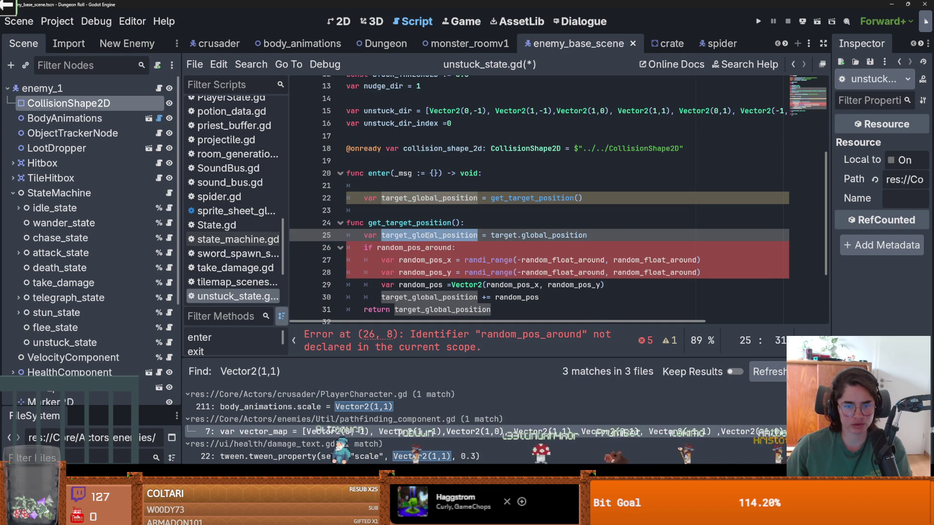
scroll(438, 233, down, 1)
drag(492, 273, 328, 185)
key(ctrl+x)
Select the enemy_1 root node and open its EnemyCharacter.gd script.
click(136, 88)
scroll(434, 162, up, 5)
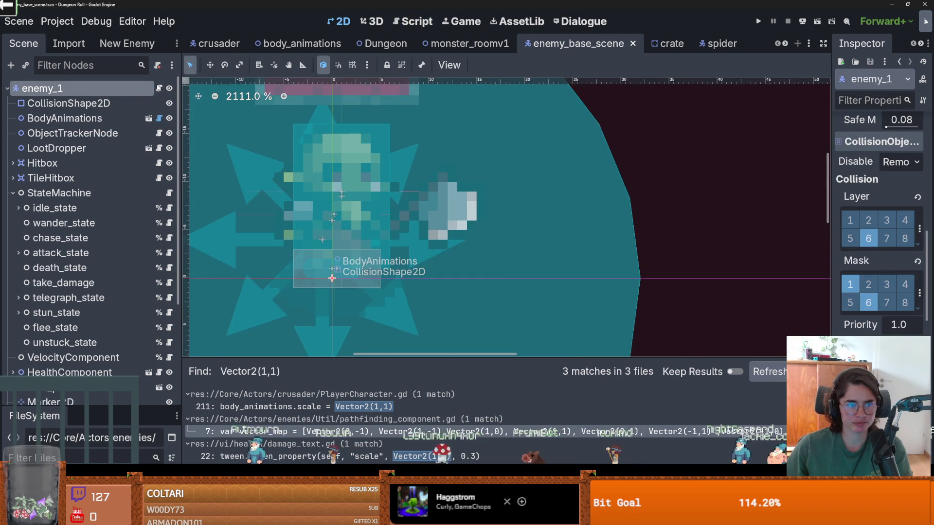
key(ctrl+F3)
scroll(410, 135, down, 3)
scroll(410, 135, up, 3)
scroll(410, 135, down, 1)
Paste the get_target_position function below get_target in EnemyCharacter.gd.
scroll(411, 135, down, 10)
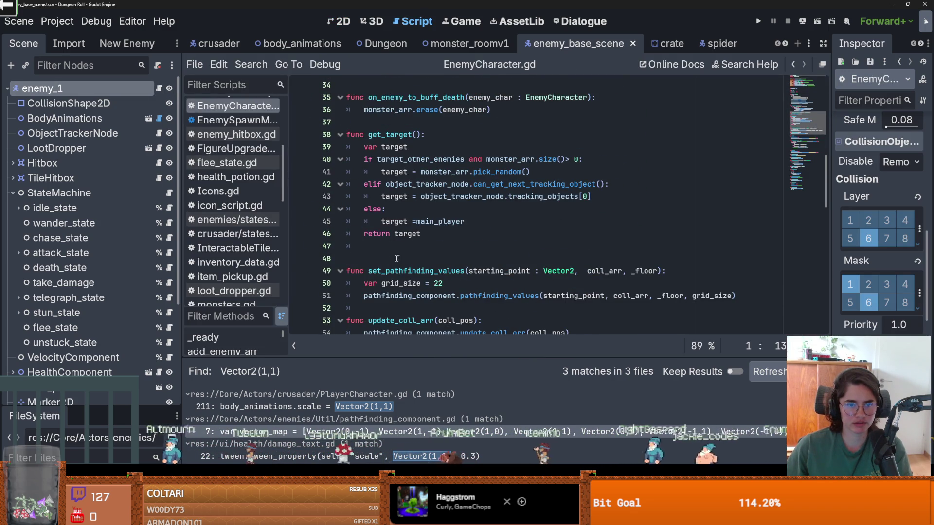
click(399, 258)
key(Return)
key(ctrl+v)
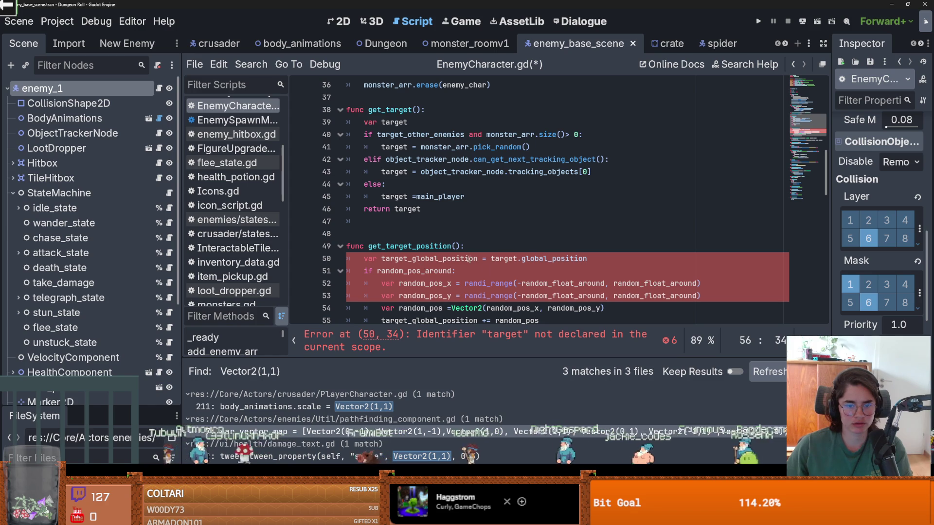
double_click(504, 258)
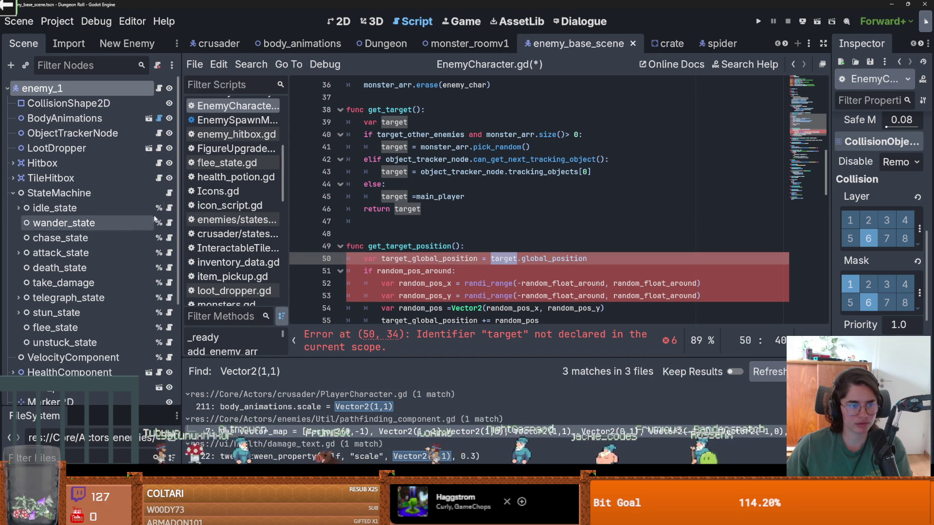
Compare against the player.get_target() assignment in chase_state.gd, then return to EnemyCharacter.gd.
click(170, 238)
scroll(461, 225, up, 5)
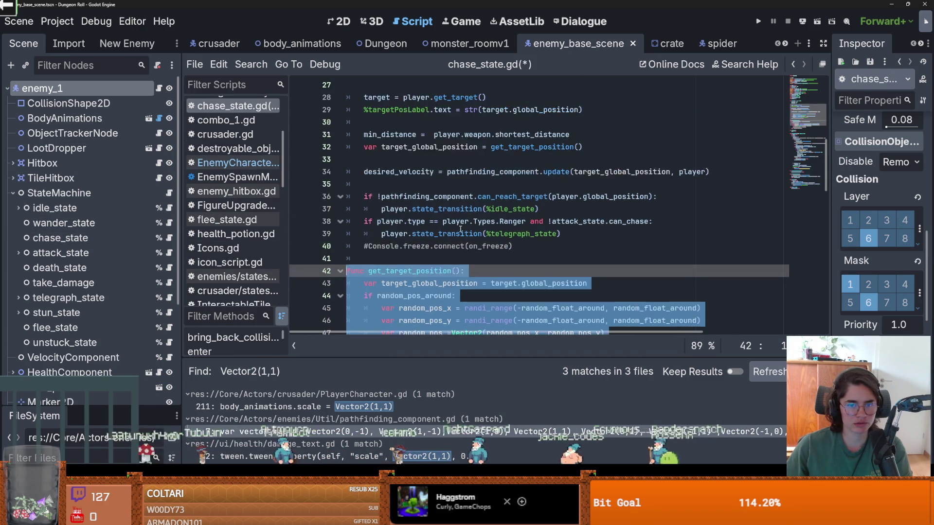
click(454, 172)
double_click(416, 171)
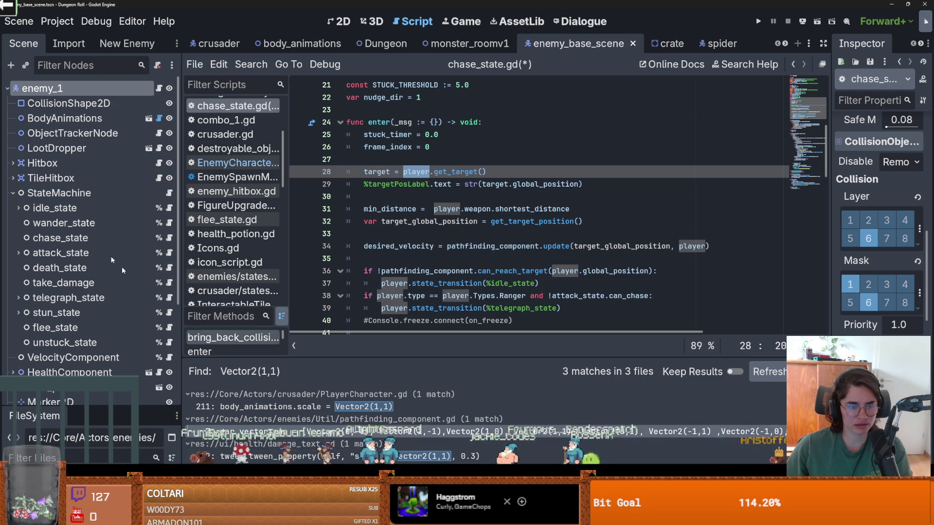
key(alt+Left)
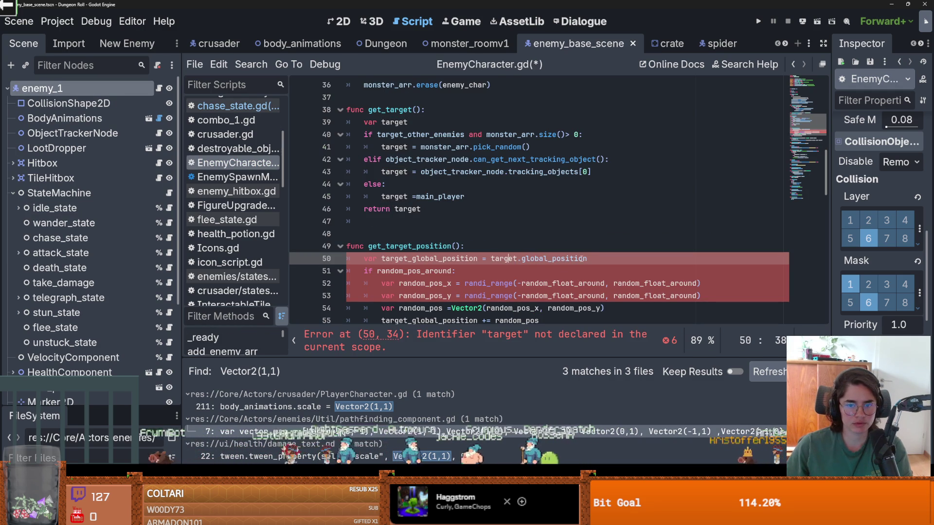
Replace target on line 50 with get_target() and check random_pos_around on line 51.
double_click(515, 258)
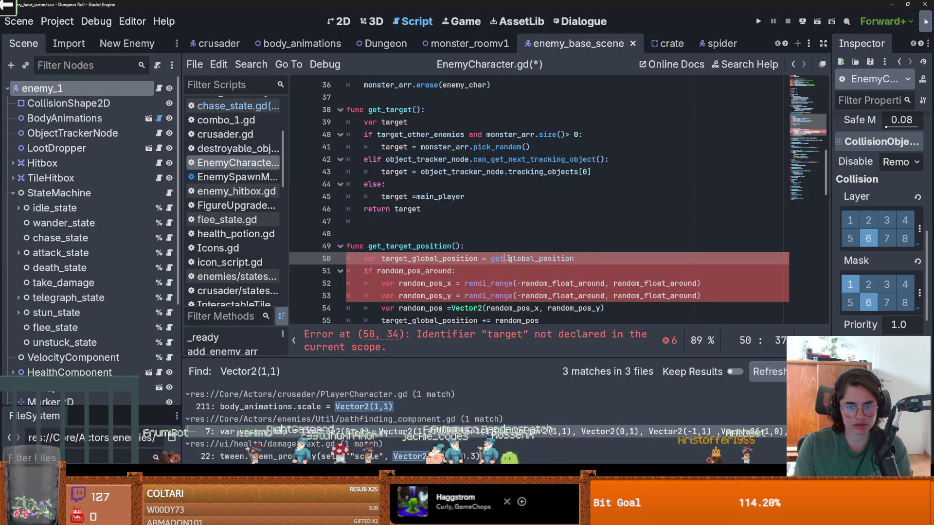
text(get_ta)
key(Return)
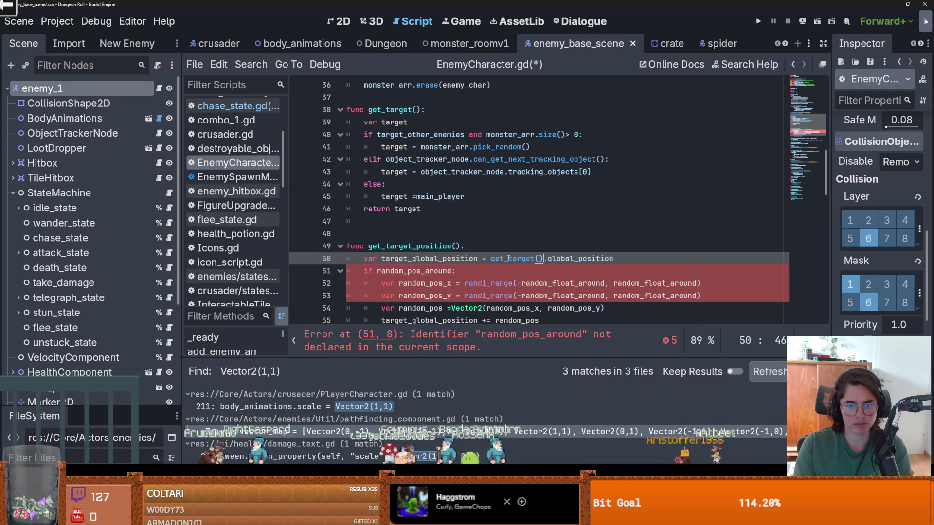
scroll(509, 259, down, 1)
double_click(414, 234)
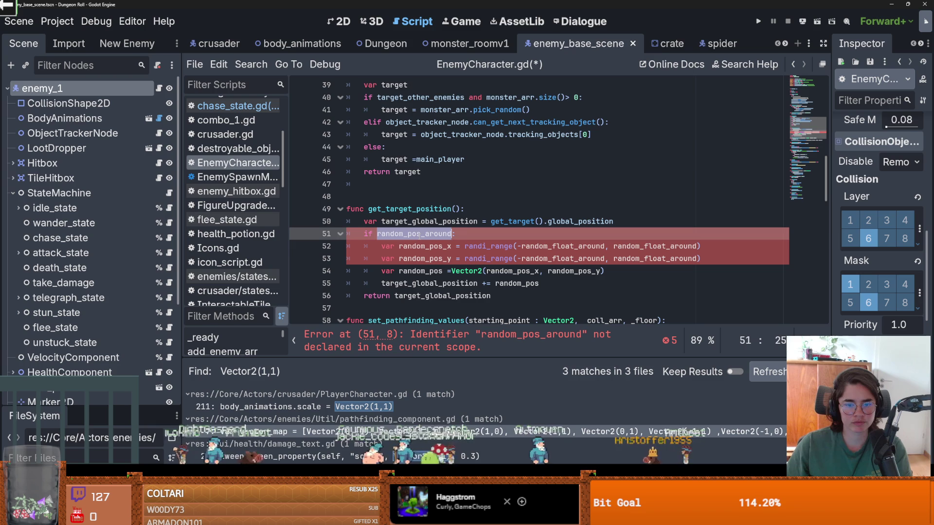
click(421, 234)
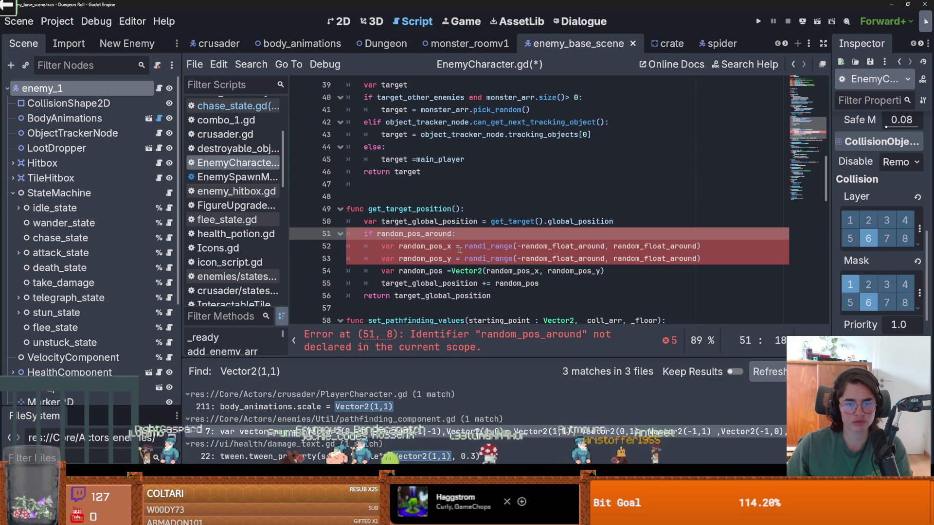
Review chase_state.gd's code again, then return to the EnemyCharacter script.
click(169, 237)
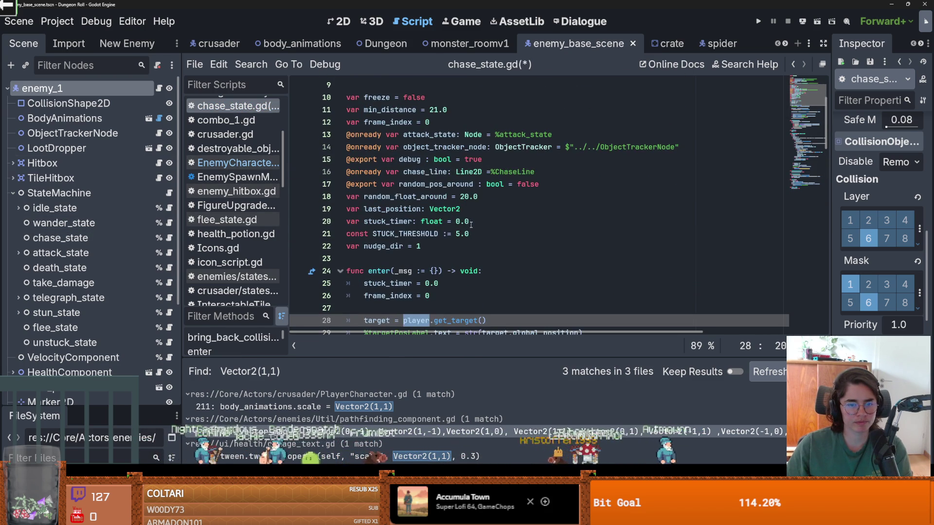
scroll(424, 230, up, 3)
scroll(471, 250, down, 4)
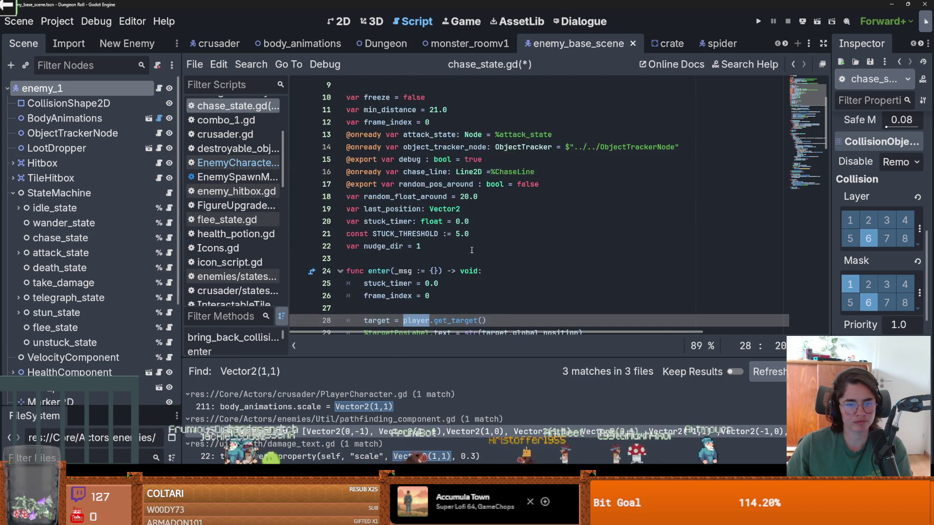
scroll(472, 250, down, 3)
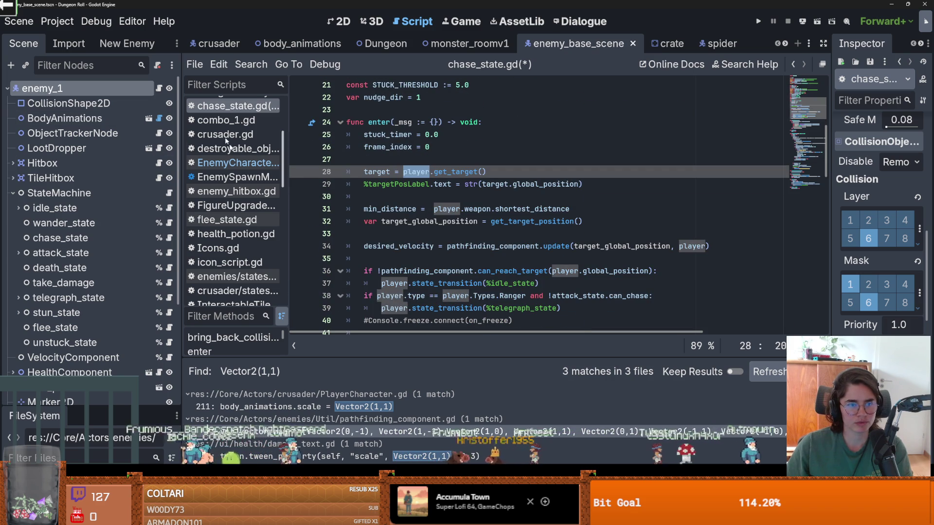
click(159, 88)
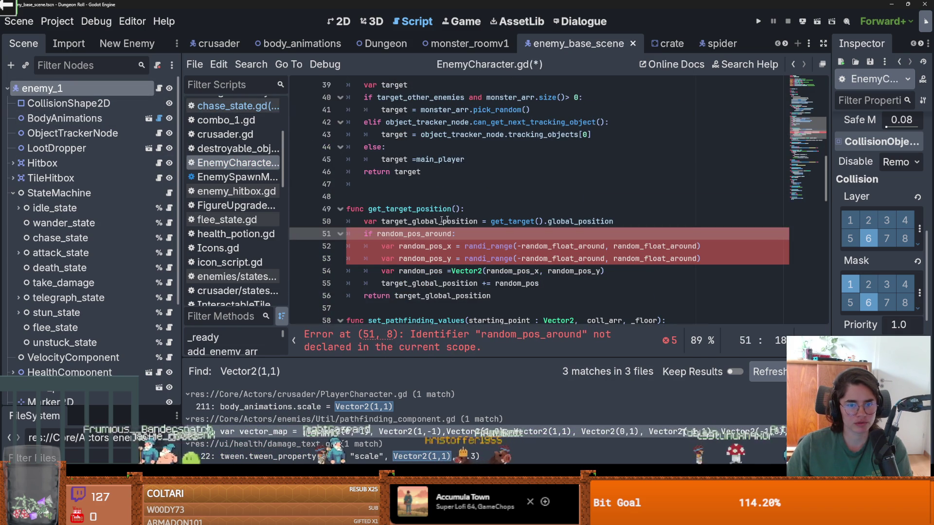
Add a 'random_pos_around : bool' parameter to get_target_position's signature.
click(456, 209)
text(random_)
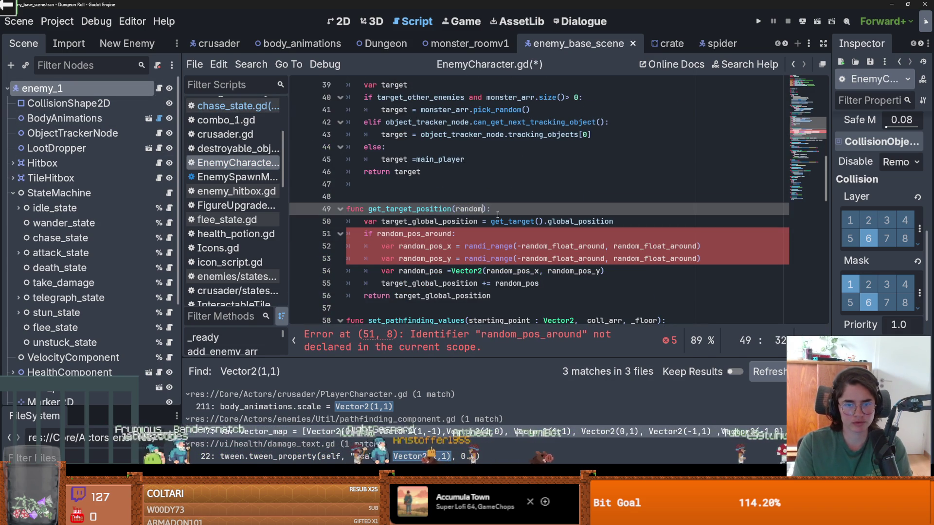
text(pos_around : bool)
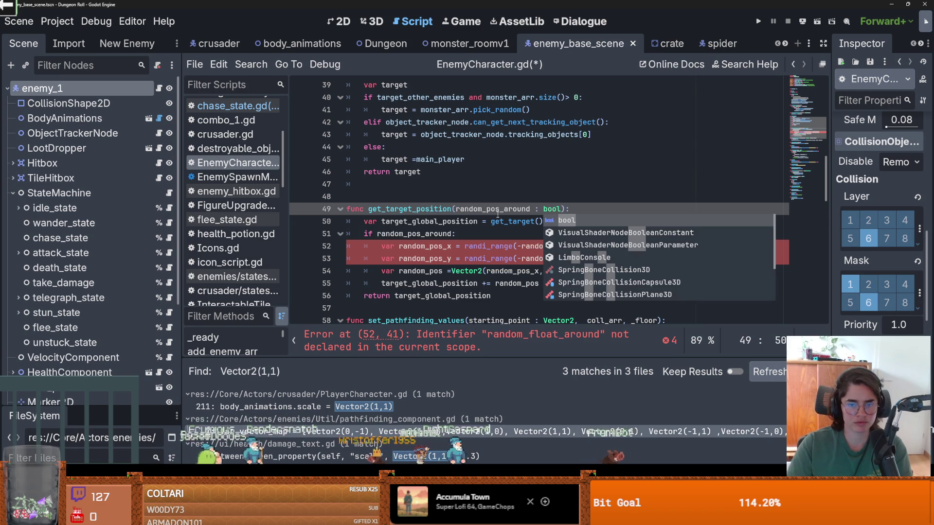
click(498, 214)
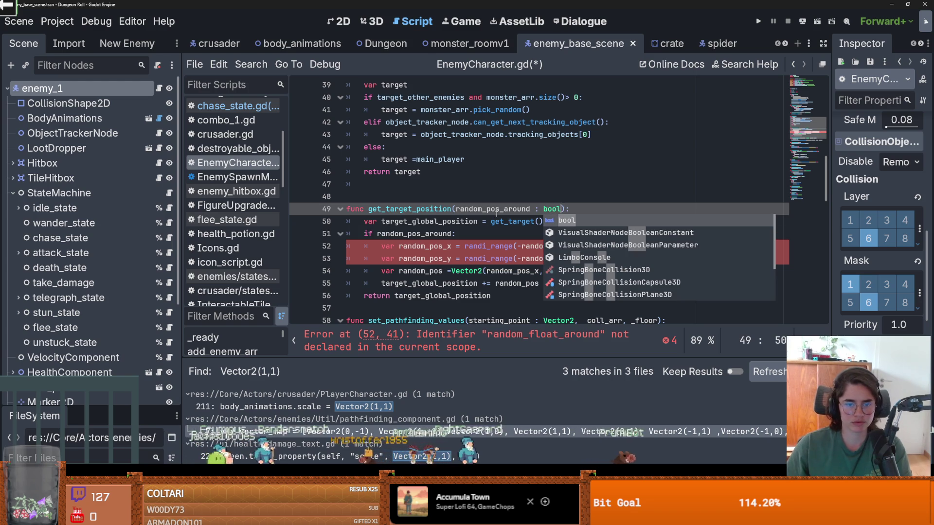
Search chase_state.gd for where random_float_around is defined, then return to EnemyCharacter.gd.
double_click(540, 245)
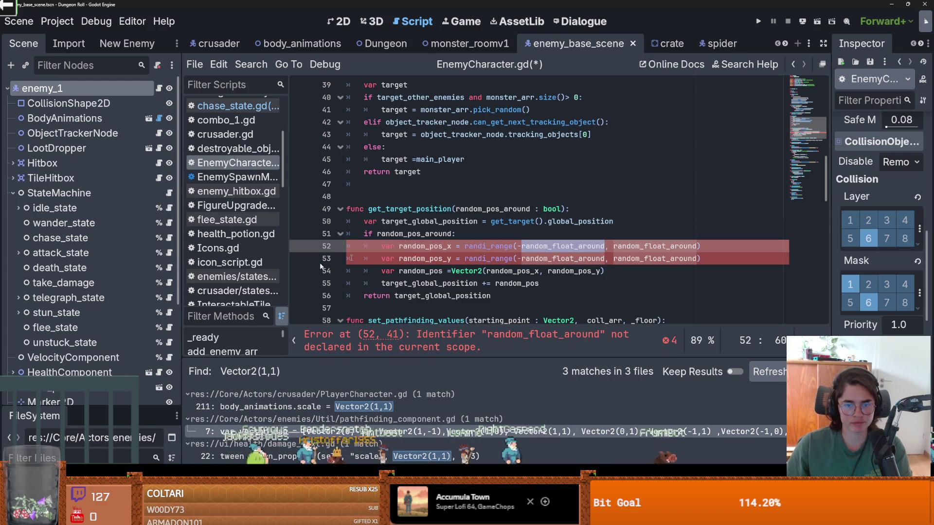
click(170, 238)
click(414, 242)
scroll(414, 241, up, 3)
key(ctrl+f)
key(ctrl+v)
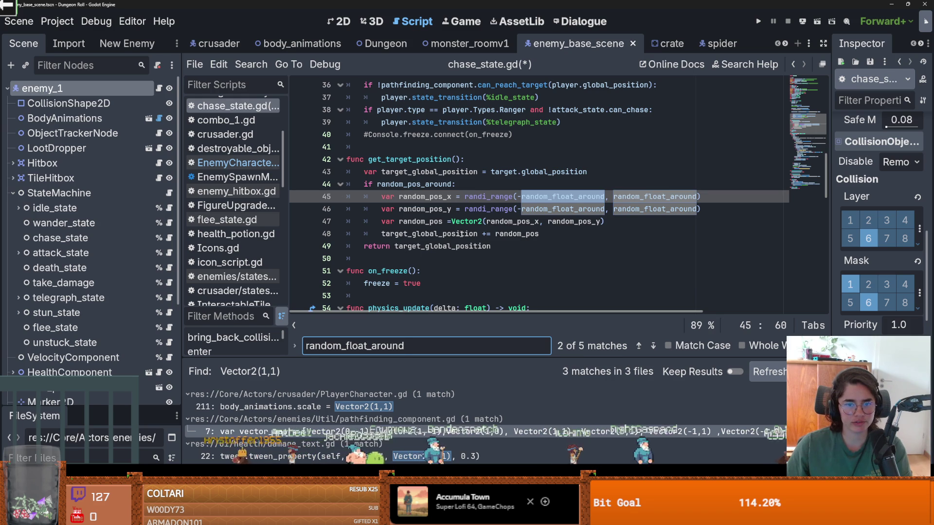
scroll(545, 196, up, 12)
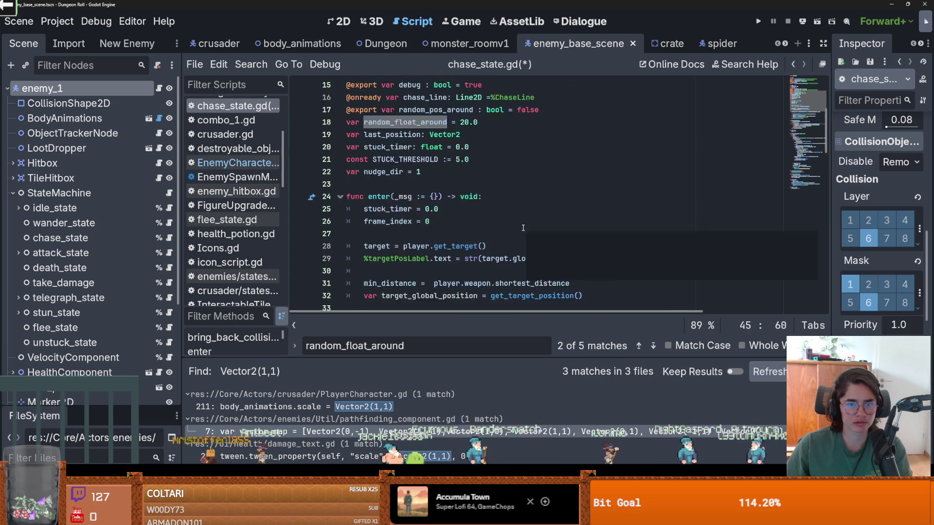
mouse_move(452, 258)
mouse_down()
mouse_move(489, 272)
mouse_move(306, 272)
mouse_up()
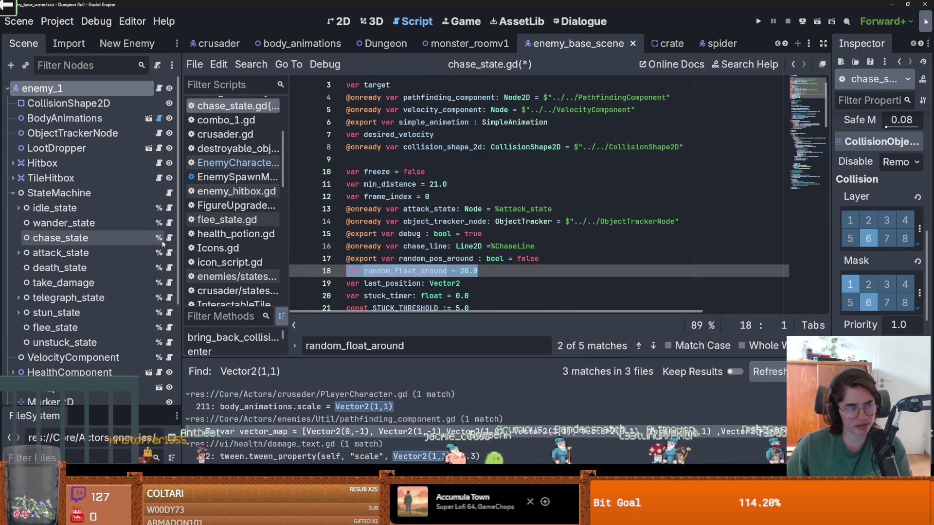
scroll(146, 256, down, 2)
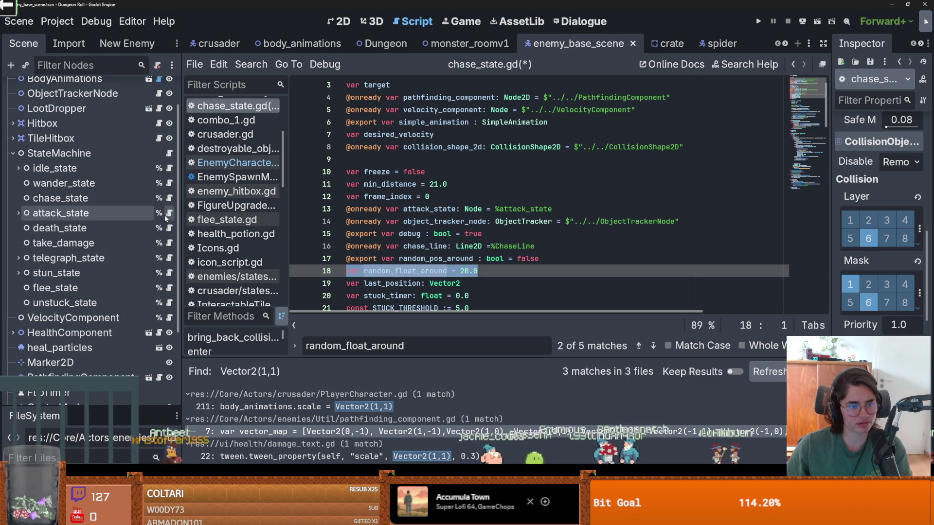
drag(184, 227, 204, 227)
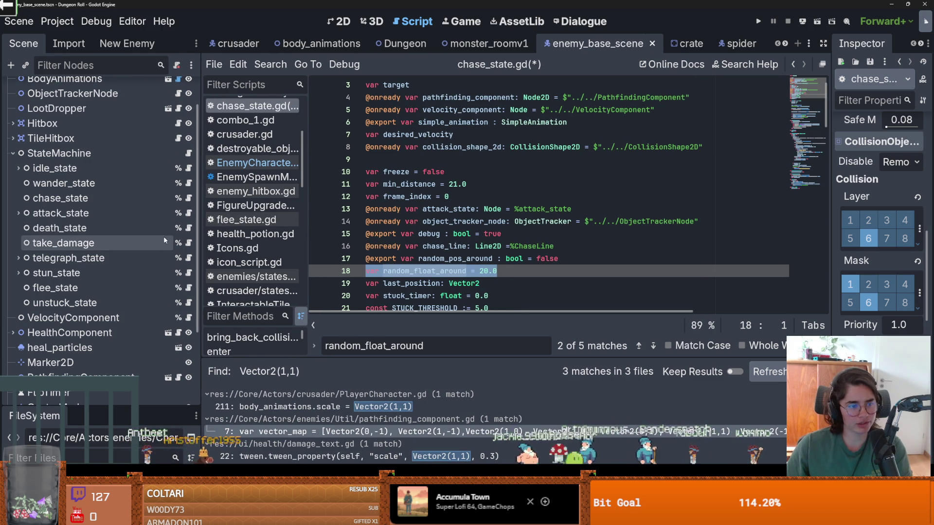
click(189, 302)
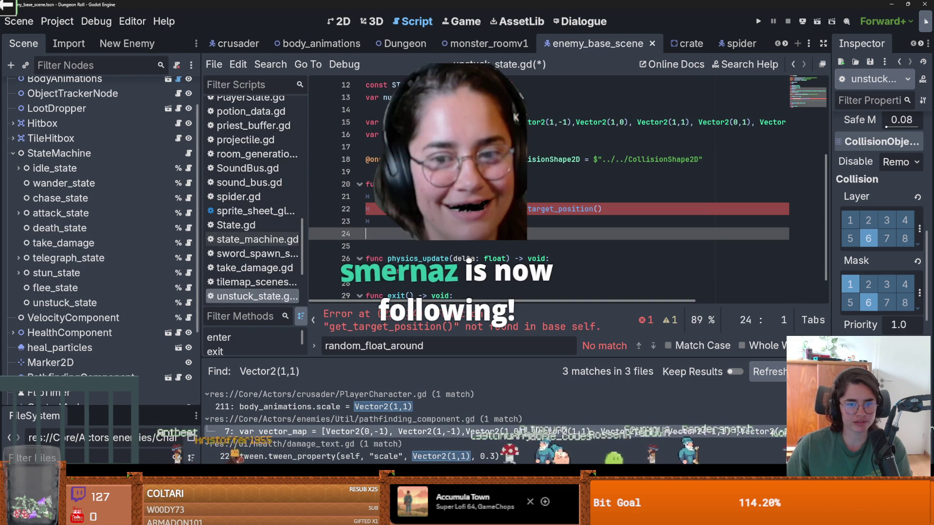
scroll(170, 111, up, 2)
click(178, 88)
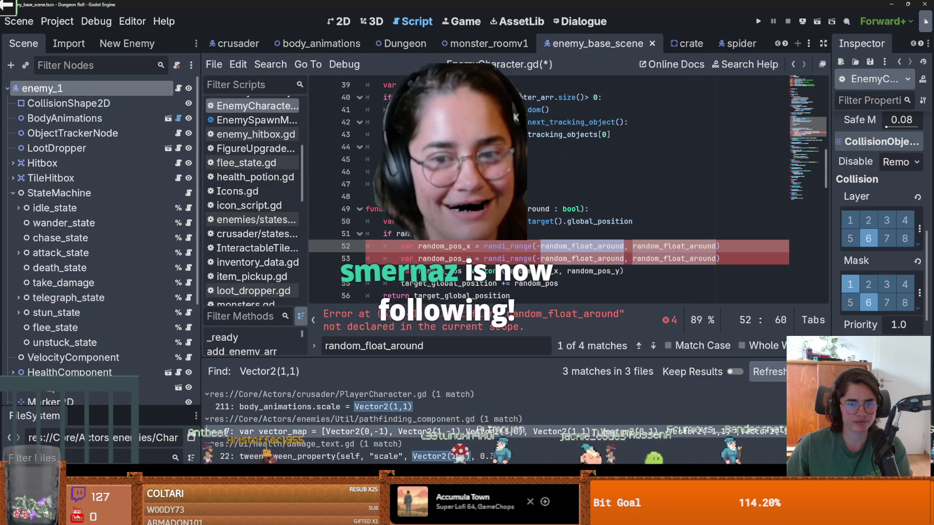
scroll(591, 171, down, 2)
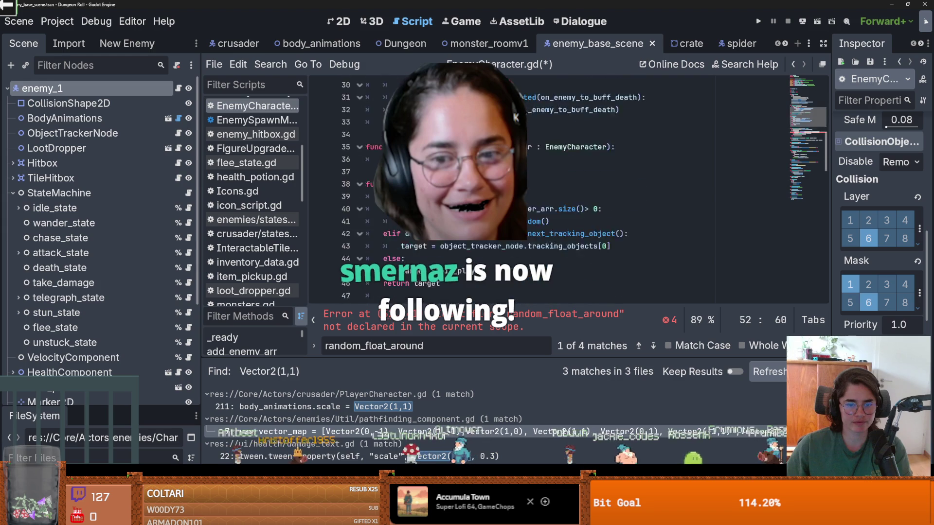
Declare 'var random_float_around = 20.0' inside get_target_position and save EnemyCharacter.gd.
click(591, 171)
key(Return)
text(var random_float_around = 20.0)
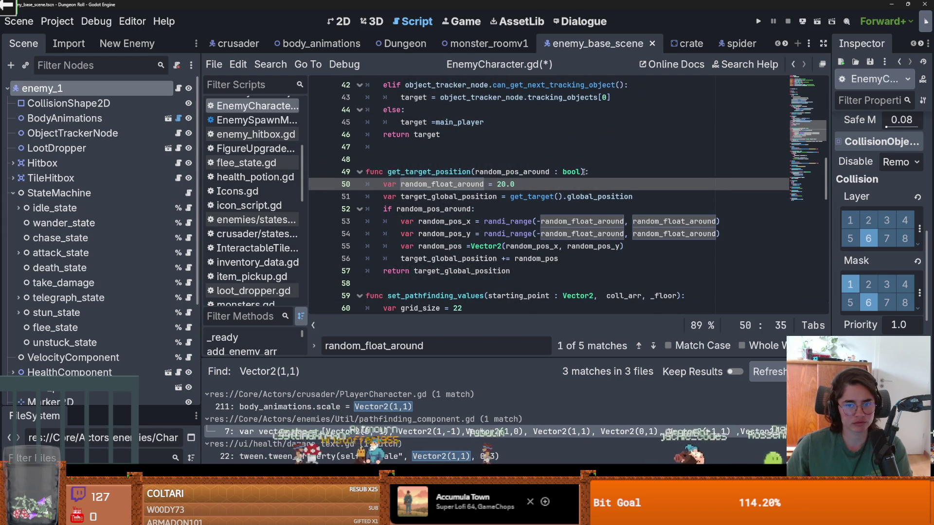
key(Return)
click(554, 184)
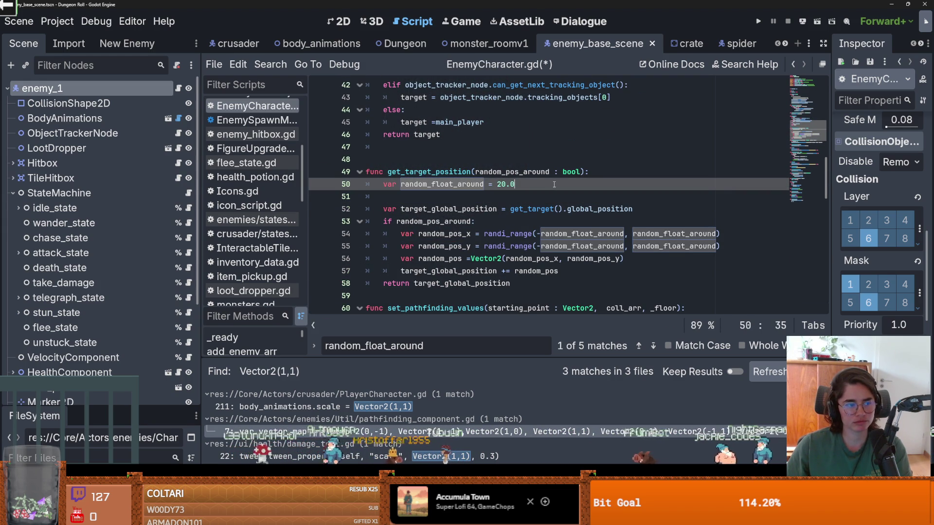
key(ctrl+s)
click(467, 198)
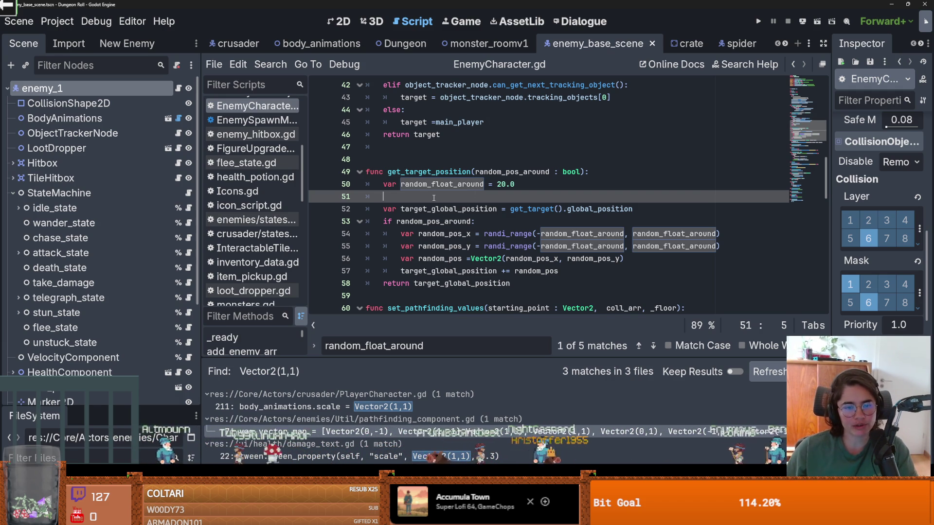
Re-save EnemyCharacter.gd, then open unstuck_state.gd at its get_target_position call in enter().
key(ctrl+s)
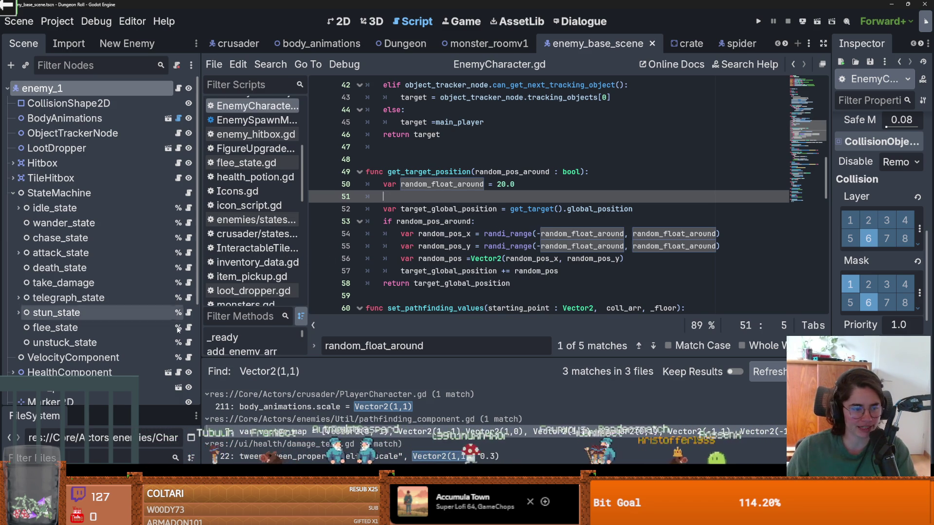
key(ctrl+s)
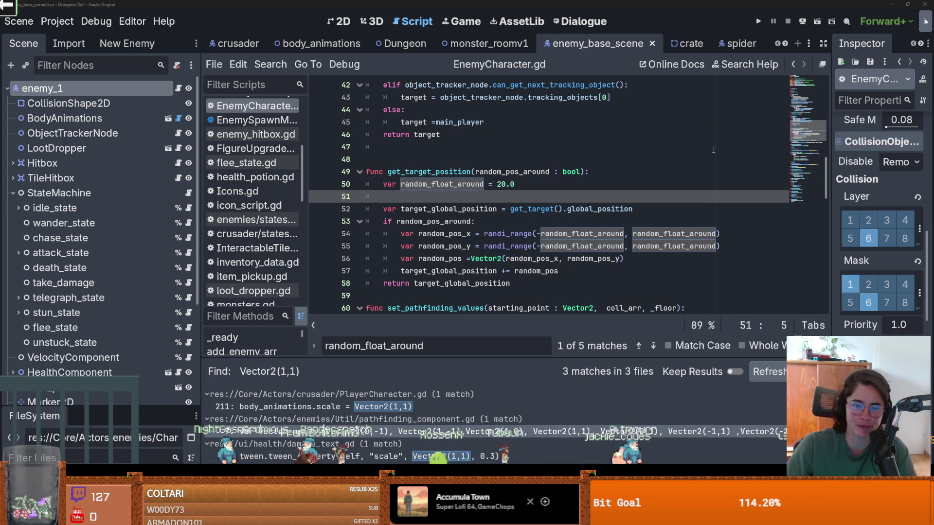
click(481, 207)
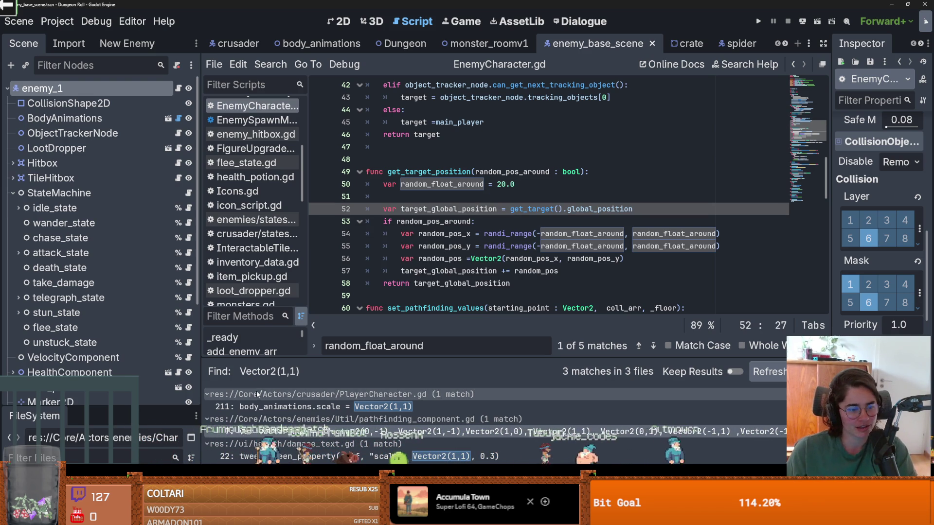
scroll(98, 362, down, 5)
scroll(98, 361, up, 5)
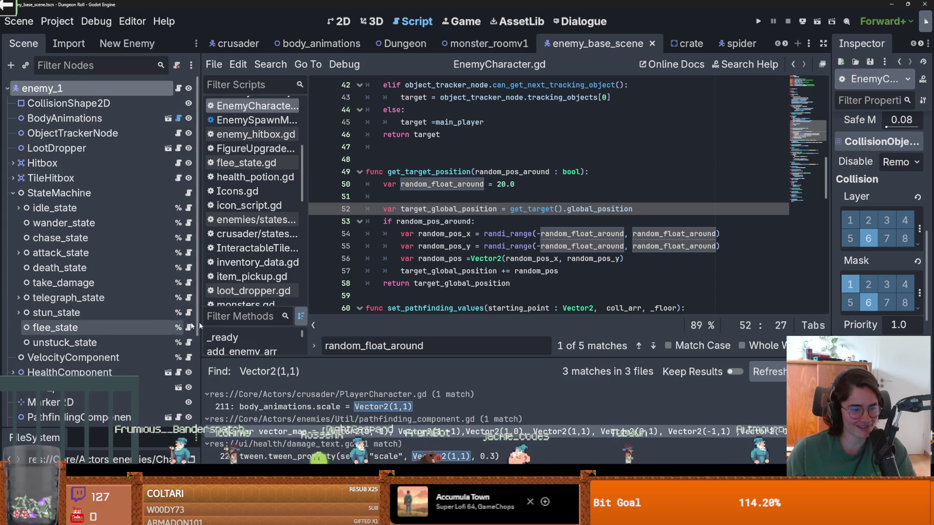
scroll(444, 155, down, 1)
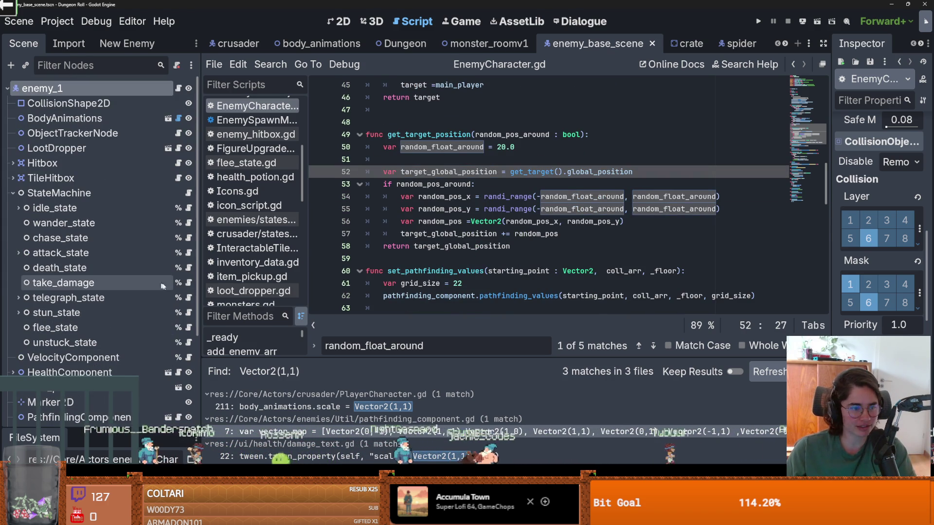
click(188, 342)
click(532, 209)
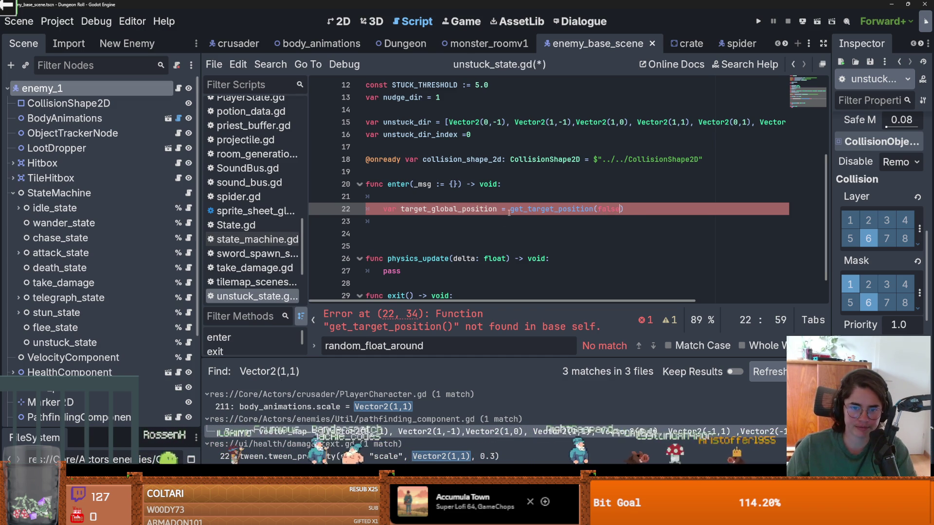
Complete 'var target_global_position = player.get_target_position(false)' in enter() and save.
text(er.)
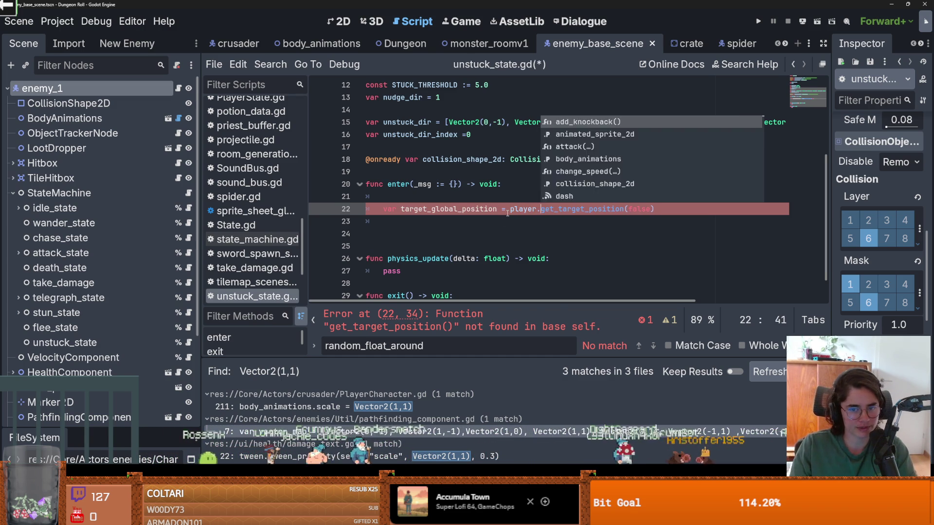
click(491, 217)
key(ctrl+s)
key(BackSpace)
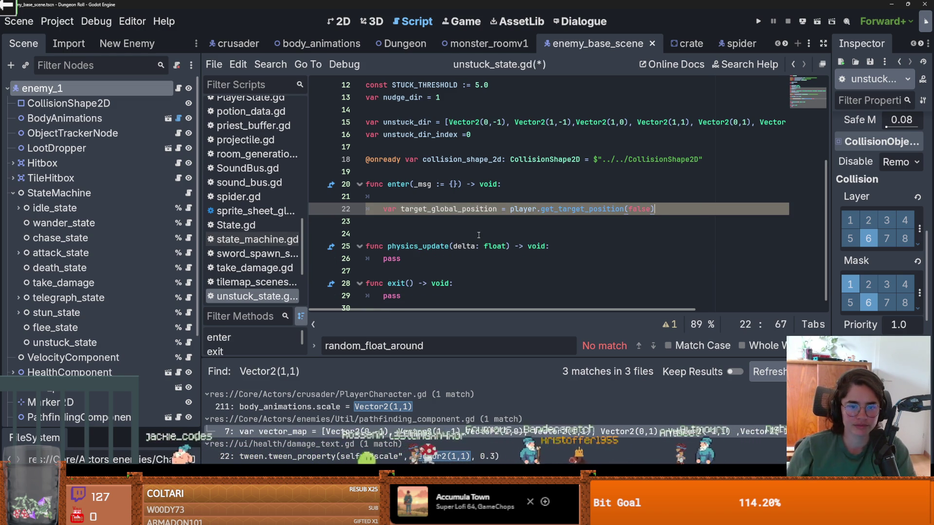
click(460, 235)
click(462, 217)
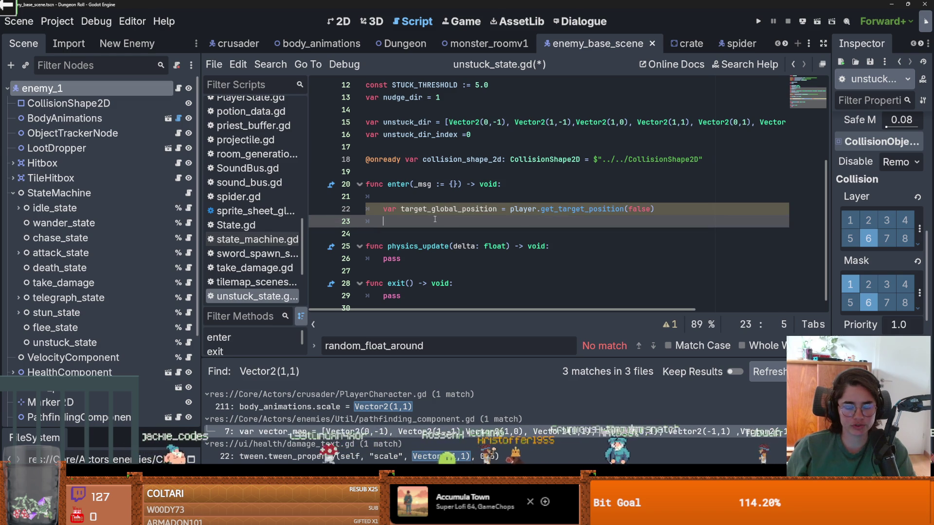
Select and copy lines 66–78 of stuck-detection and nudge code from chase_state.gd's physics_update.
click(189, 238)
scroll(510, 225, down, 5)
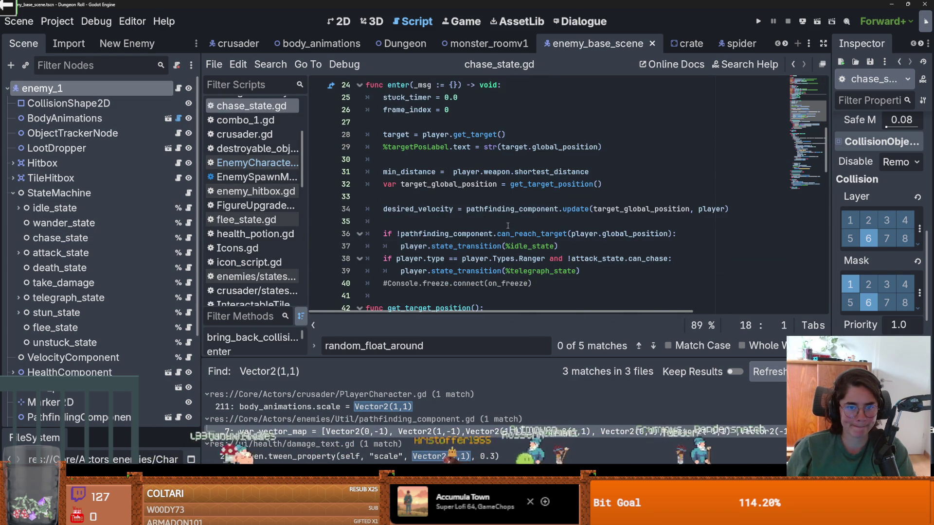
scroll(453, 211, down, 4)
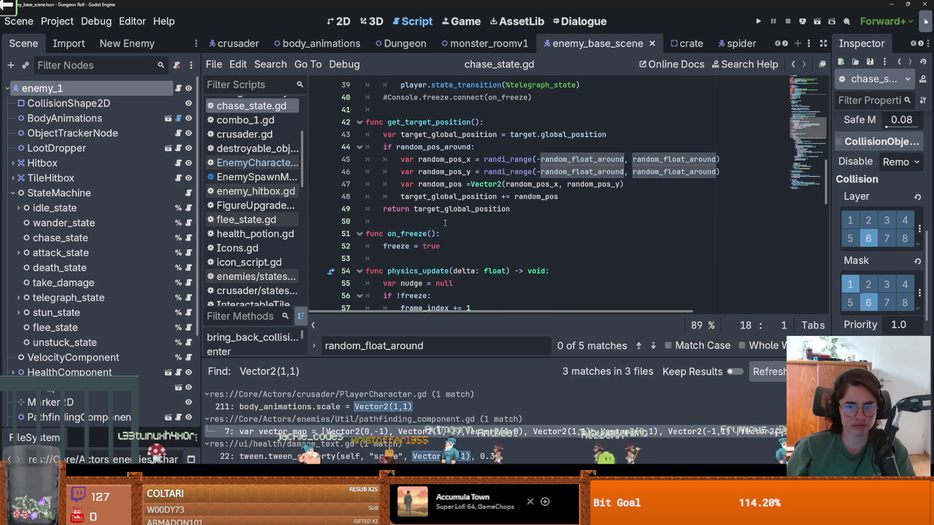
scroll(445, 223, down, 4)
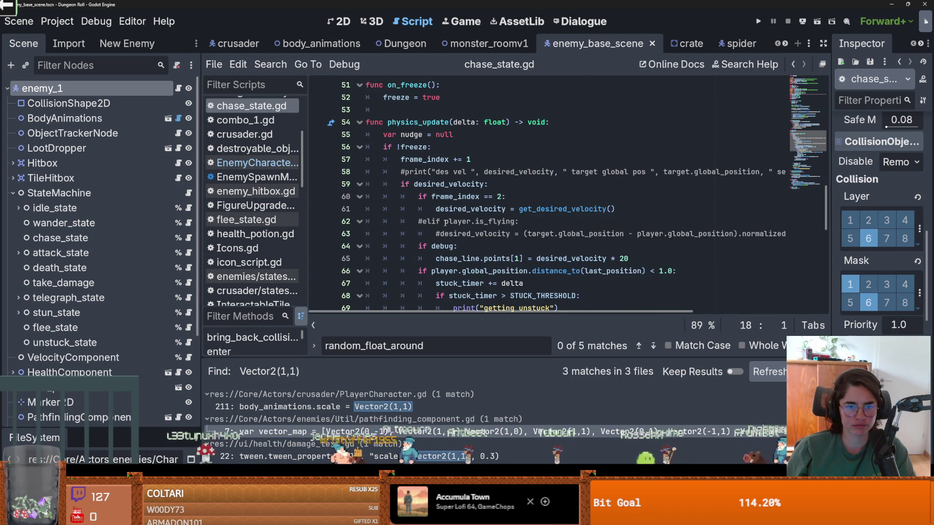
scroll(445, 222, down, 2)
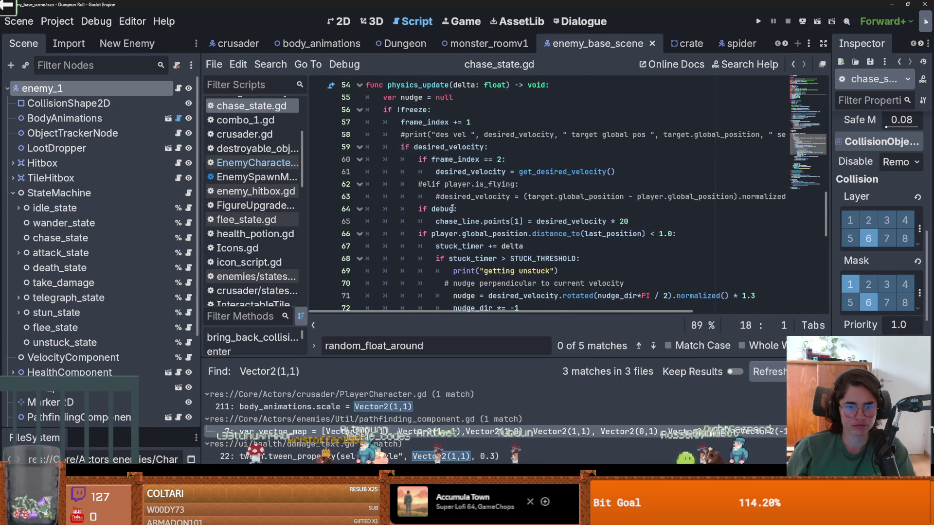
drag(704, 199, 418, 196)
scroll(417, 196, down, 1)
click(418, 159)
mouse_move(418, 160)
mouse_down()
mouse_move(495, 237)
mouse_move(557, 235)
mouse_up()
key(ctrl+c)
scroll(496, 236, down, 1)
scroll(496, 236, down, 1)
scroll(496, 236, down, 1)
scroll(496, 235, up, 1)
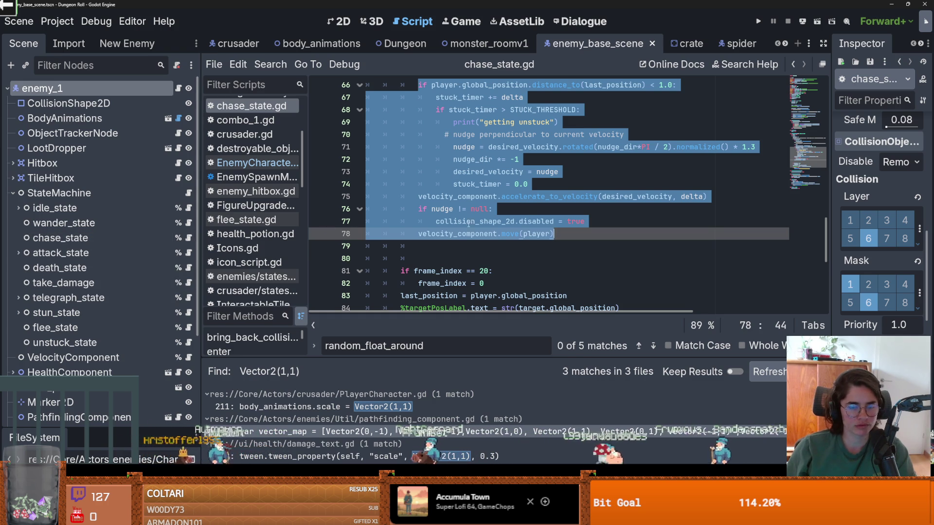
click(189, 343)
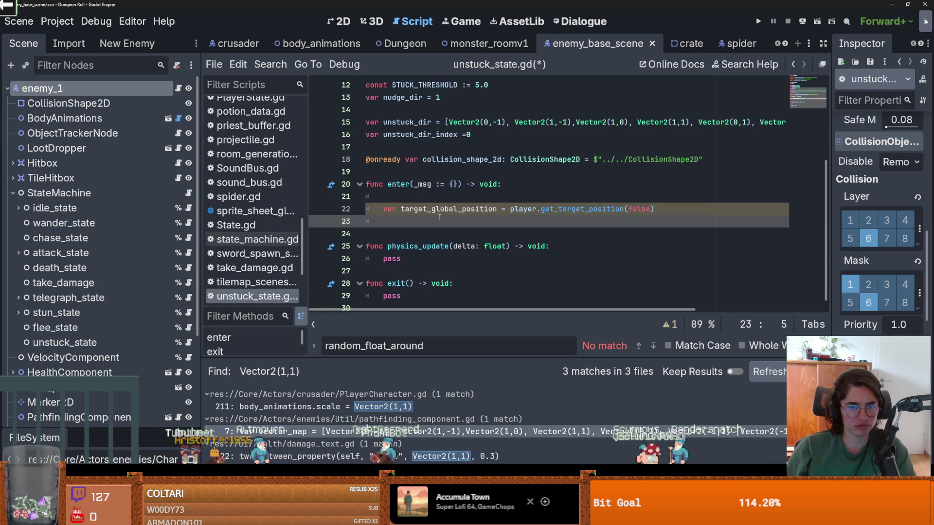
Replace pass in physics_update with the pasted nudge code, unindented by two levels.
double_click(391, 248)
key(ctrl+v)
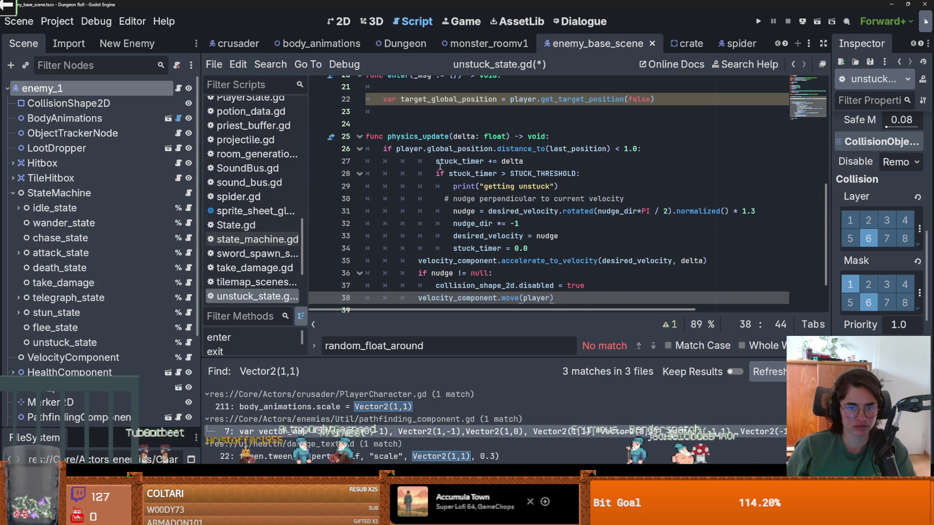
scroll(433, 168, up, 1)
mouse_move(433, 168)
mouse_down()
mouse_move(506, 295)
mouse_move(511, 258)
mouse_move(434, 129)
mouse_up()
click(506, 267)
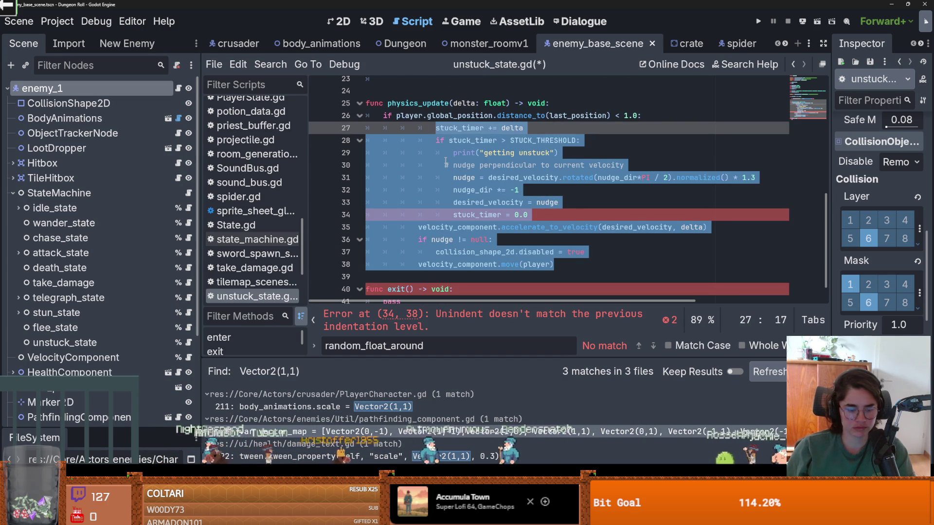
key(shift+Tab)
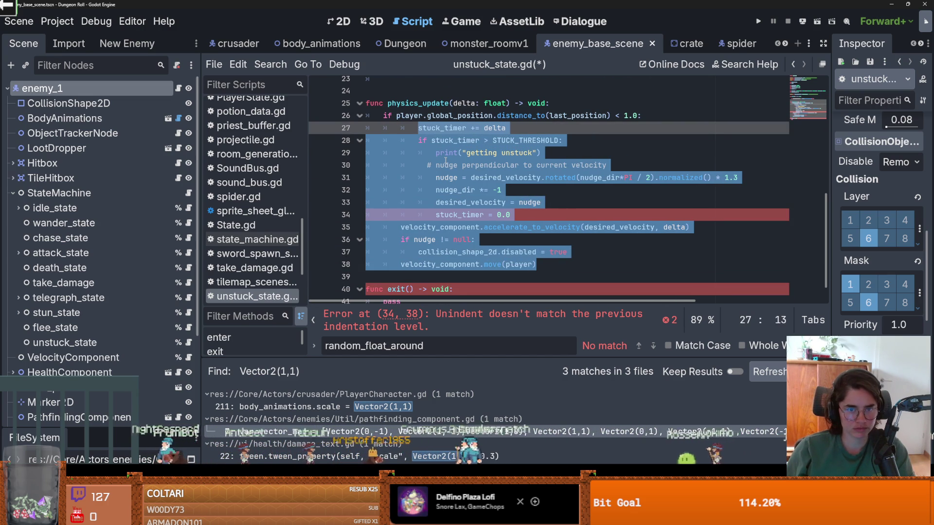
key(shift+Tab)
click(505, 201)
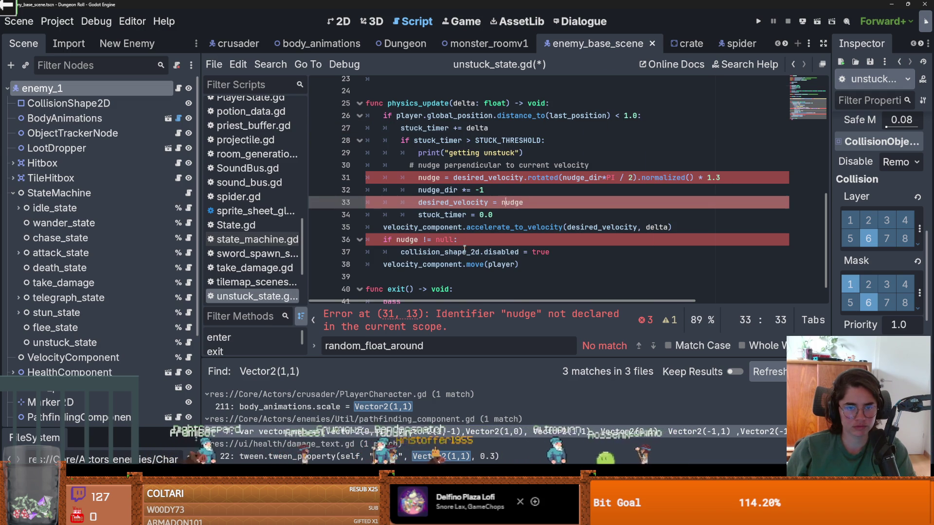
Start a new line among the variable declarations at the top of unstuck_state.gd.
scroll(464, 250, up, 4)
click(415, 201)
scroll(402, 175, up, 1)
click(400, 154)
Declare 'var nudge' on line 14 of unstuck_state.gd.
text(var nd)
key(BackSpace)
text(udge)
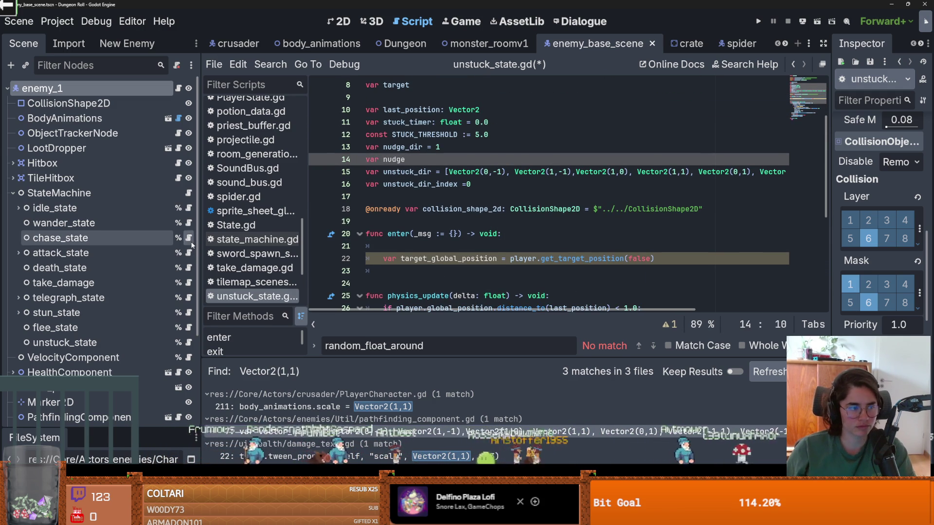
Copy the 'var nudge = null' line from chase_state.gd.
click(189, 238)
scroll(499, 223, up, 6)
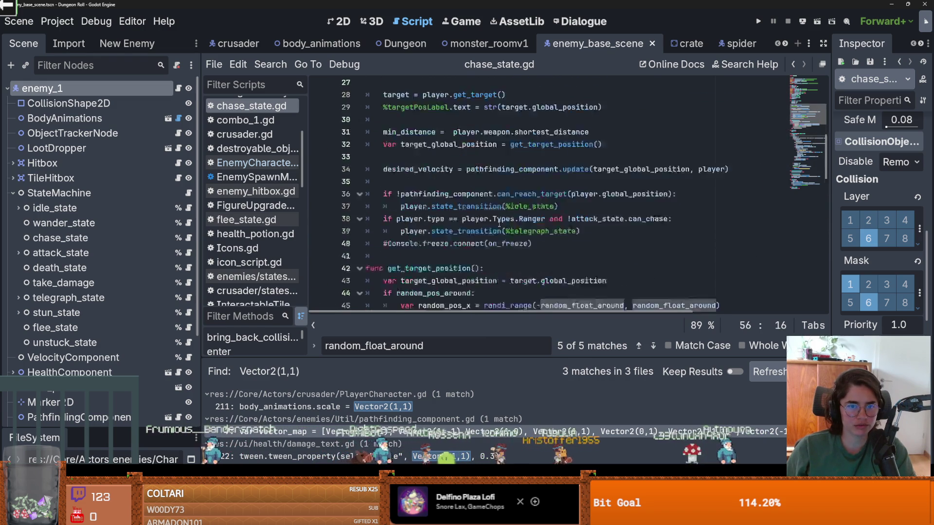
scroll(498, 224, up, 7)
click(444, 246)
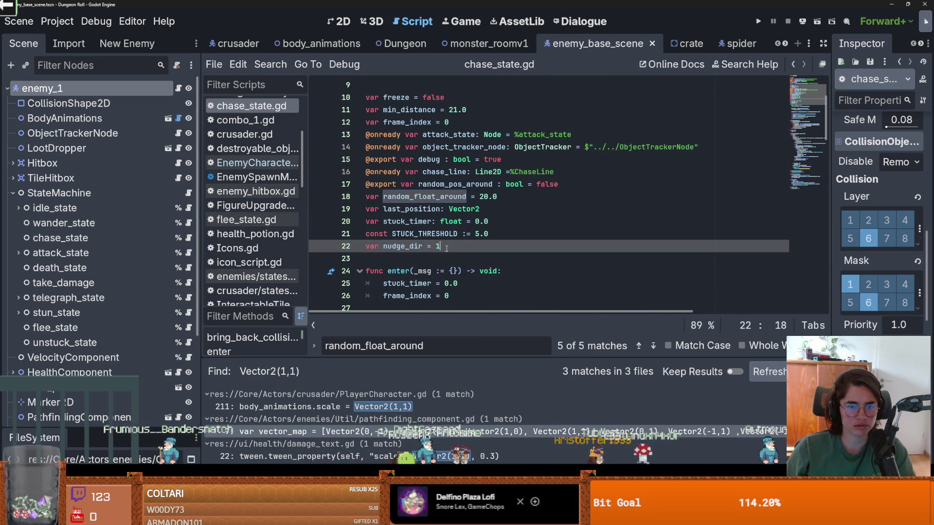
scroll(447, 248, down, 12)
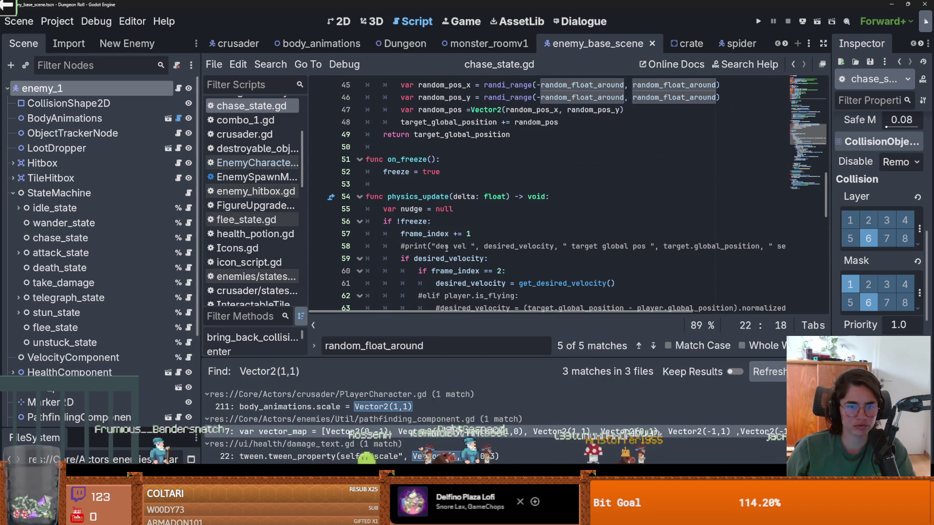
drag(453, 209, 382, 212)
key(ctrl+c)
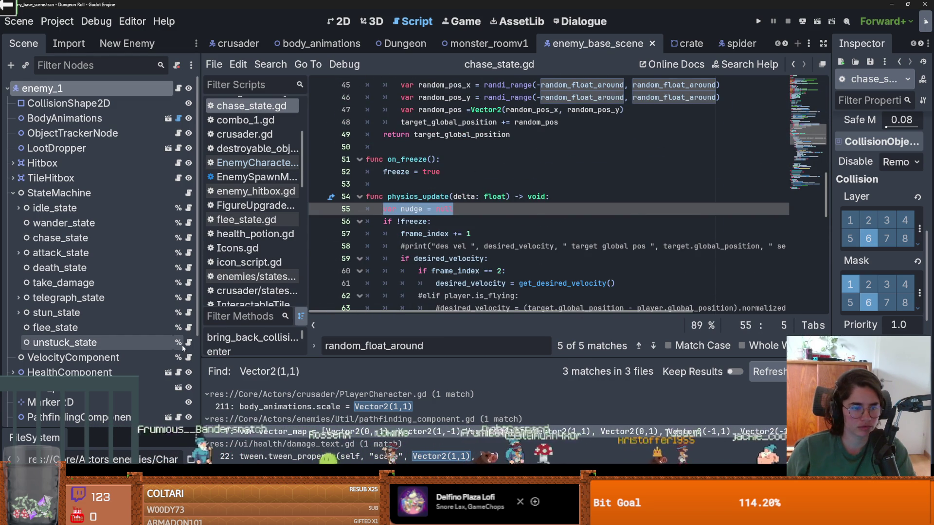
Paste 'var nudge = null' at the top of unstuck_state.gd's physics_update and check its uses.
click(189, 343)
scroll(532, 161, down, 2)
click(555, 147)
key(Return)
key(ctrl+v)
double_click(413, 159)
scroll(465, 211, down, 2)
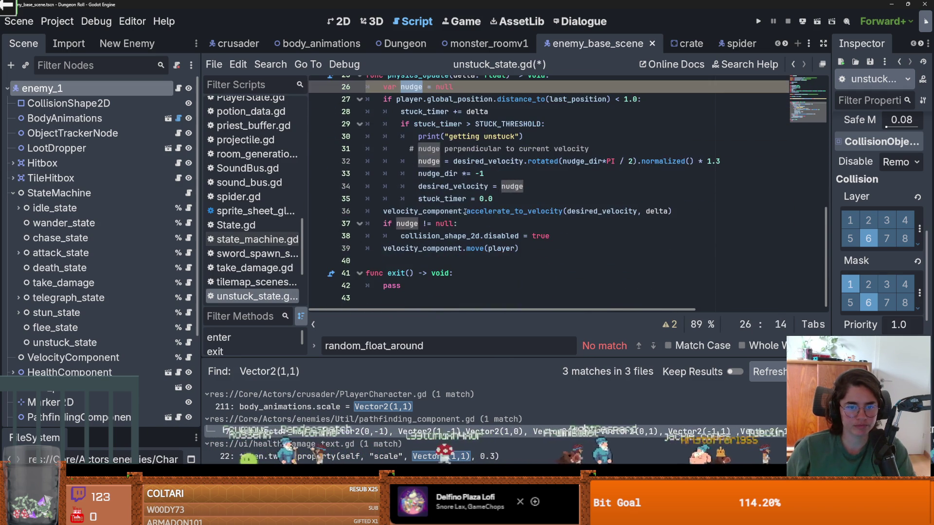
double_click(402, 222)
scroll(460, 235, up, 4)
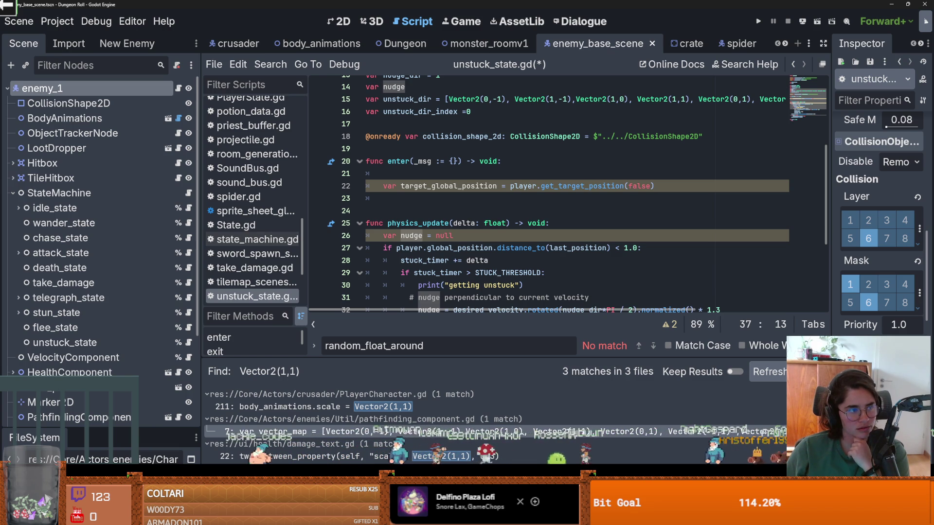
Delete the 'getting unstuck' print statement.
click(501, 197)
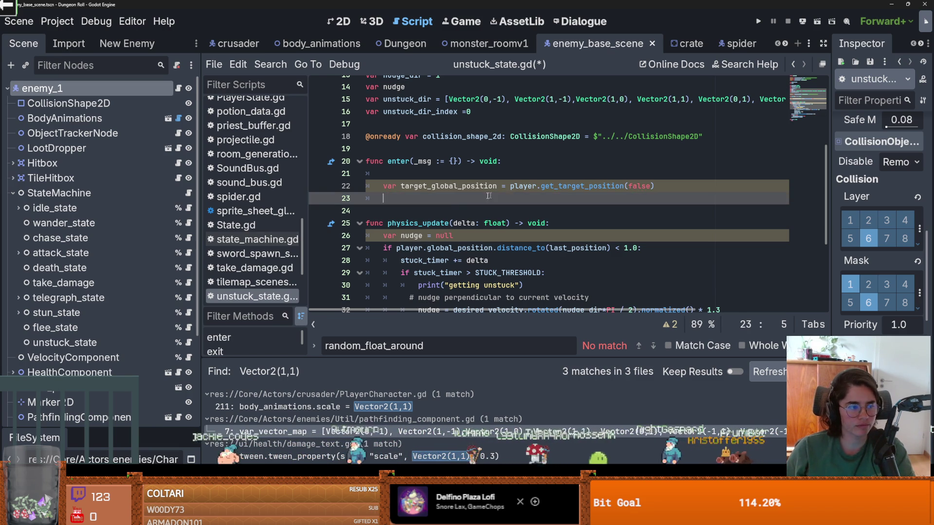
scroll(466, 210, down, 2)
click(482, 210)
scroll(482, 207, down, 1)
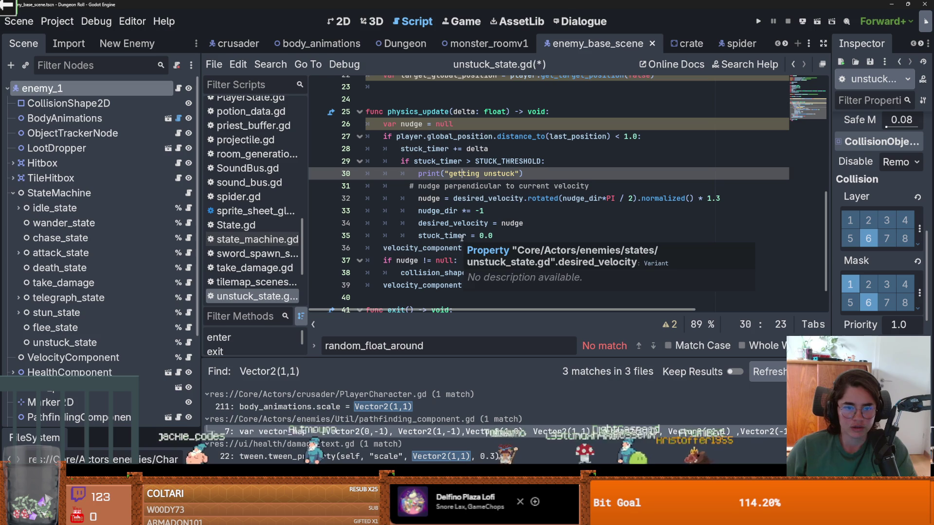
click(483, 203)
drag(523, 173, 367, 171)
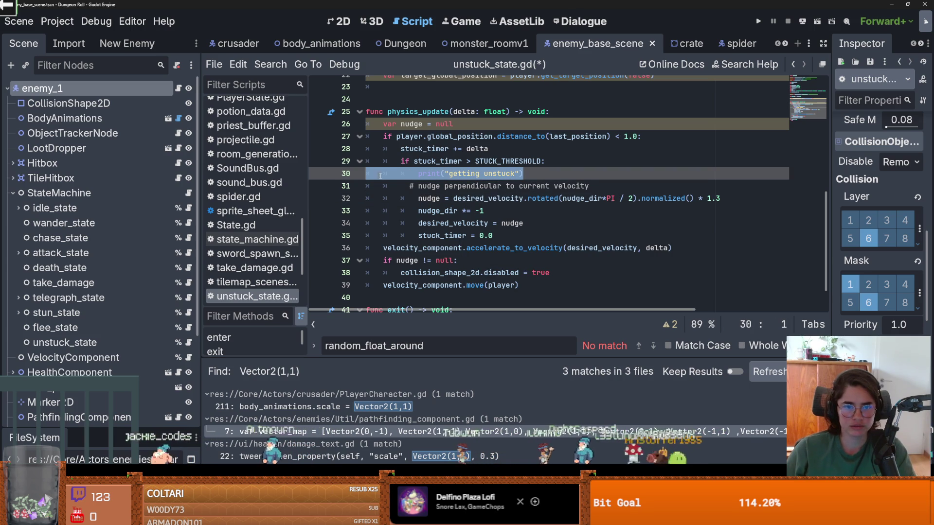
key(BackSpace)
Review the distance check line and remove the empty line at the top of enter().
scroll(411, 186, up, 3)
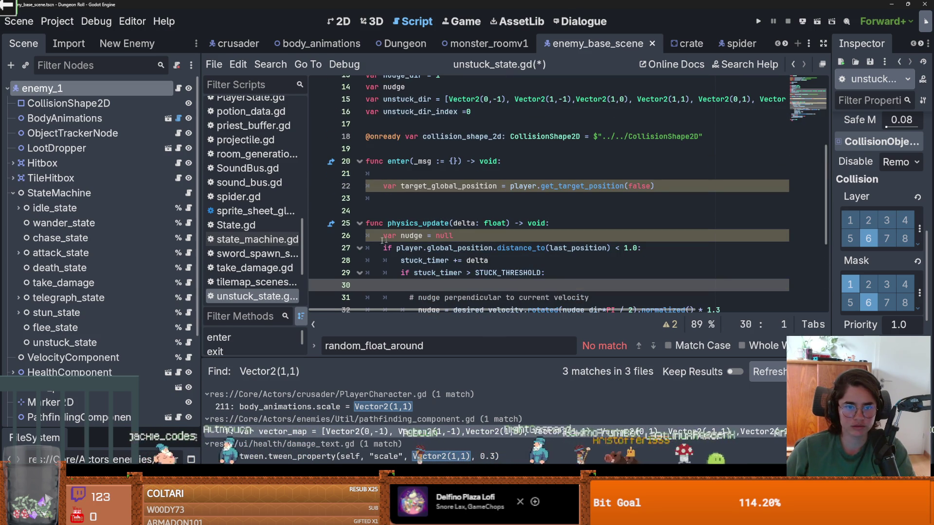
scroll(411, 194, down, 2)
click(411, 173)
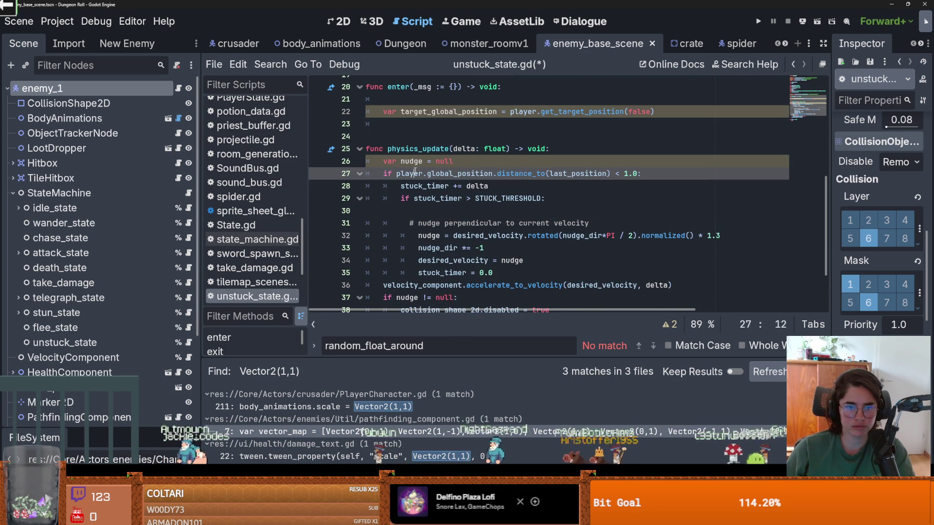
key(Left)
key(Left)
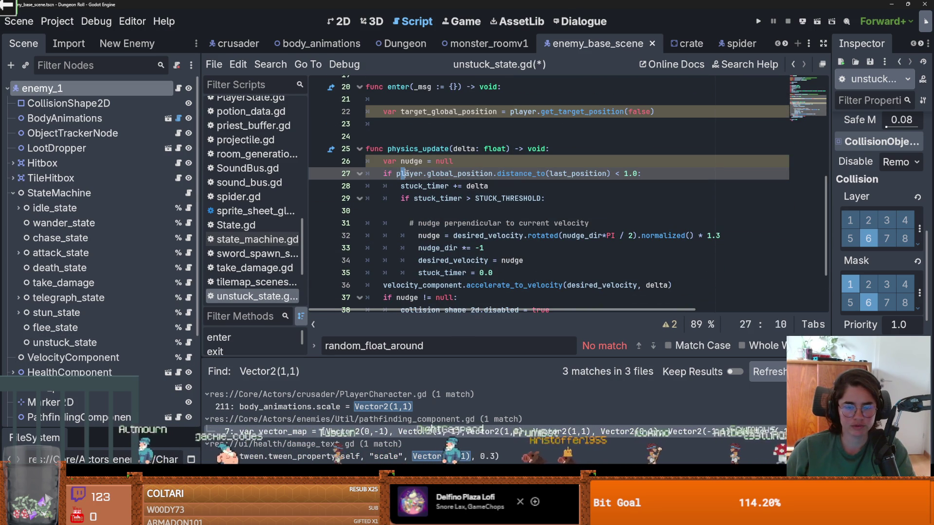
drag(403, 173, 468, 175)
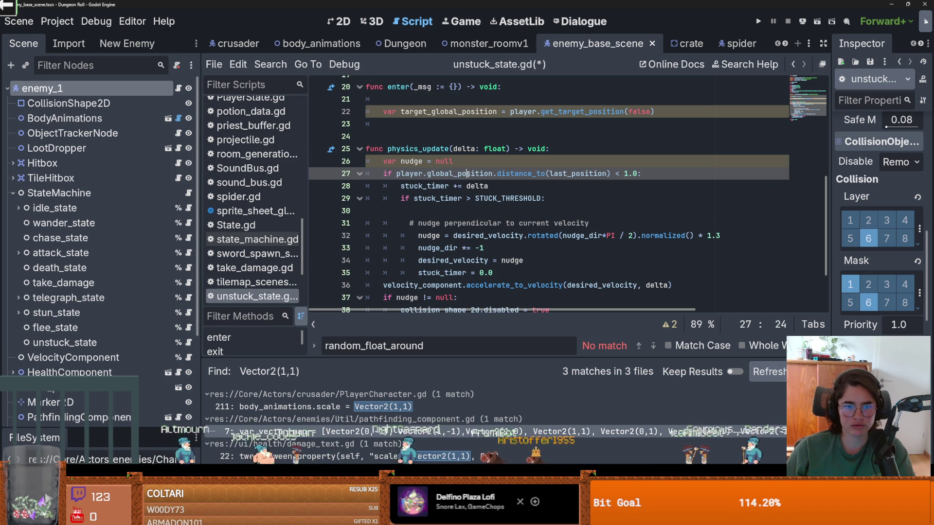
click(403, 99)
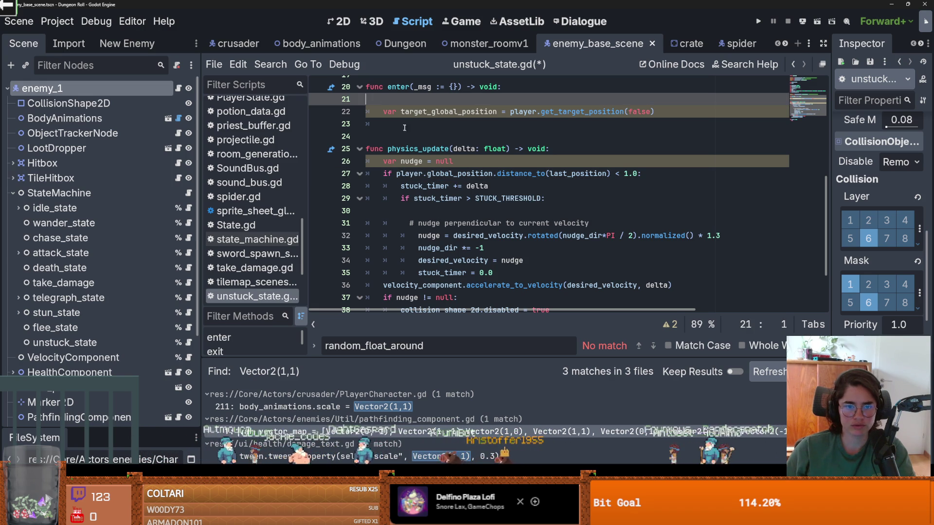
key(BackSpace)
scroll(568, 171, up, 1)
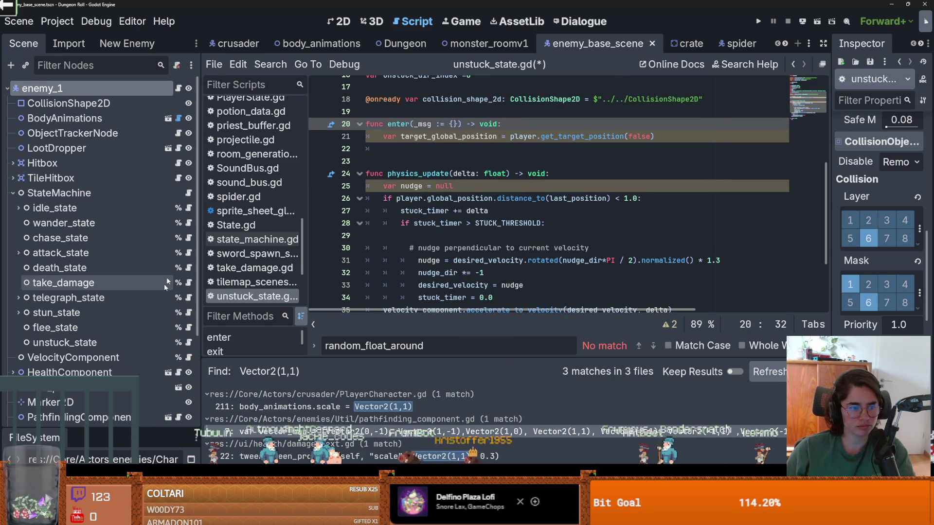
click(188, 238)
Locate the last_position declaration and its uses in chase_state.gd.
scroll(433, 225, down, 3)
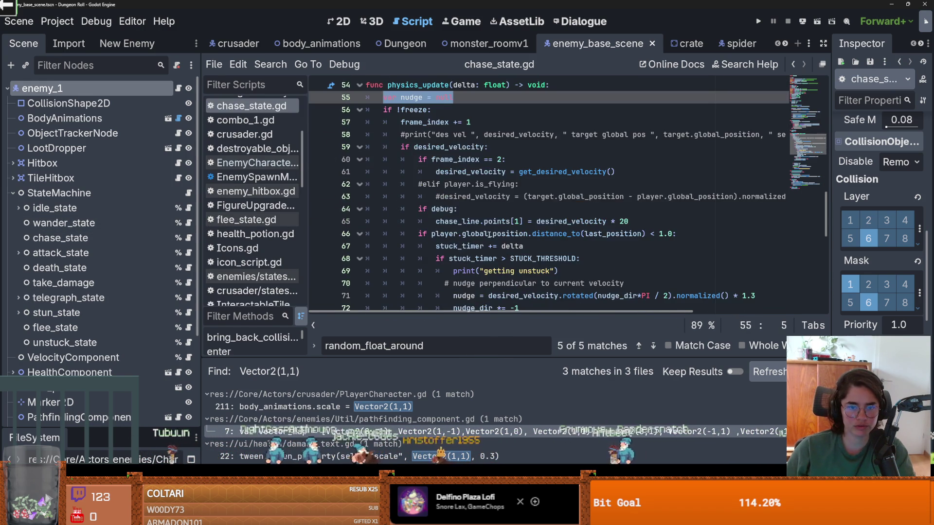
scroll(497, 233, down, 2)
click(691, 161)
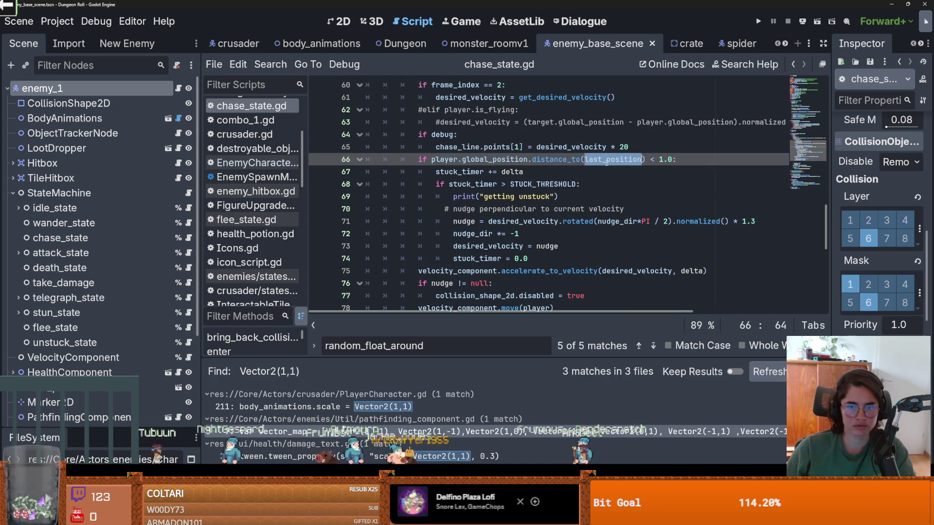
scroll(521, 212, up, 5)
scroll(520, 213, up, 12)
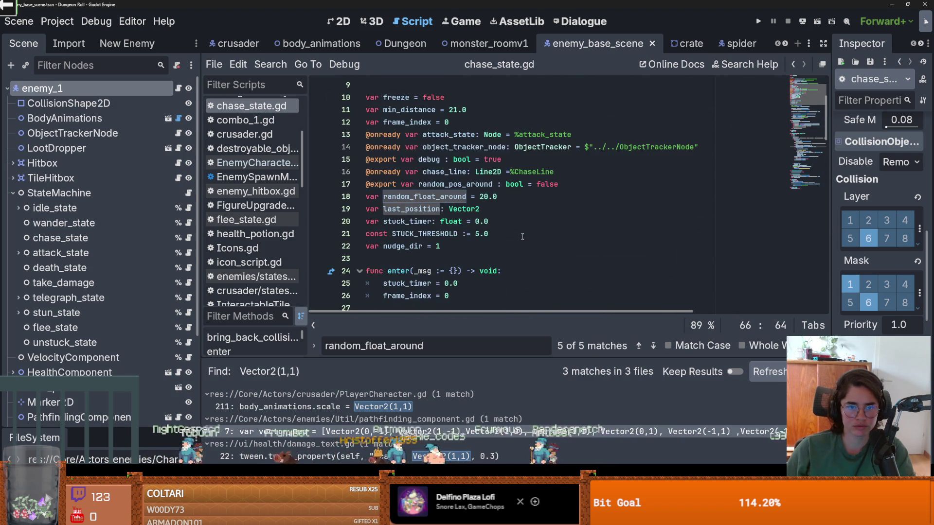
drag(482, 209, 346, 209)
scroll(496, 245, down, 16)
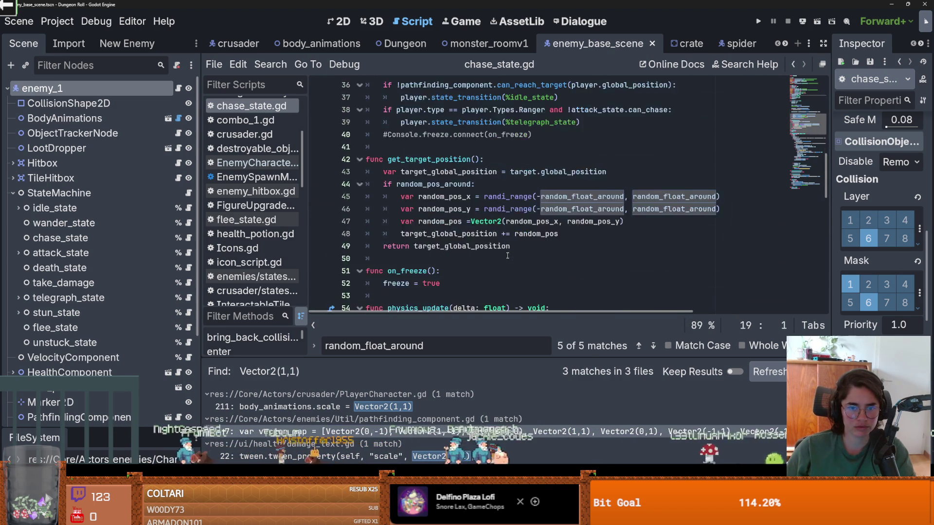
scroll(508, 255, down, 2)
double_click(610, 122)
scroll(547, 209, down, 4)
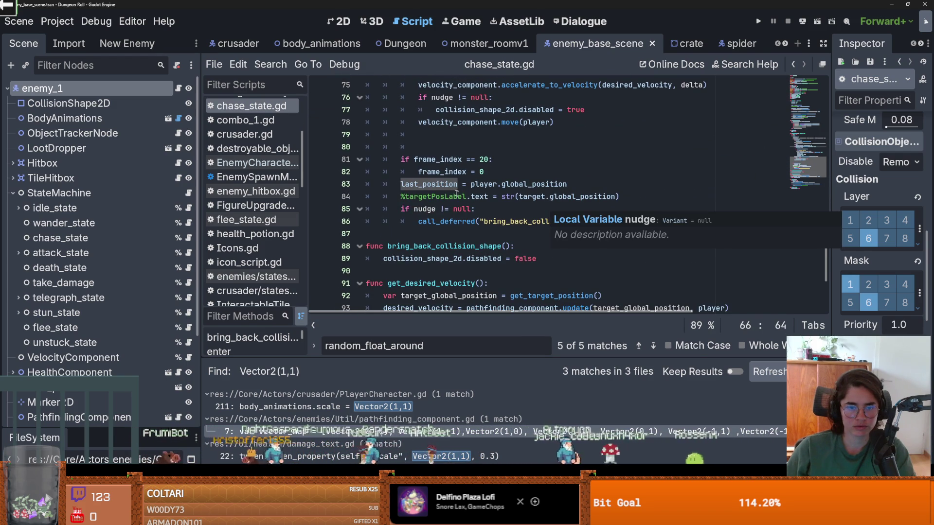
Declare 'var last_position: Vector2' on line 17 of unstuck_state.gd, removing the duplicate.
click(192, 343)
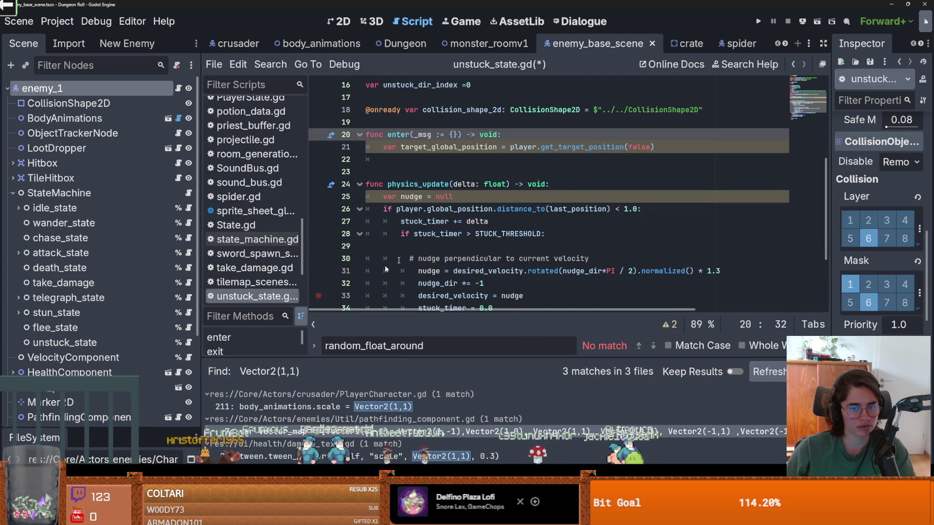
click(665, 150)
key(Return)
text(var last_position: Vector2)
key(shift+Home)
key(ctrl+x)
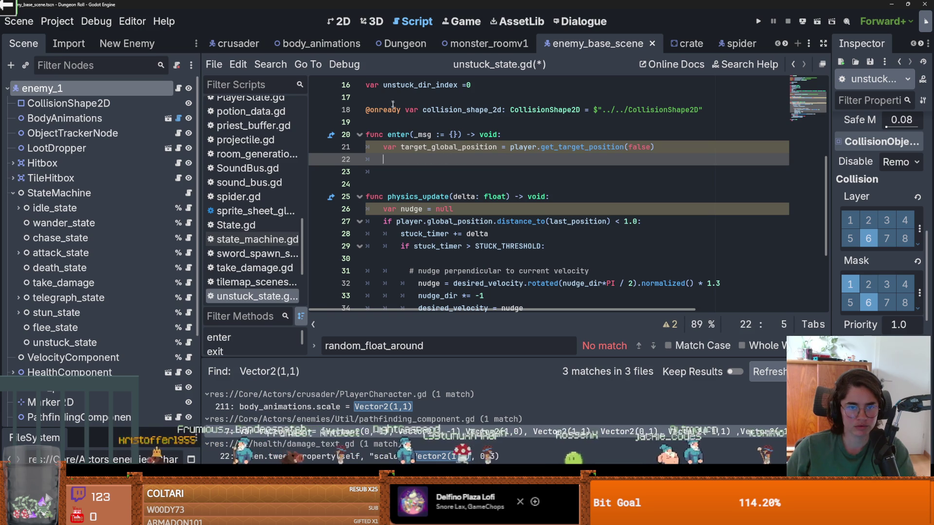
click(392, 99)
key(ctrl+v)
scroll(442, 161, up, 2)
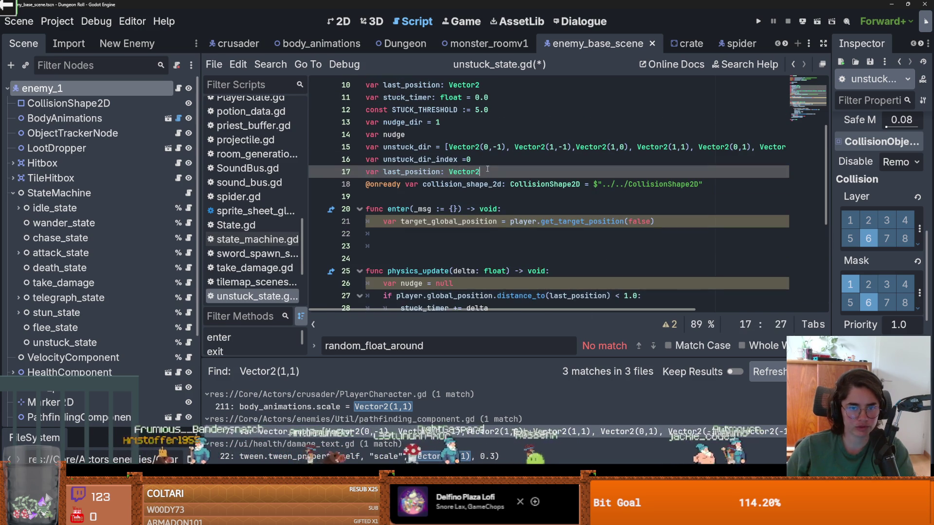
key(Return)
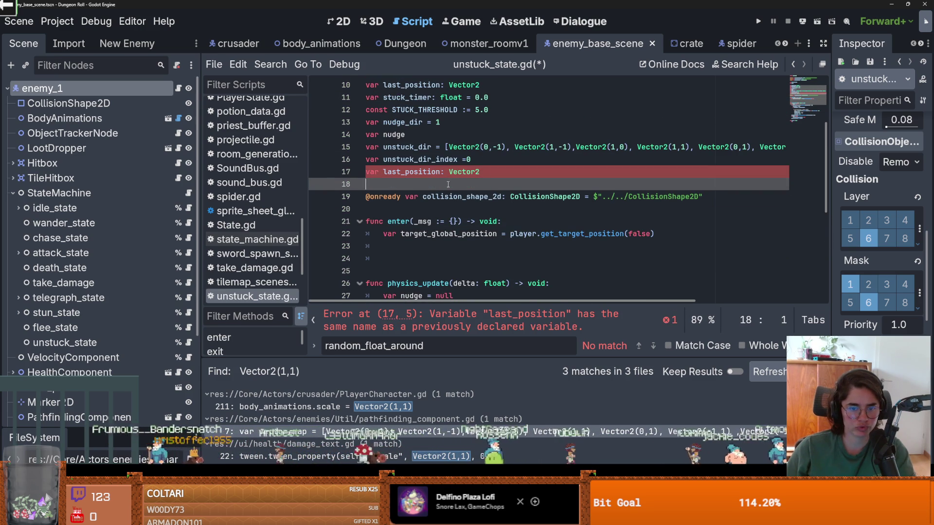
key(shift+Up)
key(BackSpace)
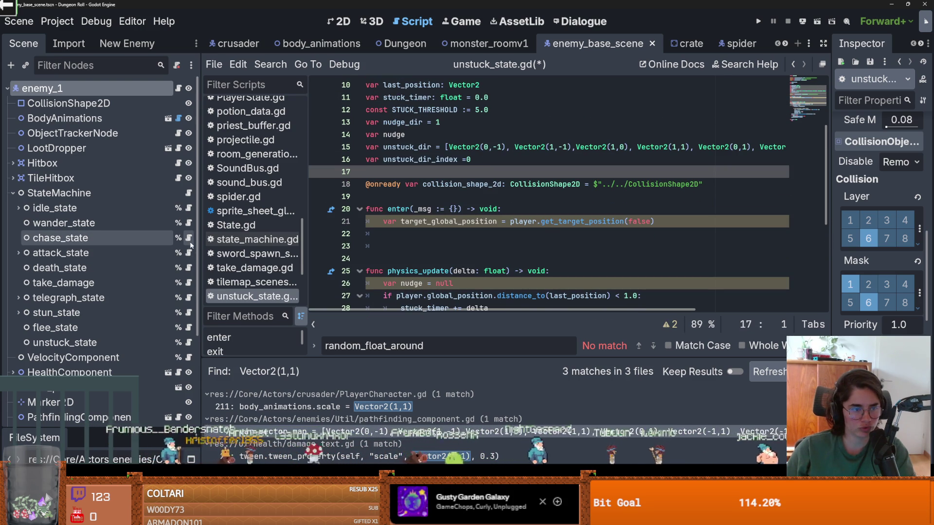
Copy 'last_position = player.global_position' from chase_state.gd into unstuck_state.gd's enter().
click(190, 239)
click(574, 184)
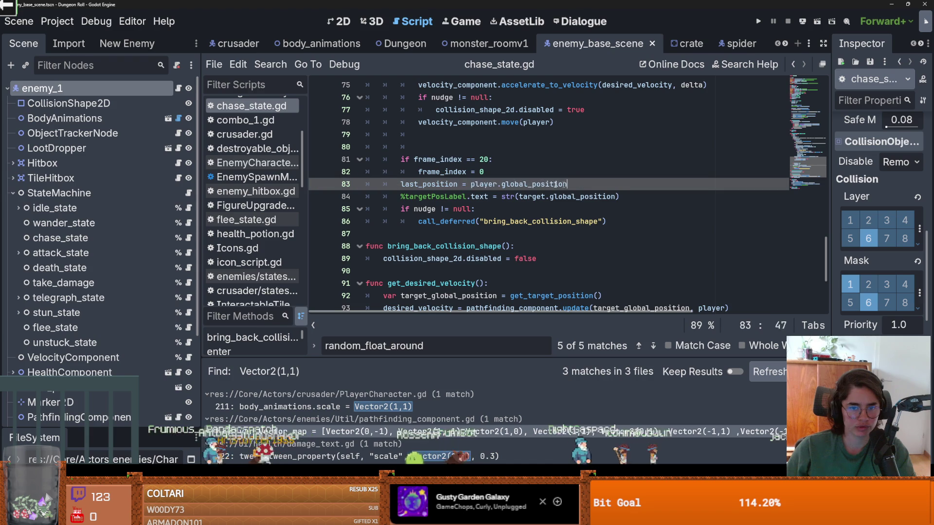
drag(574, 185, 400, 185)
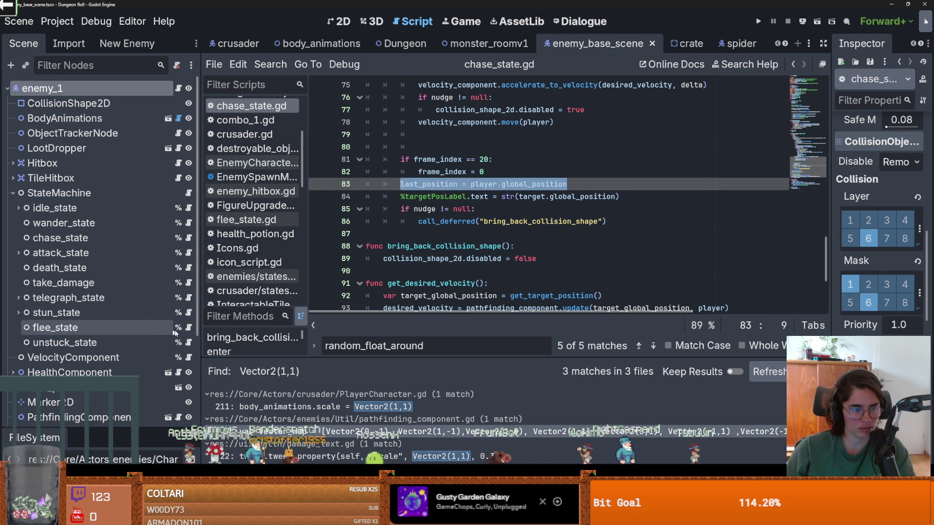
click(189, 343)
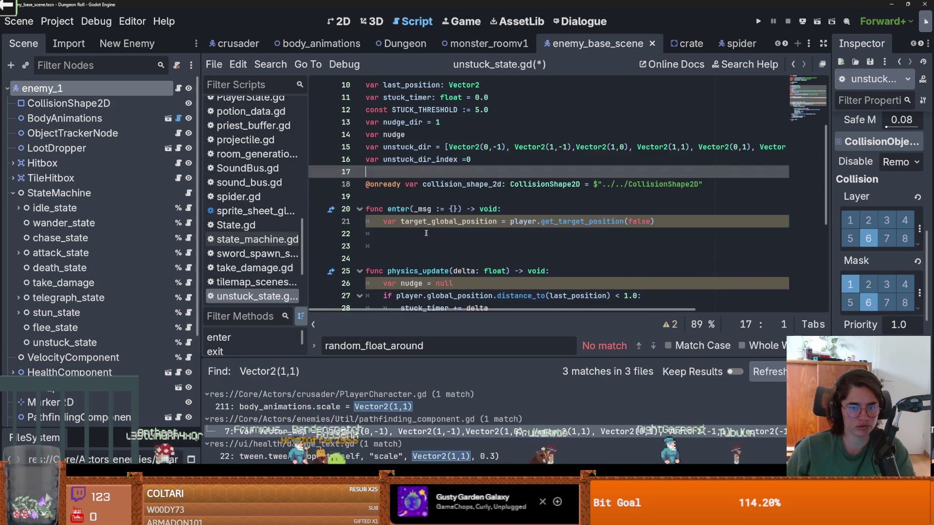
click(434, 233)
key(ctrl+v)
scroll(421, 241, down, 2)
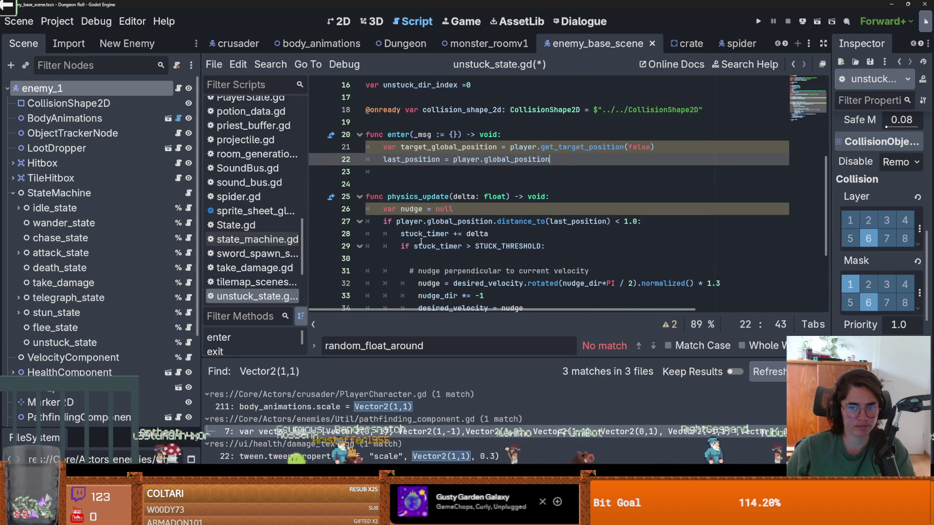
scroll(422, 242, down, 1)
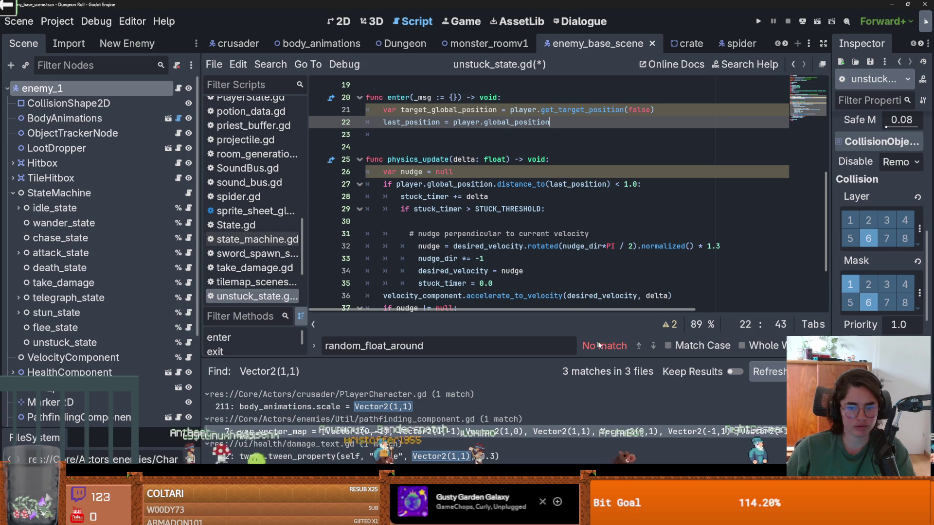
Add a blank line above enter() and review the target fetch line.
double_click(454, 109)
scroll(495, 202, up, 3)
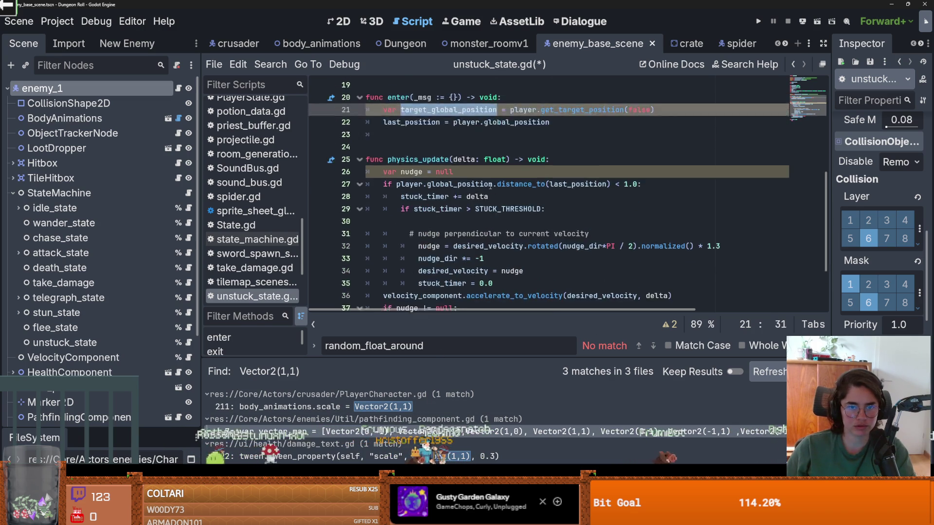
scroll(492, 200, down, 1)
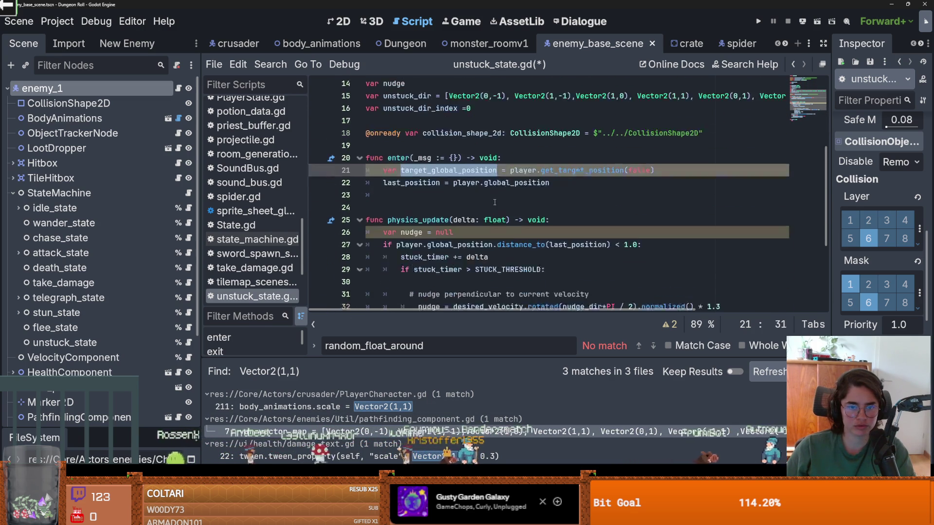
click(421, 158)
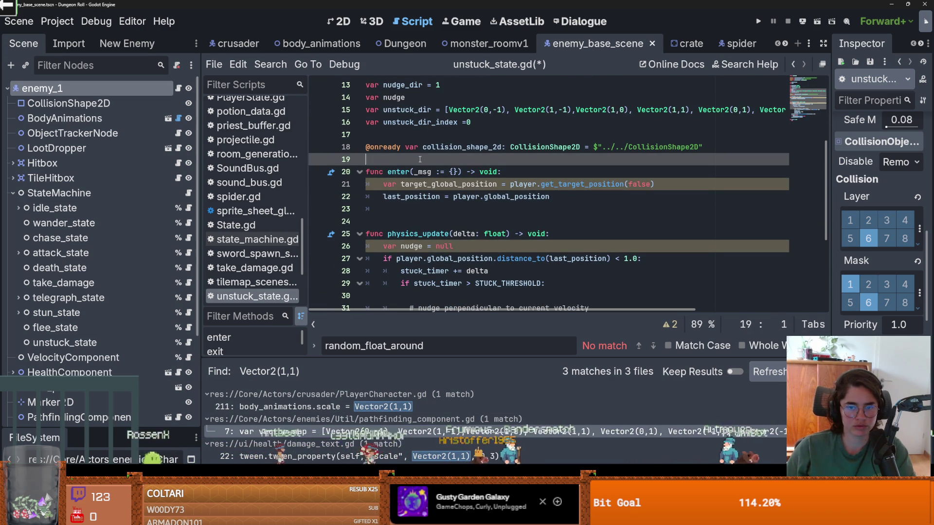
key(Return)
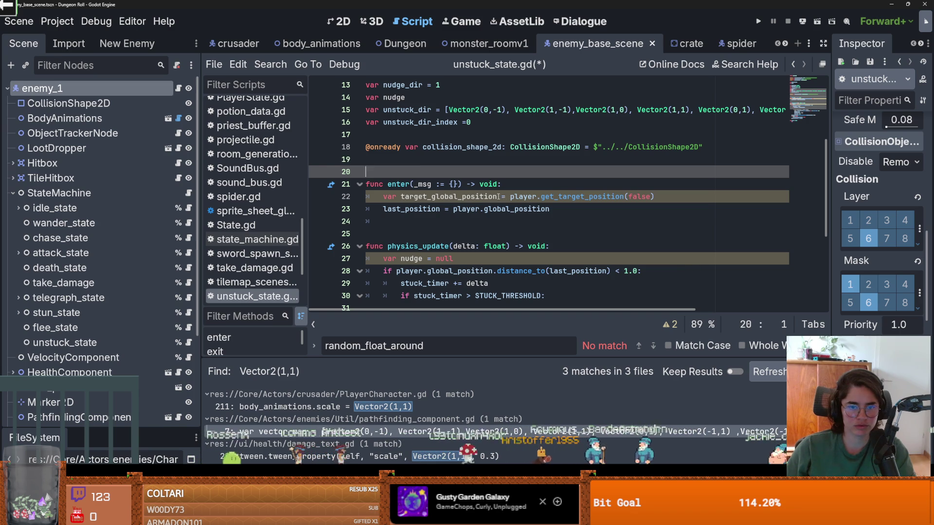
drag(497, 197, 363, 197)
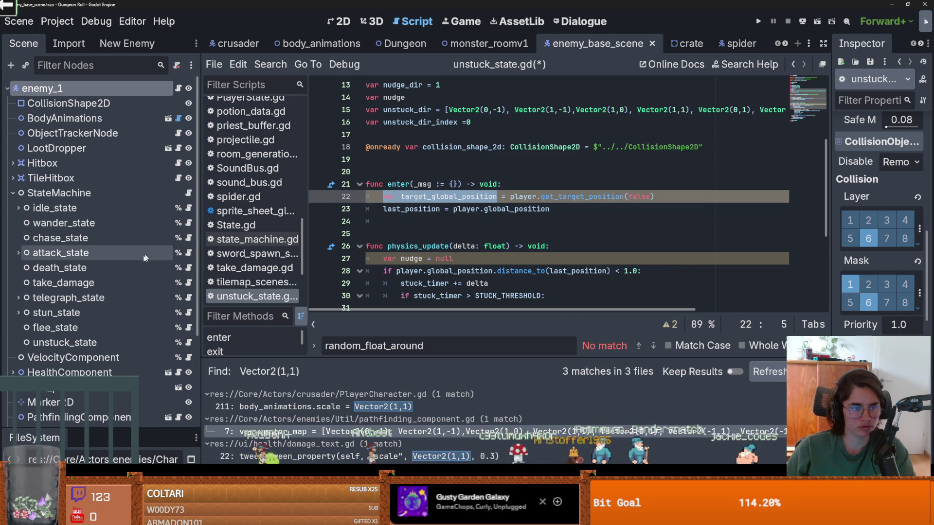
click(188, 237)
Select the desired_velocity = pathfinding_component.update(...) line in chase_state.gd's enter() to copy it.
scroll(372, 218, up, 10)
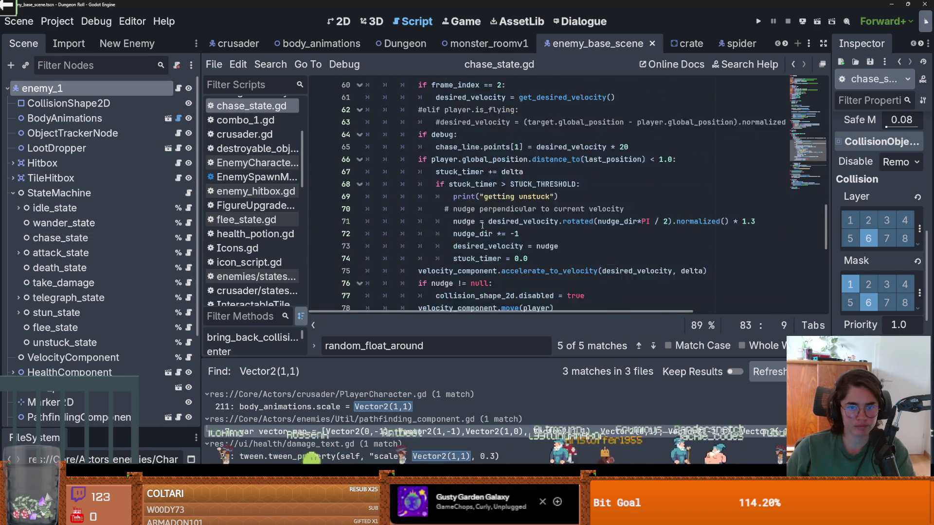
scroll(483, 226, up, 5)
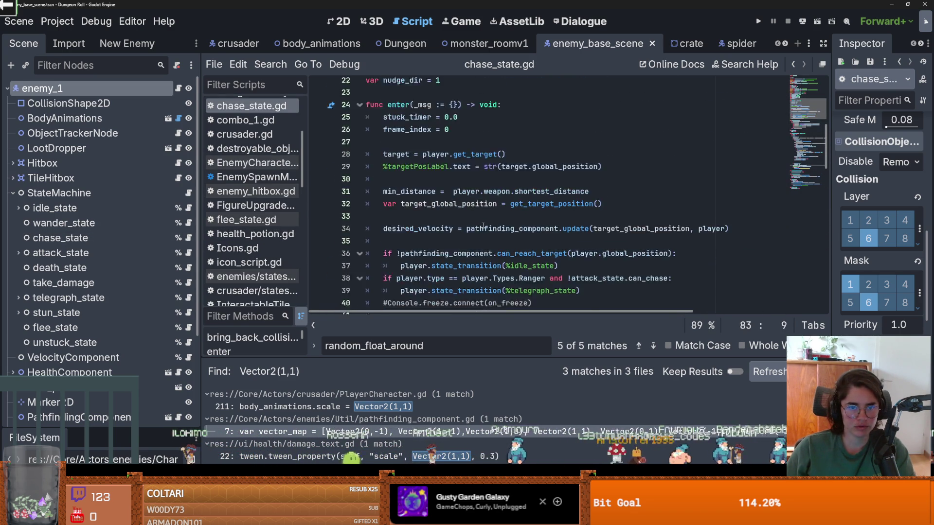
scroll(416, 223, down, 1)
click(659, 258)
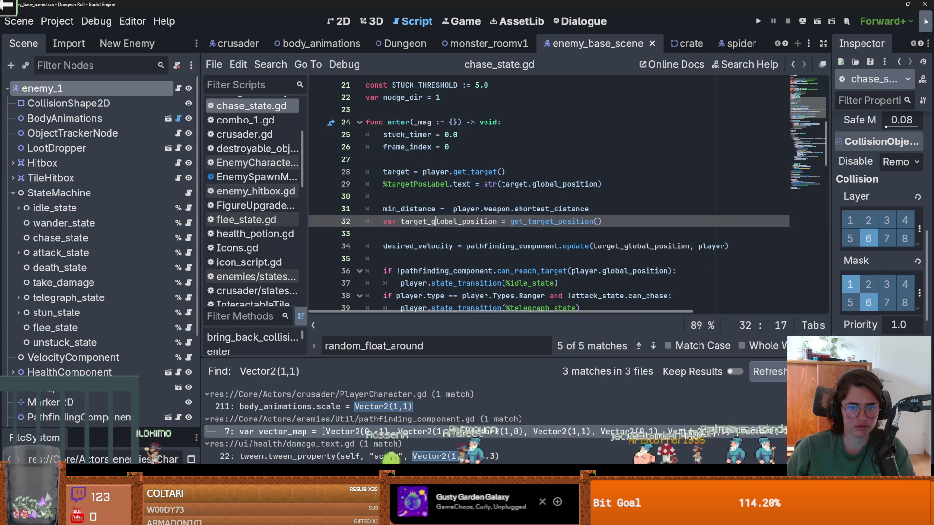
scroll(661, 218, down, 1)
drag(729, 209, 382, 209)
Paste the desired_velocity assignment on a new line at the end of unstuck_state.gd enter().
click(190, 344)
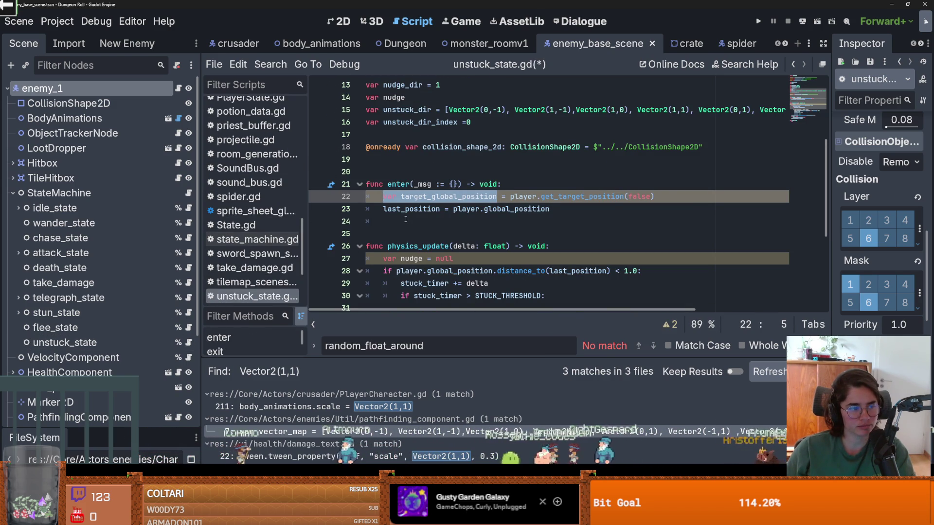
click(631, 213)
key(Return)
key(ctrl+v)
key(Down)
key(Delete)
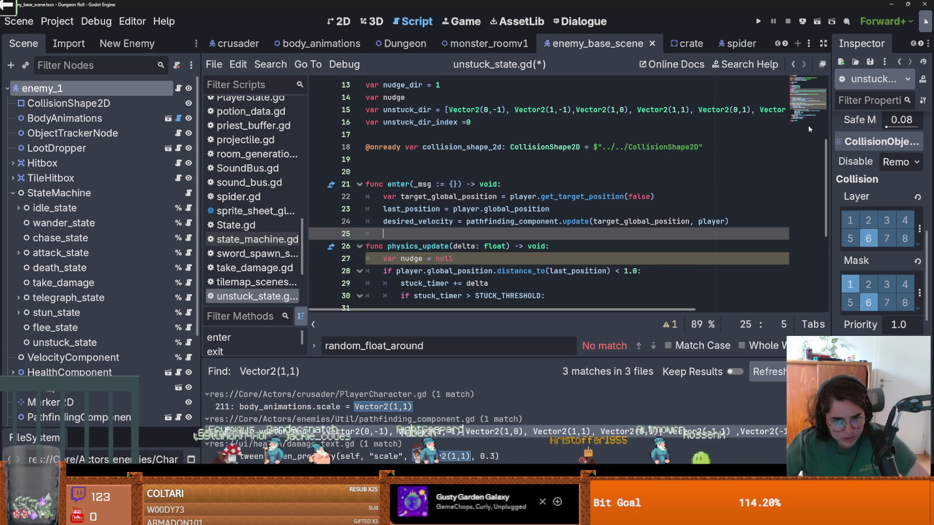
Save unstuck_state.gd, then select the line disabling the collision shape near the nudge check.
scroll(557, 232, down, 2)
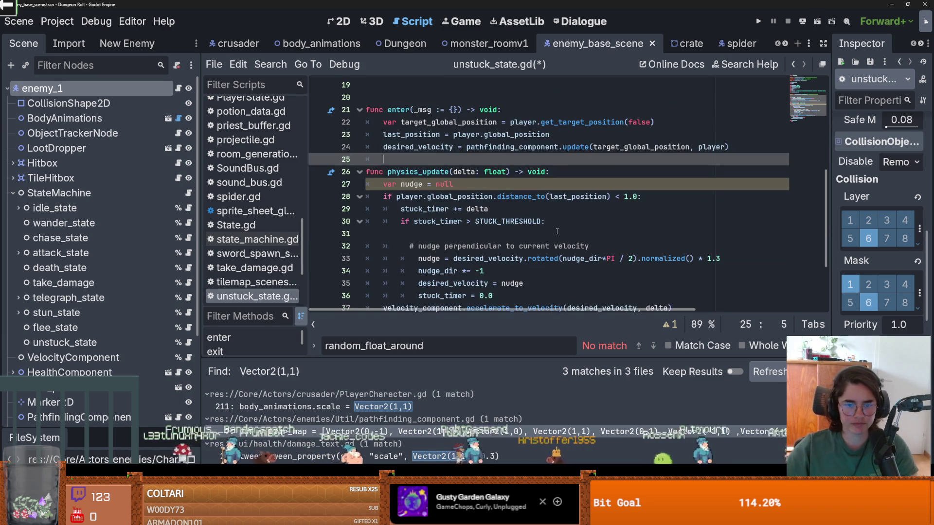
scroll(554, 204, down, 1)
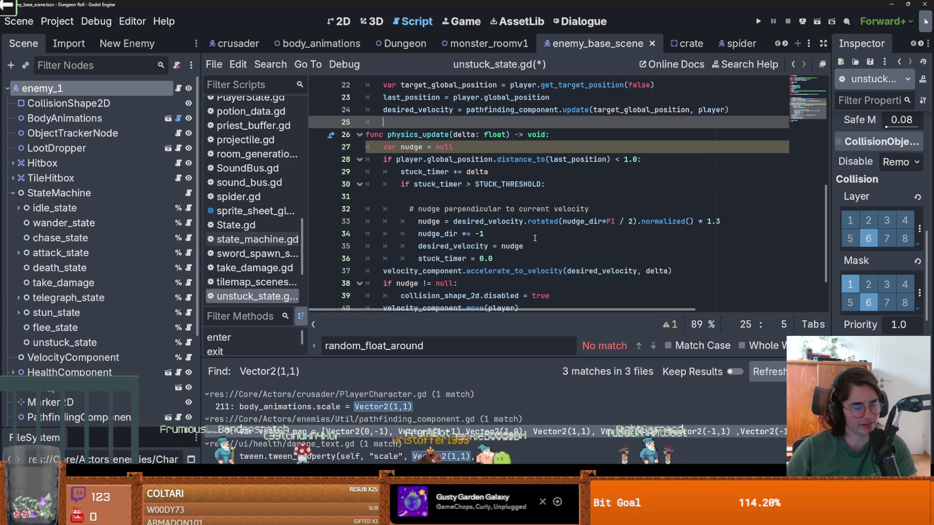
click(445, 271)
key(ctrl+s)
scroll(431, 282, down, 2)
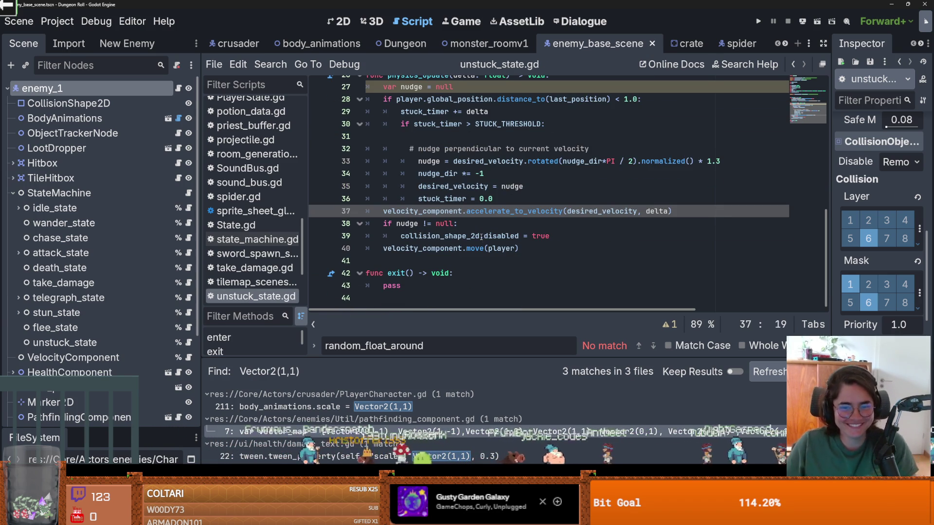
key(ctrl+s)
click(441, 225)
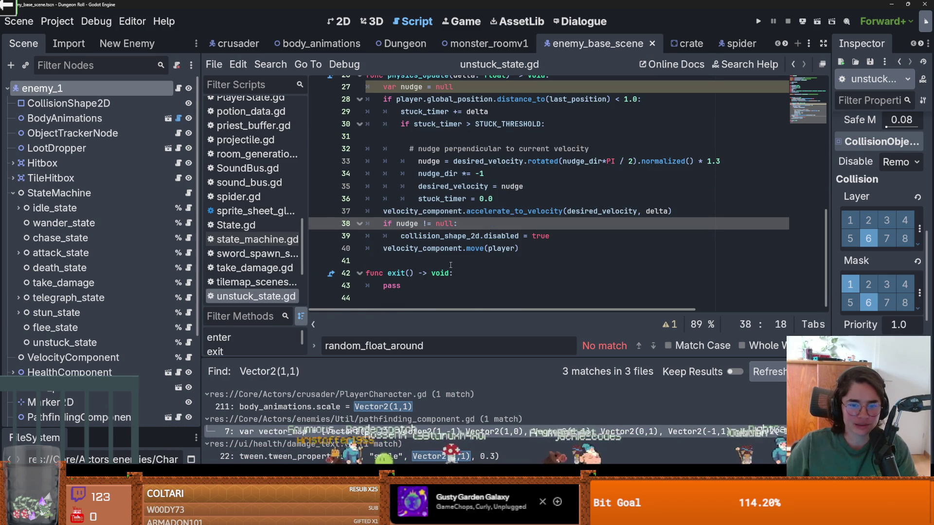
scroll(451, 265, up, 1)
click(475, 273)
drag(564, 270, 395, 274)
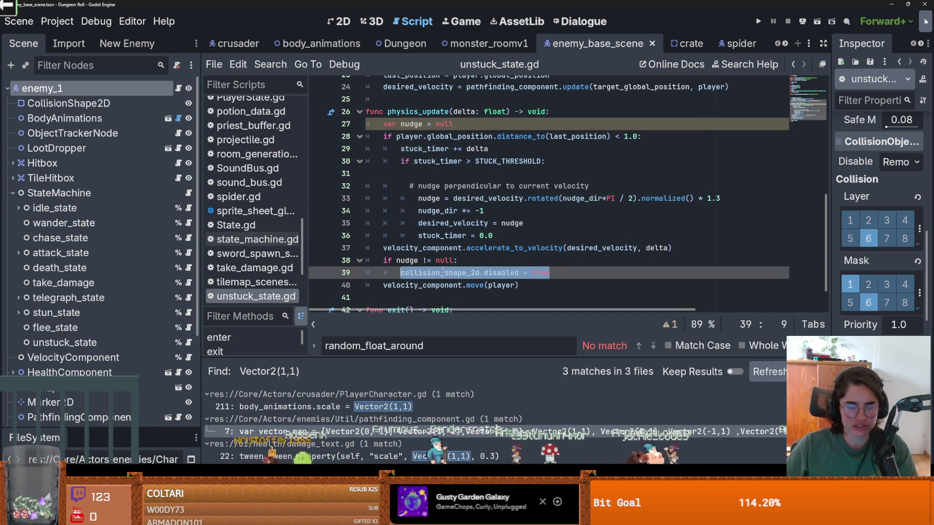